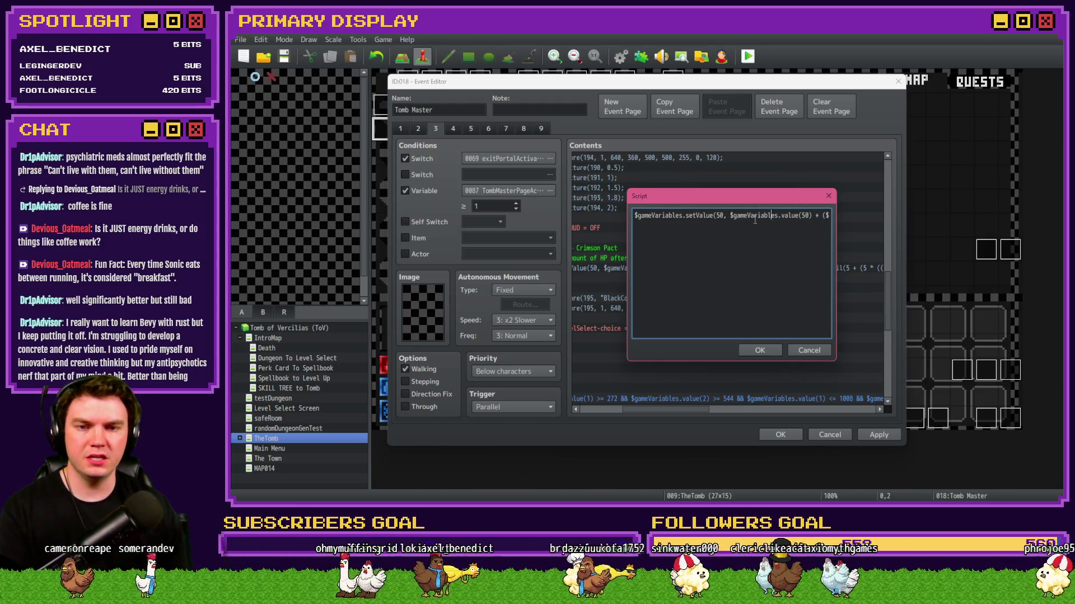
Remove the '>= 0 ?' check and its extra space from the variable-50 HP formula.
text(gameVariables.value(66)
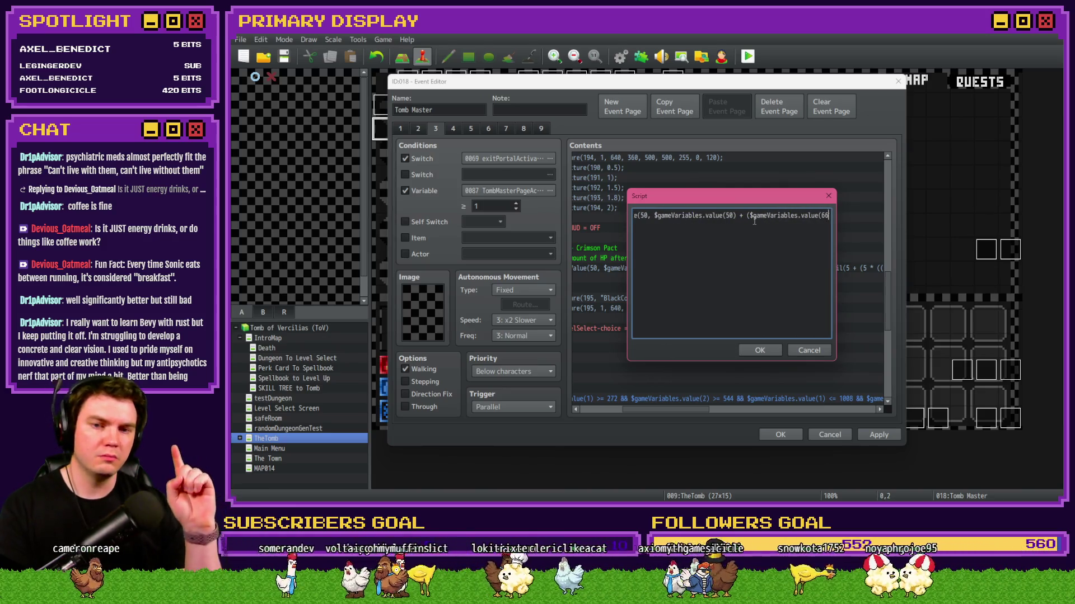
text(1) >=)
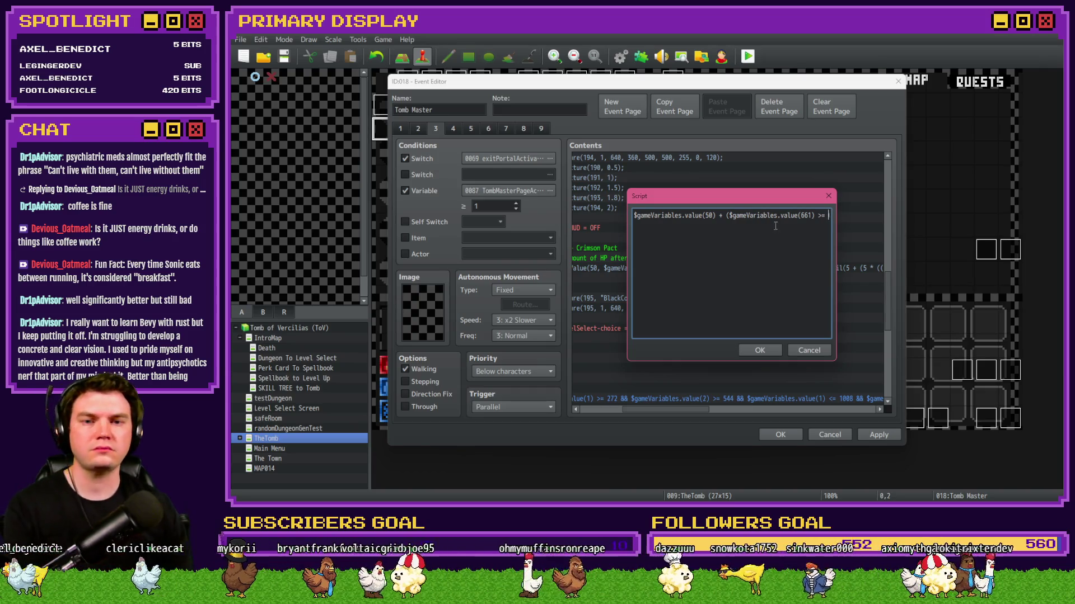
text(0 ? Math.ceil(5 + (5 * (($gameVariable)
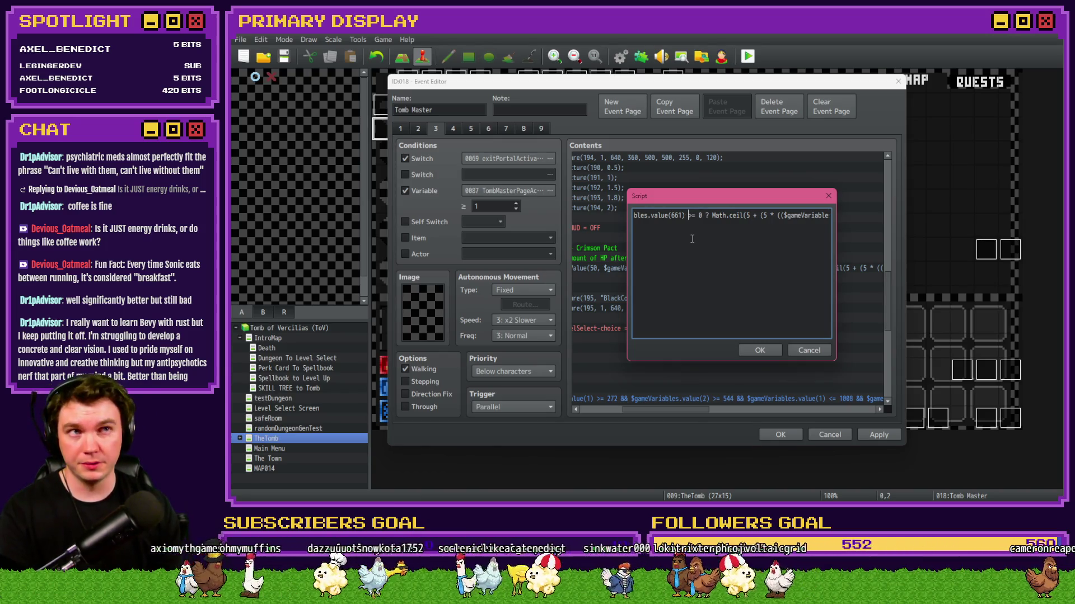
key(BackSpace)
key(BackSpace)
key(BackSpace)
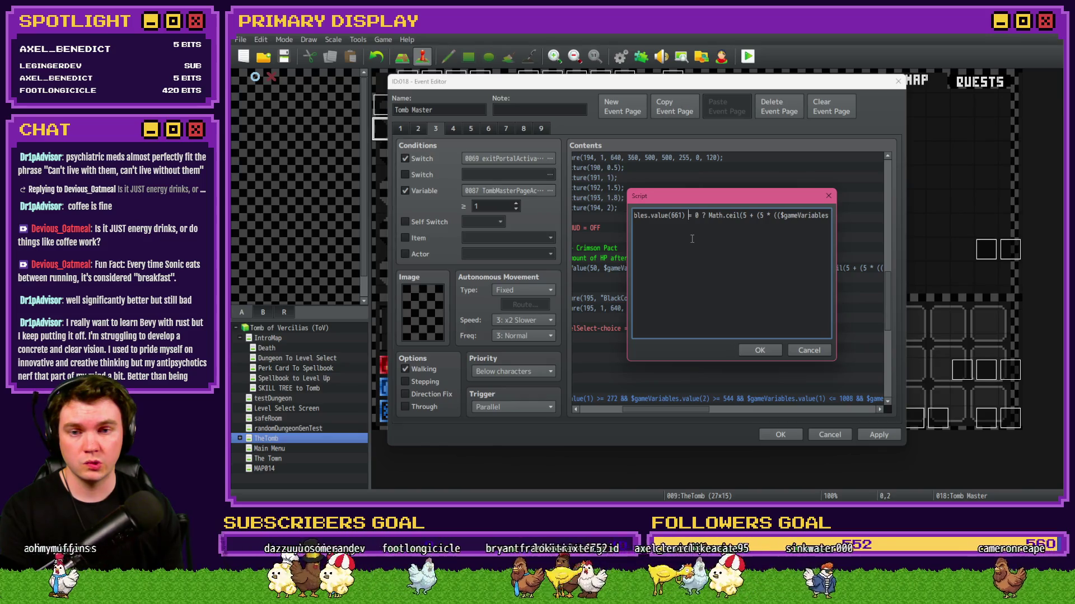
key(BackSpace)
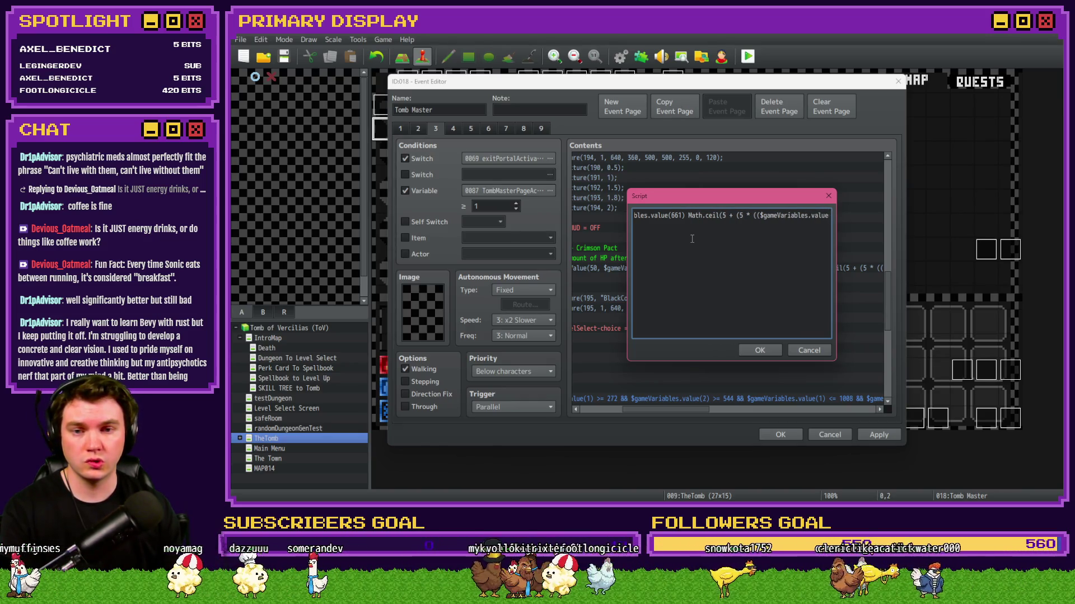
Start a second script line beginning with '$gameVariables.setValue(50,'.
key(End)
key(Return)
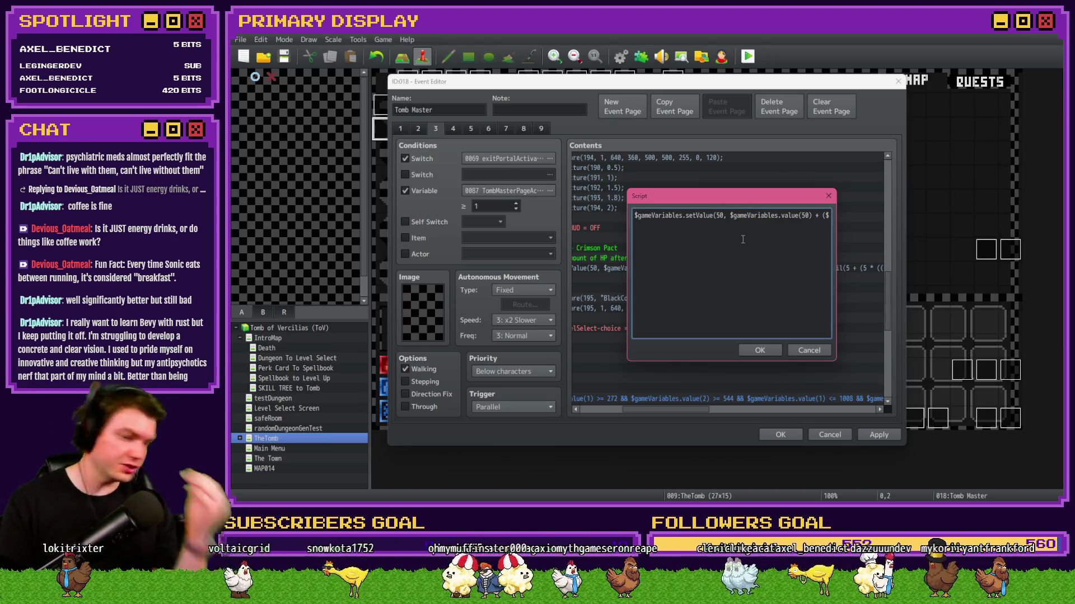
text($gameVariables.setValue(50,)
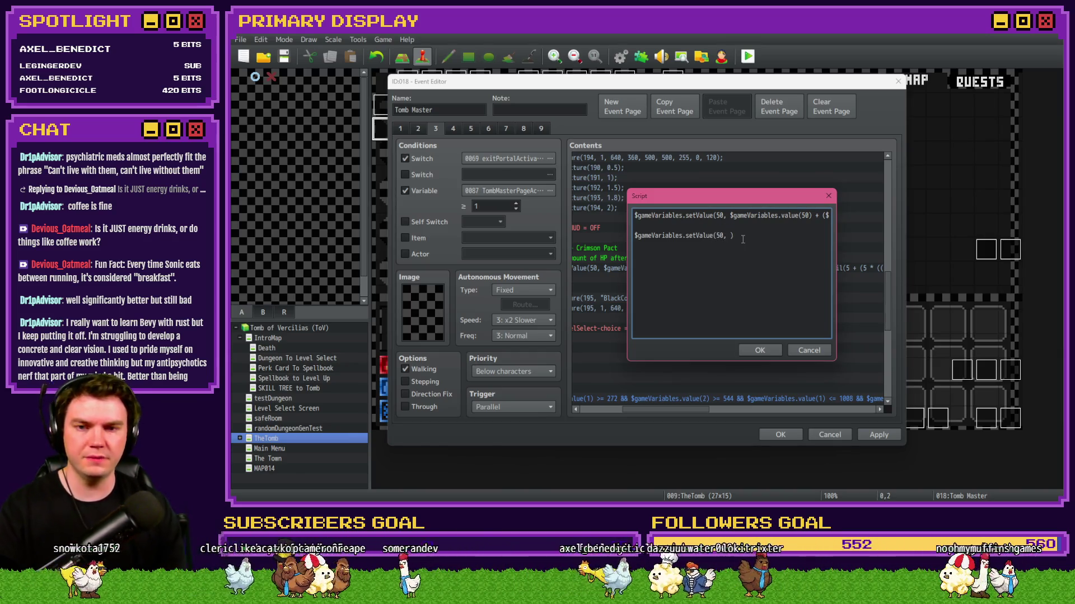
Copy '$gameVariables.setValue(50' from line one onto line two.
drag(725, 235, 633, 235)
key(ctrl+c)
click(729, 236)
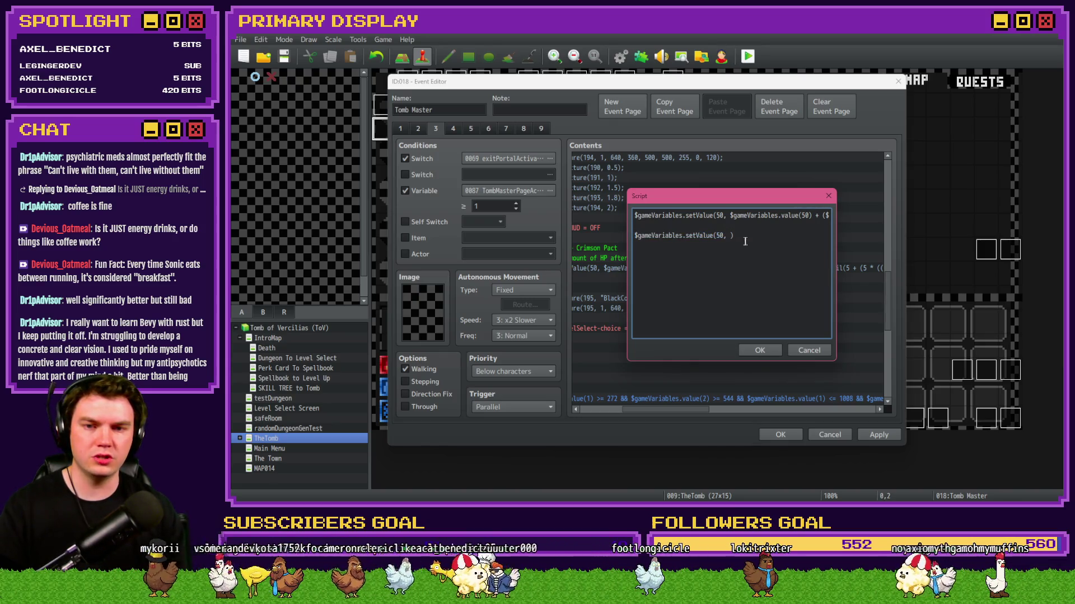
key(ctrl+v)
Edit the pasted text into '$gameVariables.value(50)' inside the setValue call.
click(796, 236)
key(BackSpace)
key(BackSpace)
key(Delete)
text(v)
key(Left)
key(BackSpace)
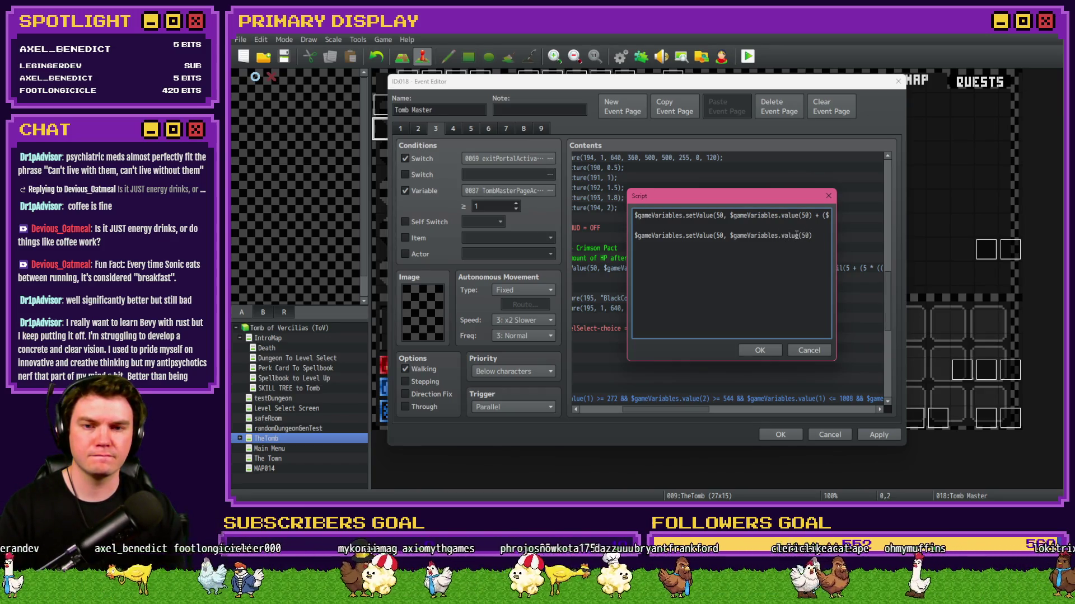
key(End)
text())
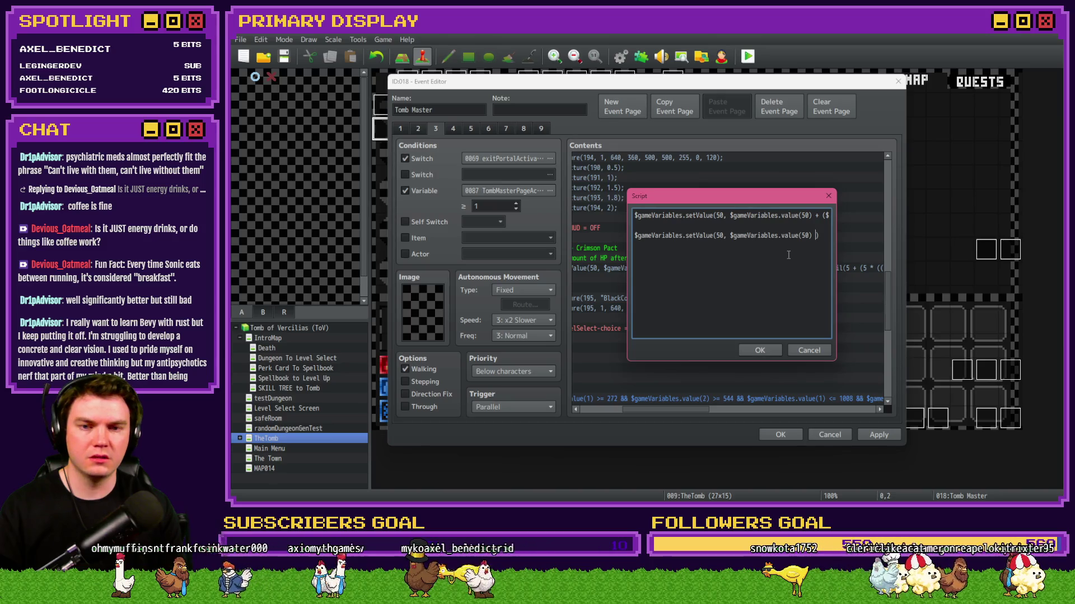
Continue line two with '+ ($gameVariables.value(51) +'.
text(())
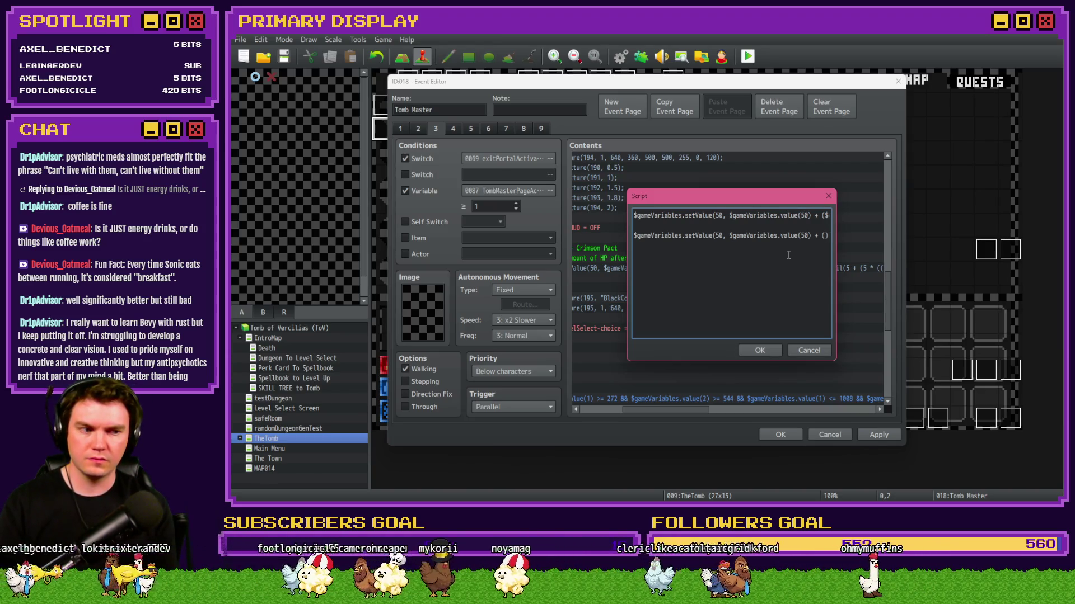
text($gameVariables.value)
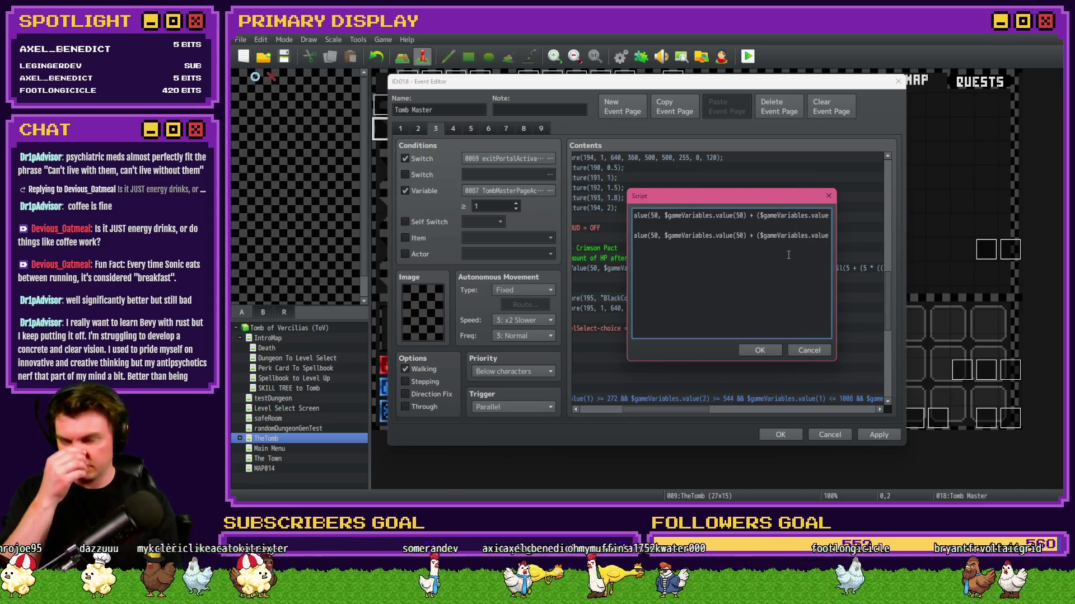
text((51)
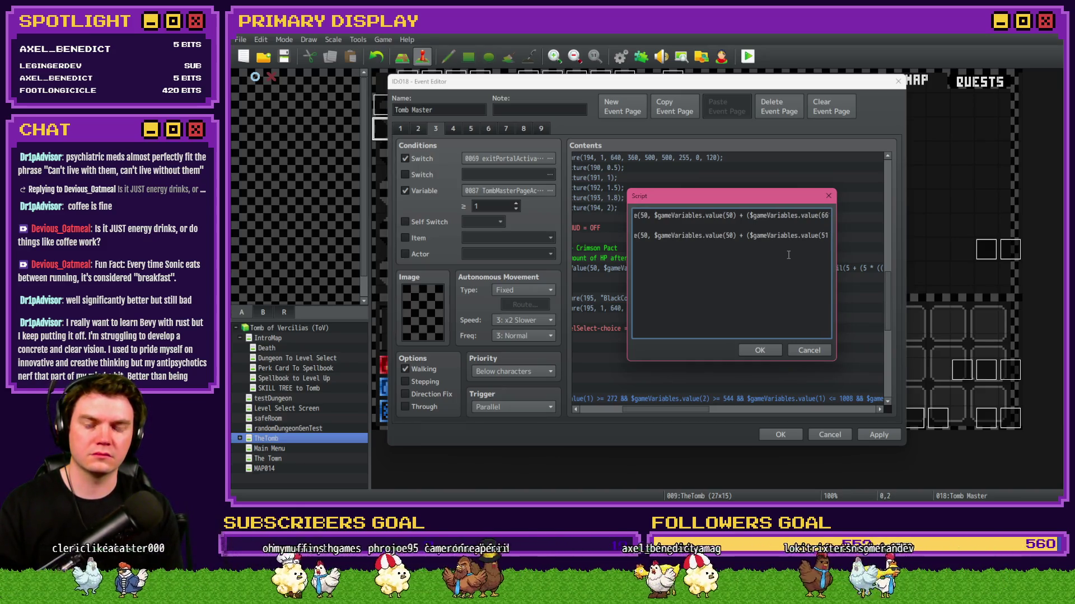
text())
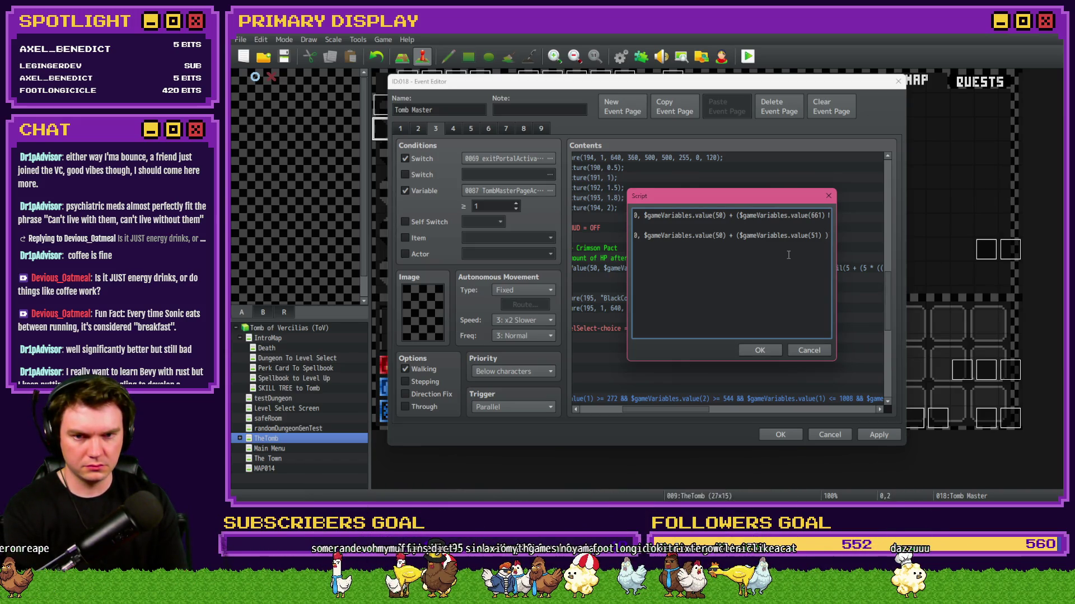
text(+)
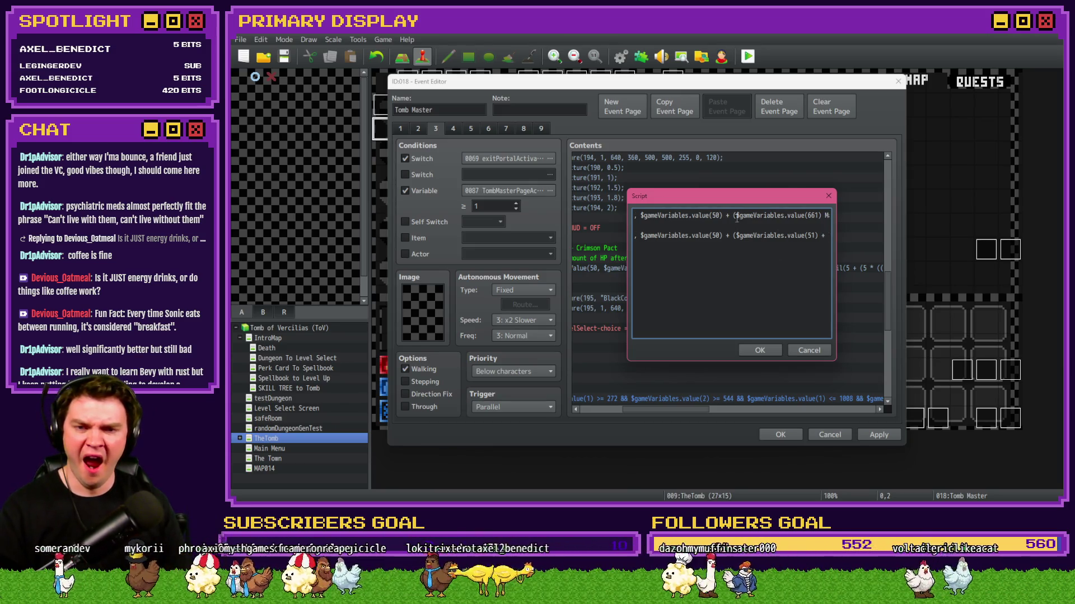
drag(737, 216, 821, 217)
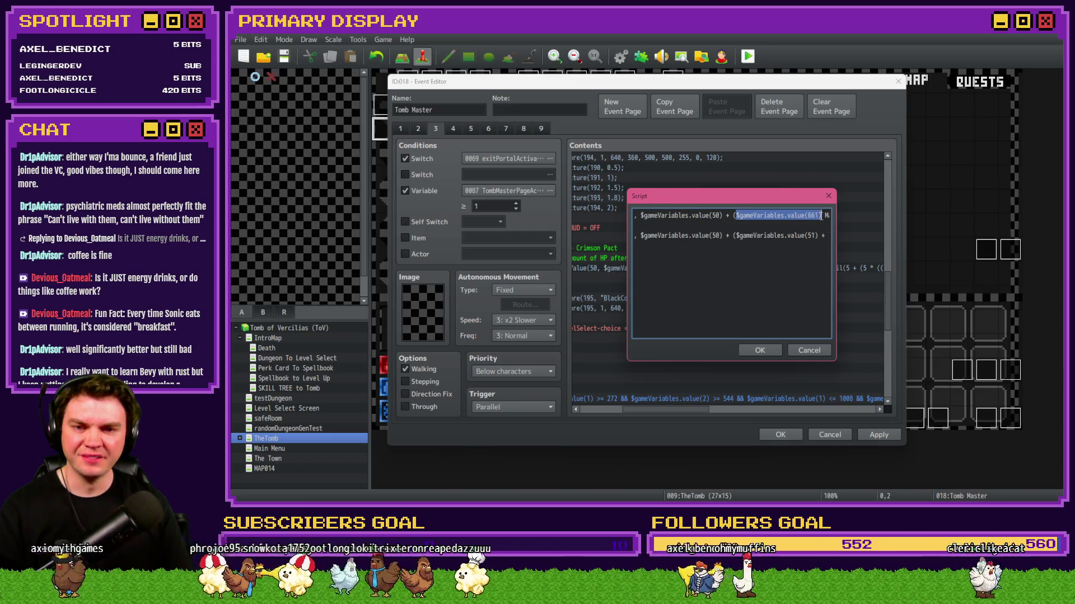
Add '$gameVariables.value(661) / 100' from line one to line two.
click(826, 235)
text()))
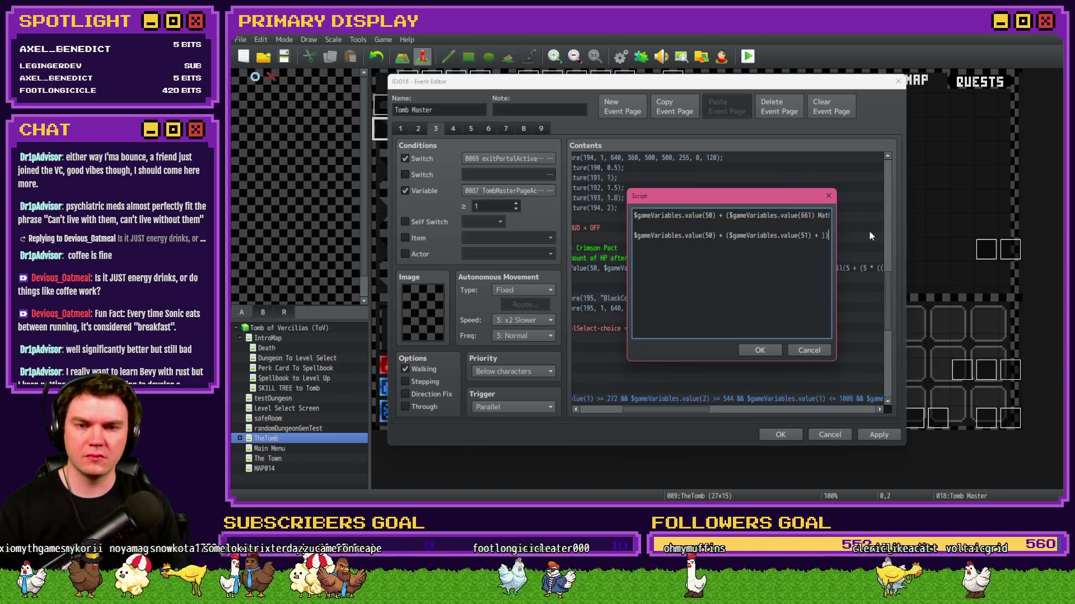
key(ctrl+v)
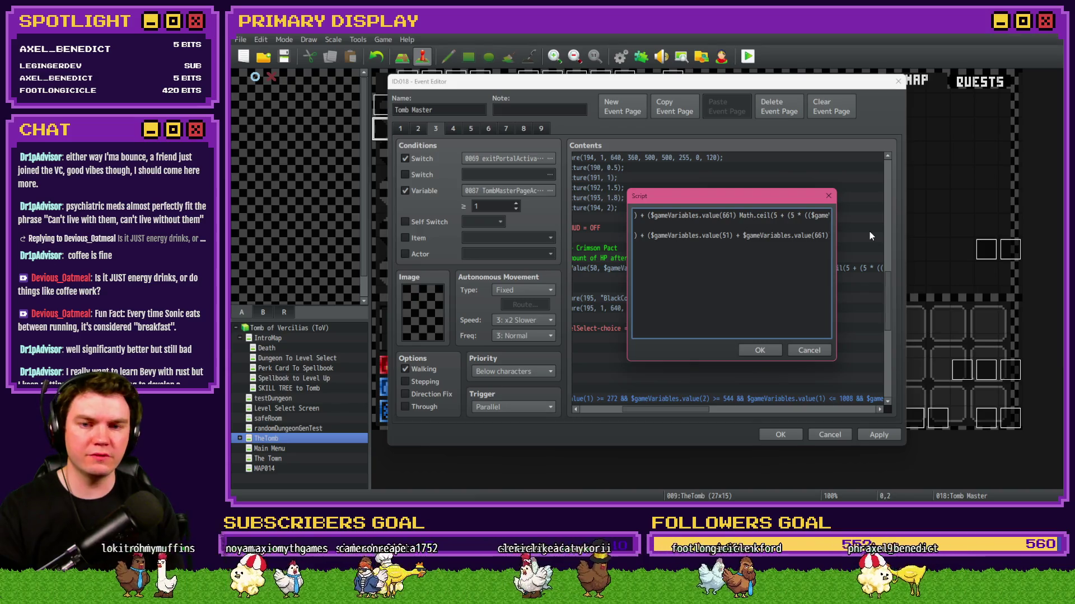
text(()
text())
text())
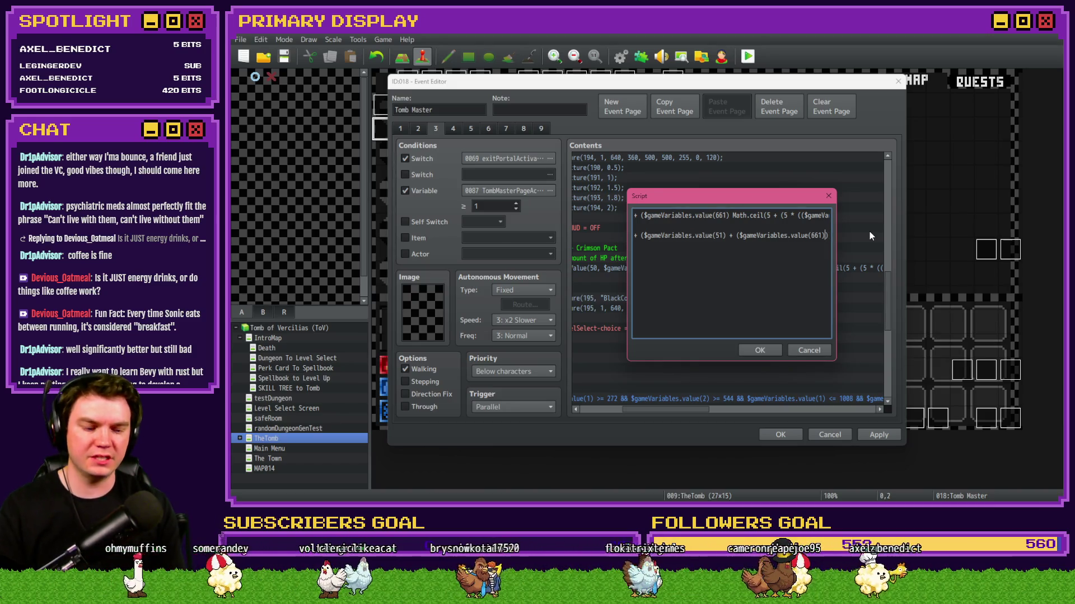
text( /)
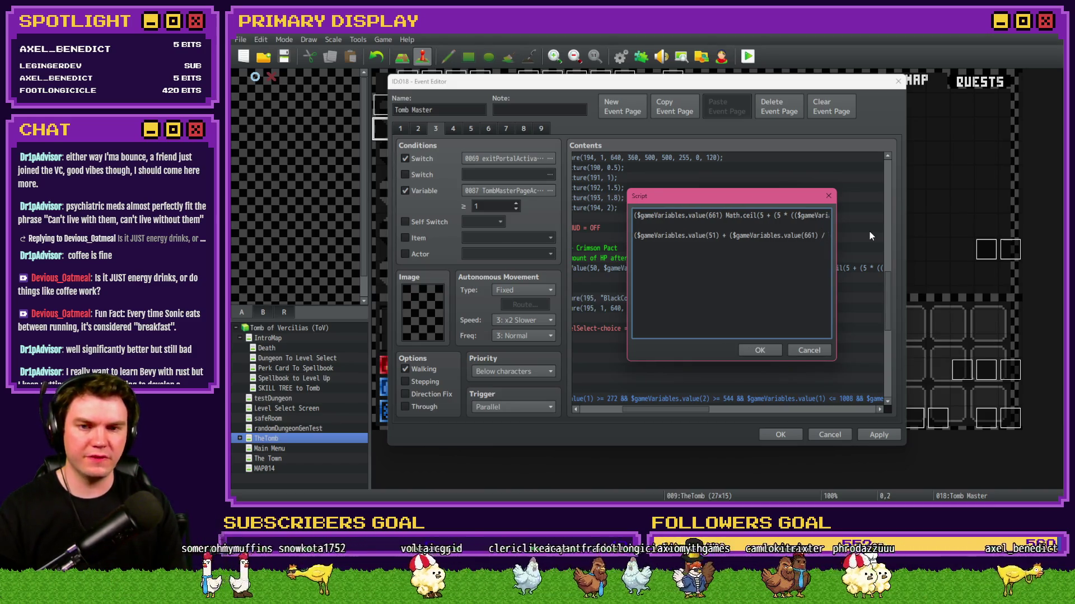
text(100)
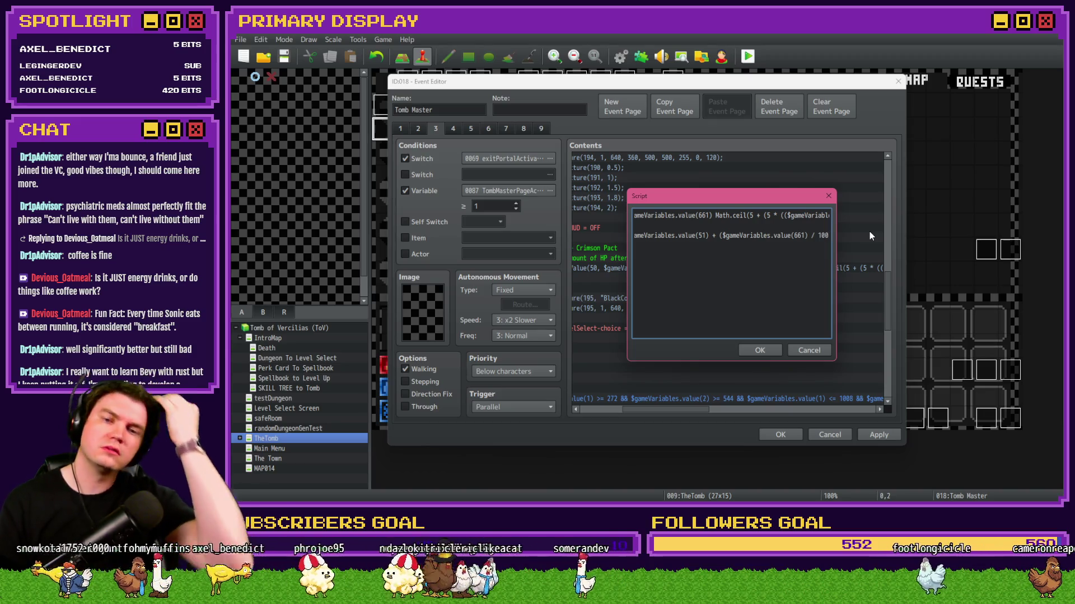
Wrap the added sum in Math.ceil() and close the parentheses.
key(Home)
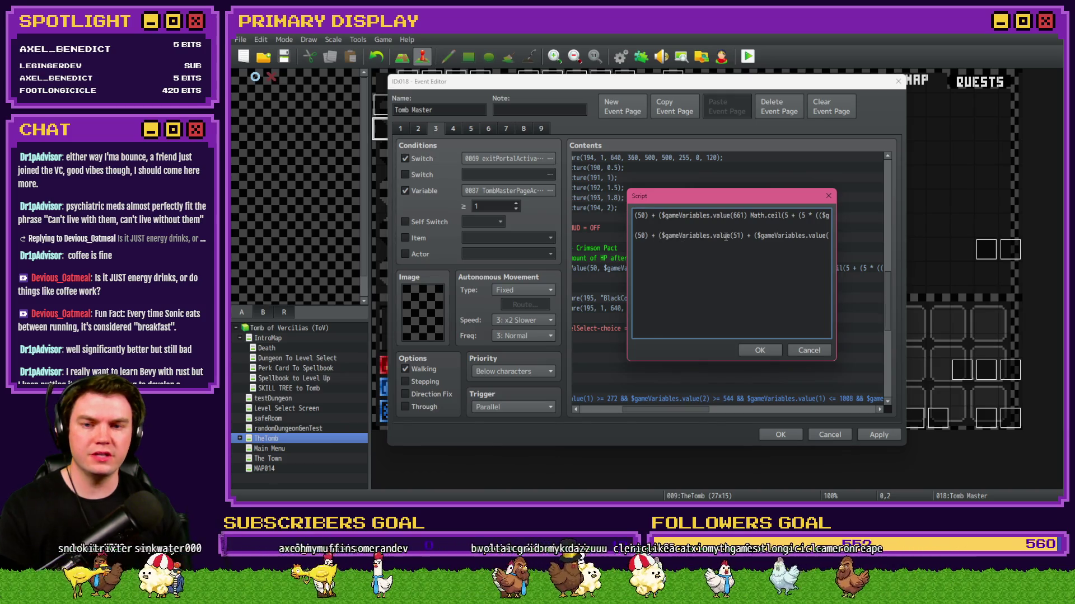
click(658, 236)
text(Math.ceil)
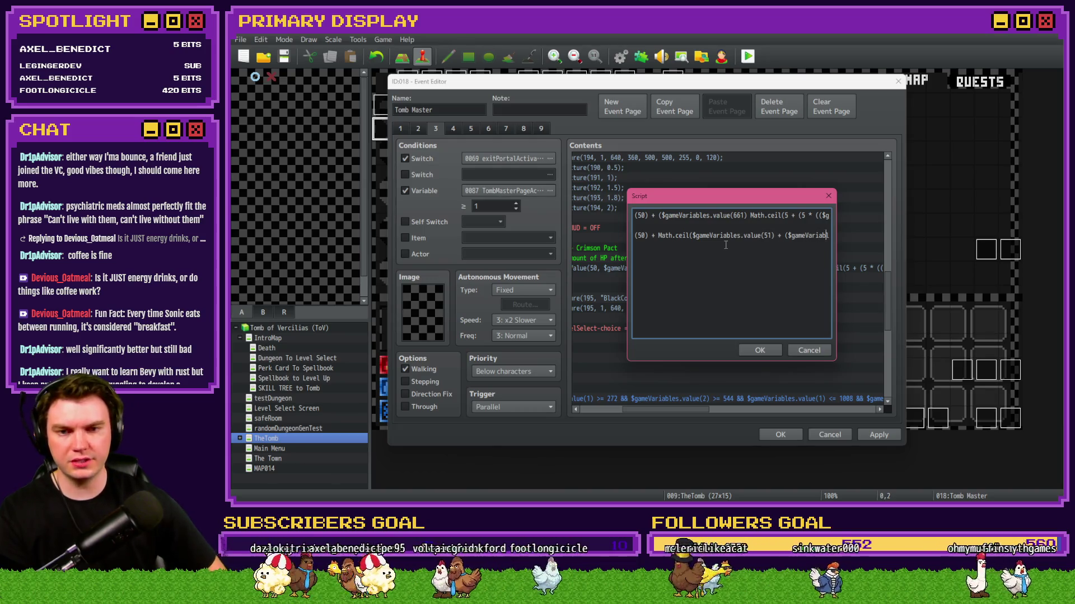
key(Right)
key(Right)
key(Right)
text())
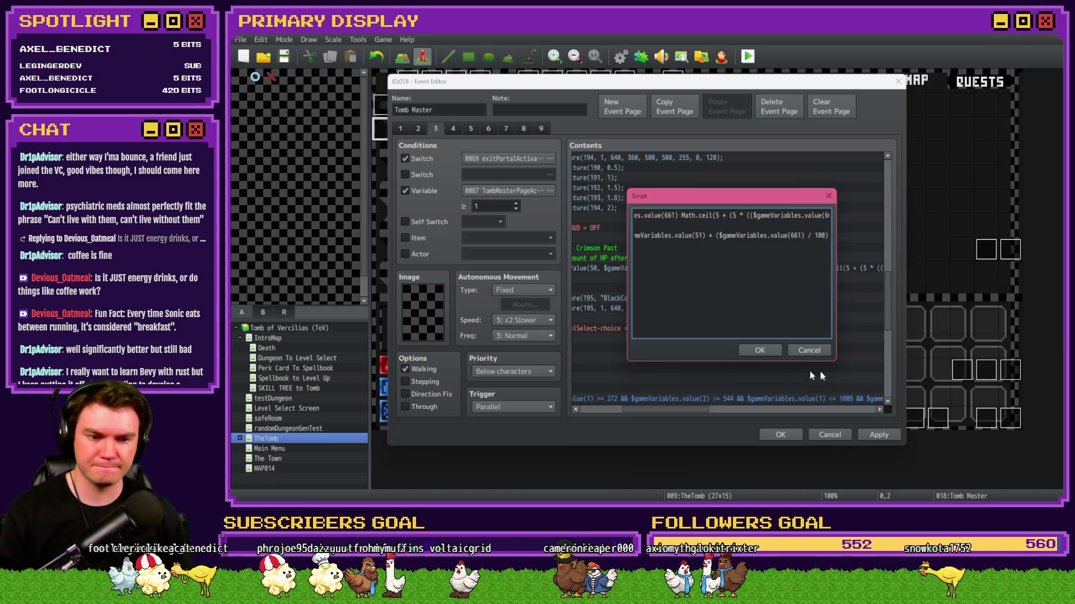
key(alt+Tab)
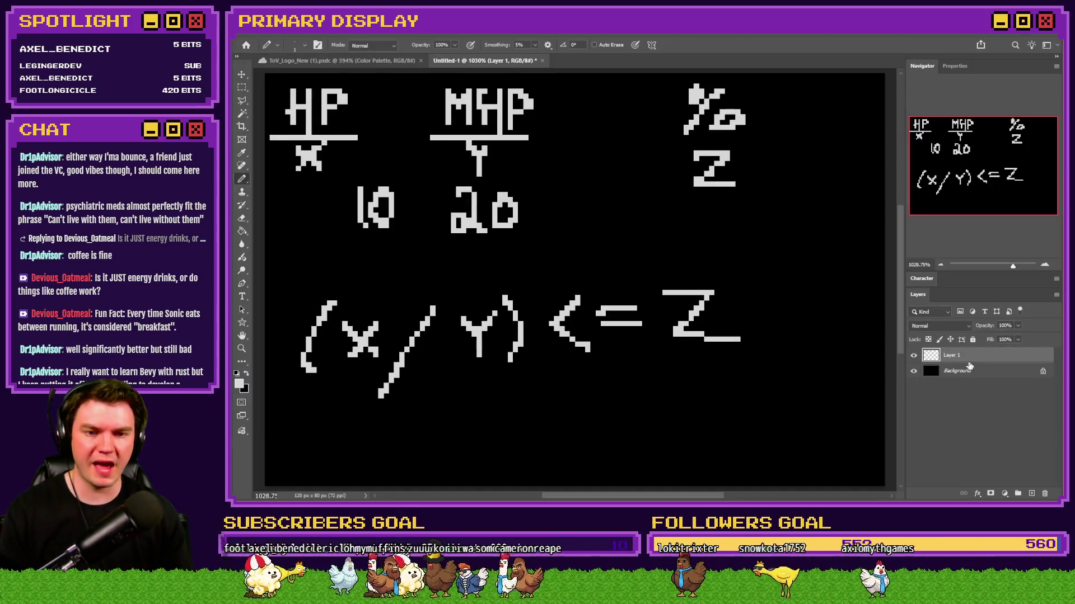
Erase the drawn formula from the canvas and hide the pixel grid.
key(ctrl+a)
key(Delete)
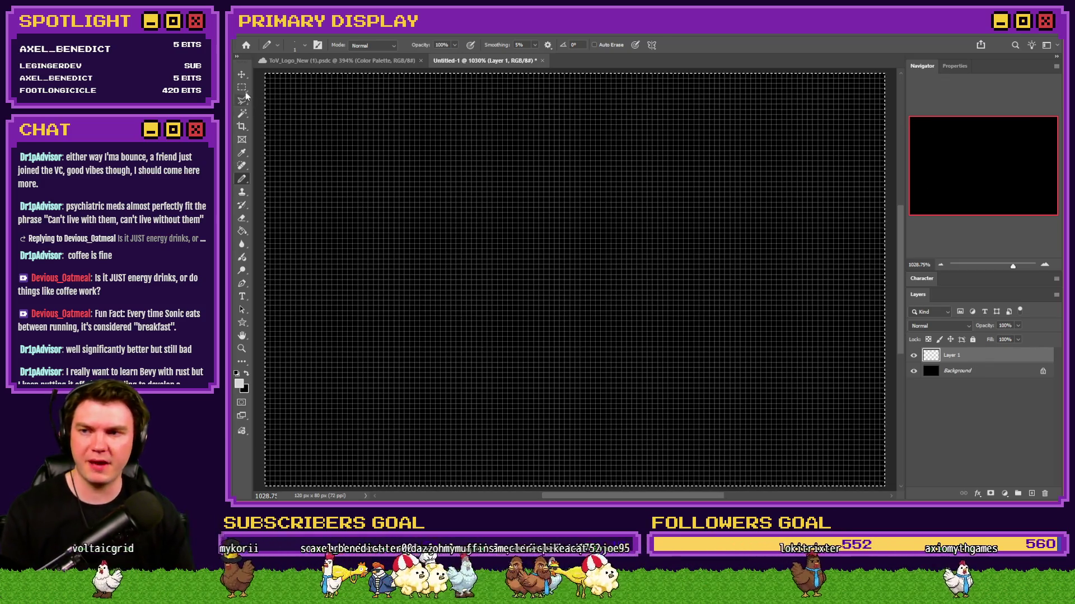
key(ctrl+d)
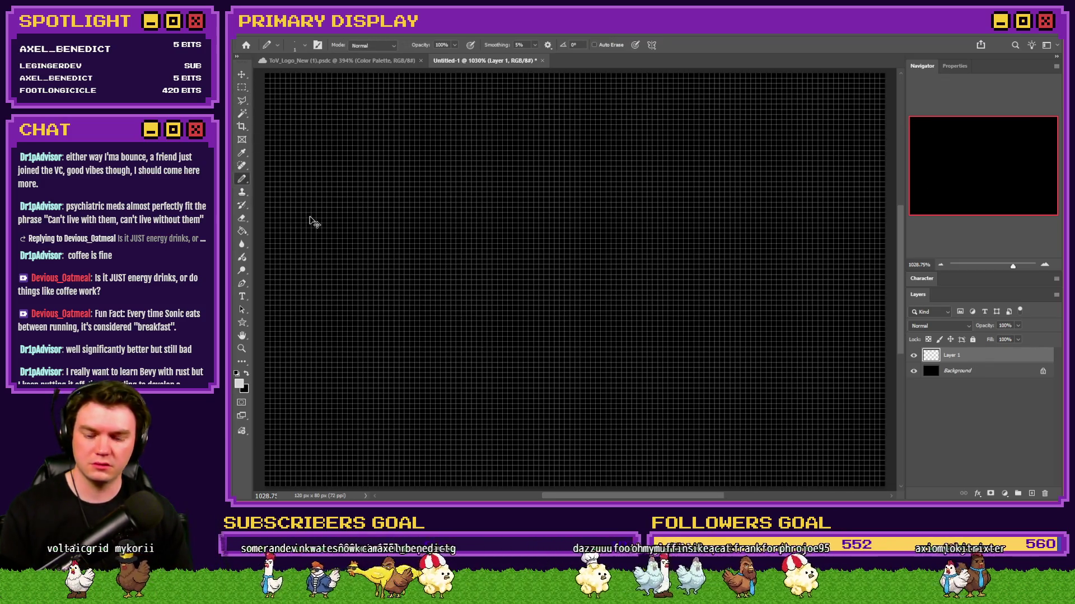
key(ctrl+apostrophe)
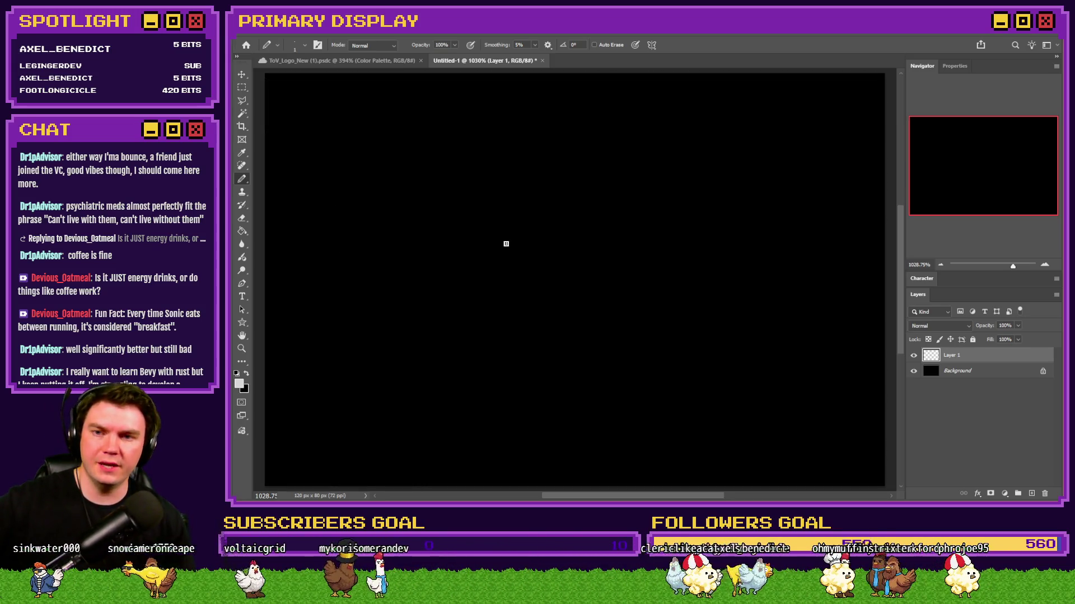
Pencil trial HP and M lettering, then undo it to leave the canvas blank.
mouse_move(288, 93)
mouse_down()
mouse_move(288, 130)
mouse_move(306, 112)
mouse_move(304, 134)
mouse_up()
mouse_move(324, 94)
mouse_down()
mouse_move(329, 129)
mouse_move(350, 98)
mouse_move(332, 118)
mouse_up()
mouse_move(426, 90)
mouse_down()
mouse_move(427, 118)
mouse_move(445, 103)
mouse_move(468, 122)
mouse_move(493, 109)
mouse_move(485, 122)
mouse_up()
mouse_move(501, 85)
mouse_down()
mouse_move(501, 125)
mouse_move(511, 119)
mouse_up()
key(ctrl+z)
key(ctrl+z)
key(ctrl+z)
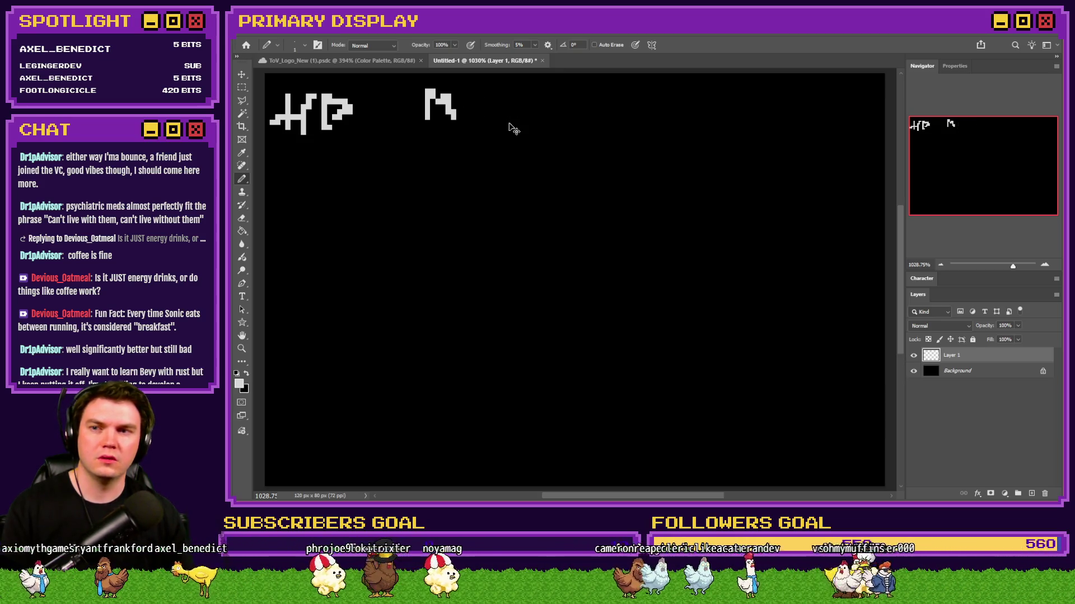
key(ctrl+z)
key(ctrl+z)
key(ctrl+z)
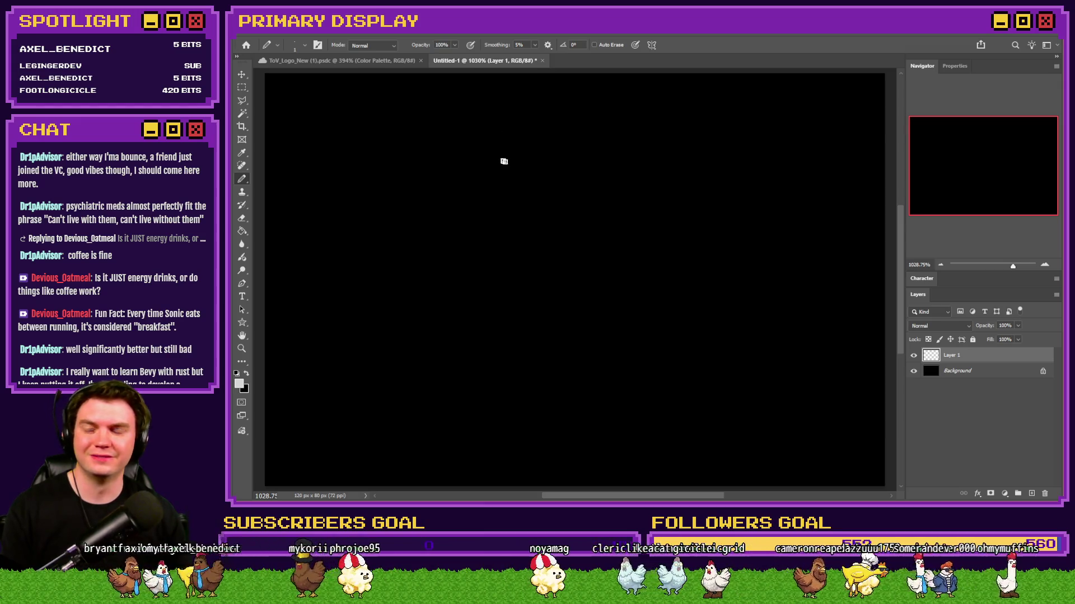
click(290, 36)
Resize the image to 200 percent and set the pencil size to 2.
click(304, 104)
text(200)
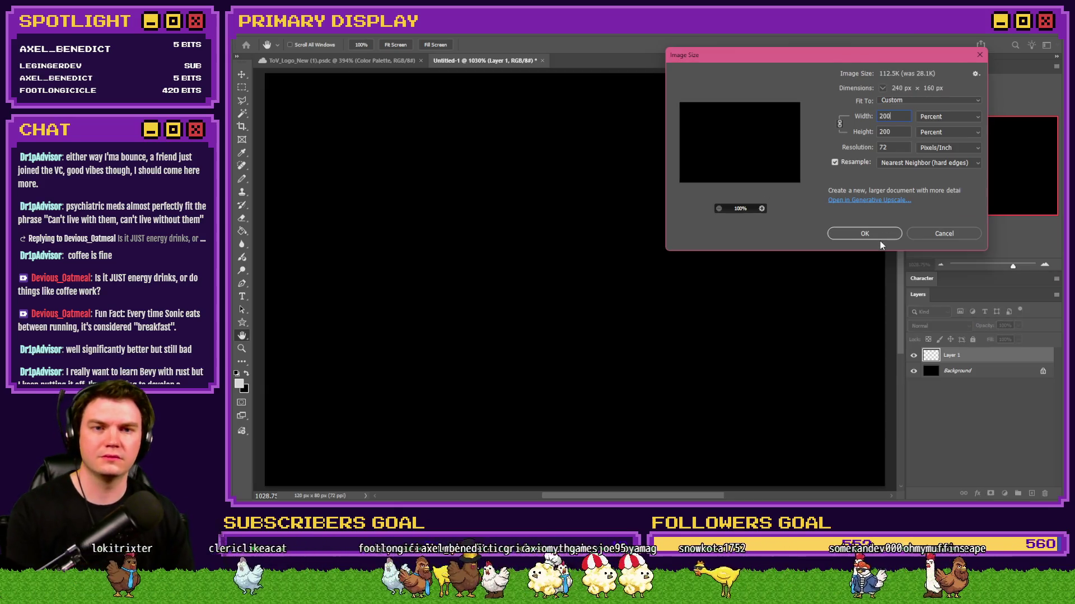
click(878, 239)
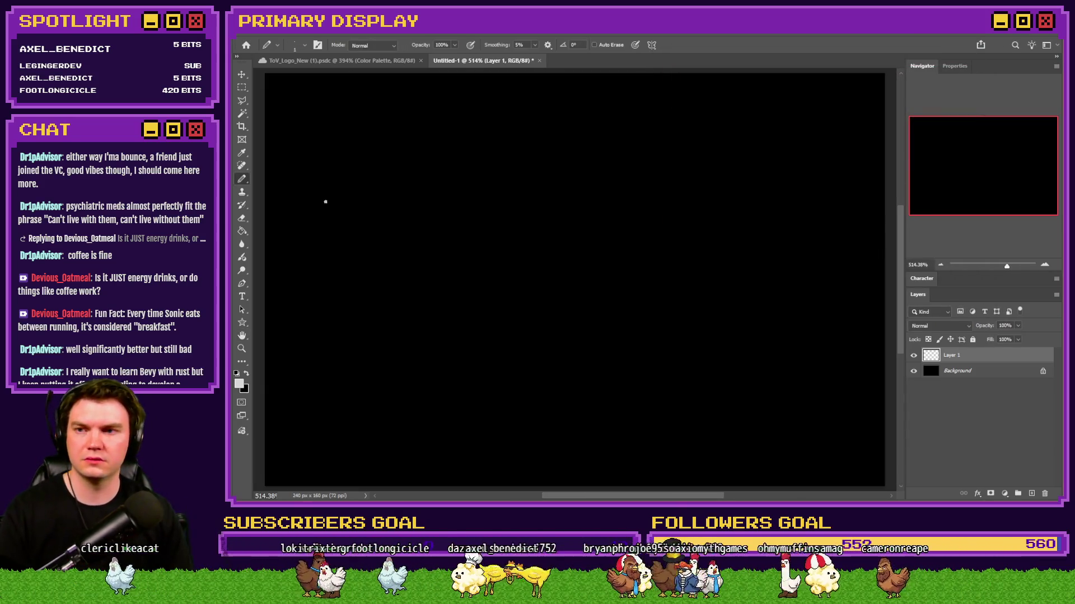
right_click(325, 202)
text(2)
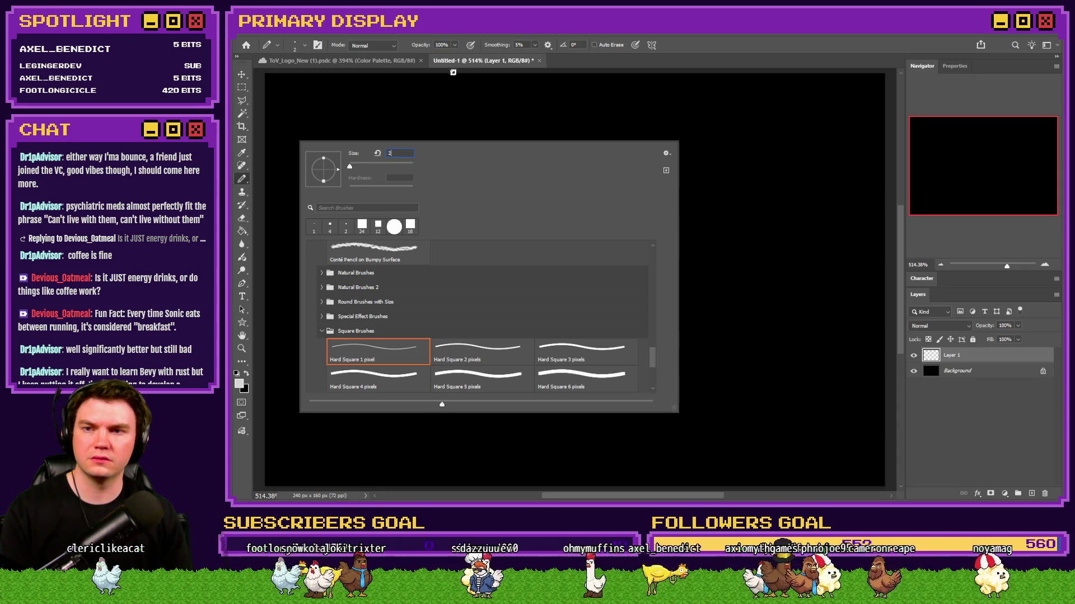
key(Return)
Letter HP, MHP and M headers, underline them, and write X, Y, Z beneath.
mouse_move(287, 87)
mouse_down()
mouse_move(289, 118)
mouse_move(312, 89)
mouse_move(315, 120)
mouse_move(335, 91)
mouse_move(335, 112)
mouse_up()
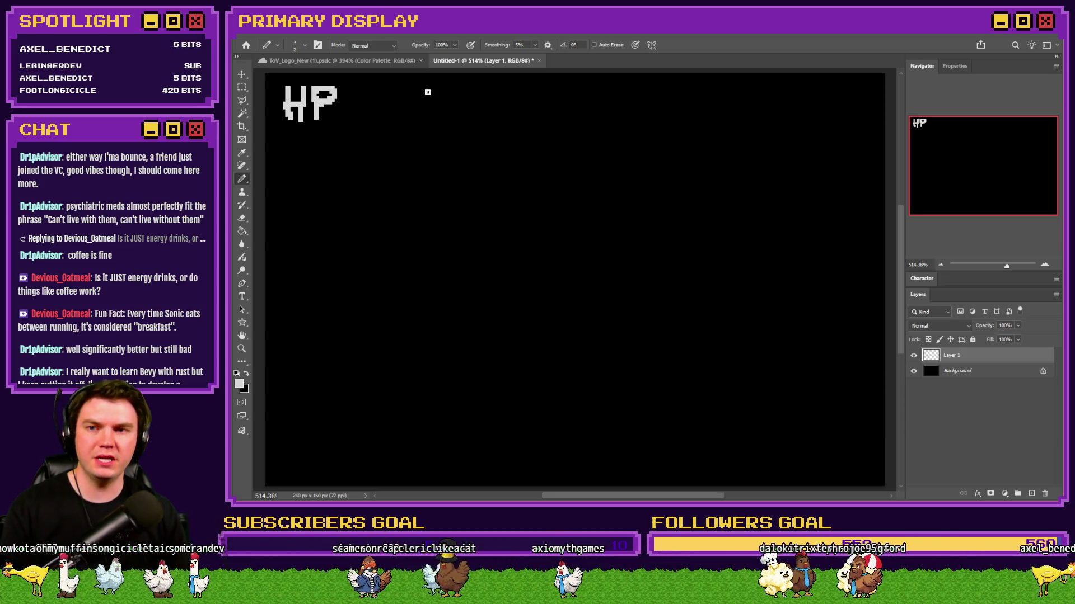
mouse_move(419, 107)
mouse_down()
mouse_move(418, 88)
mouse_move(441, 87)
mouse_move(442, 121)
mouse_move(470, 101)
mouse_move(467, 122)
mouse_move(476, 110)
mouse_up()
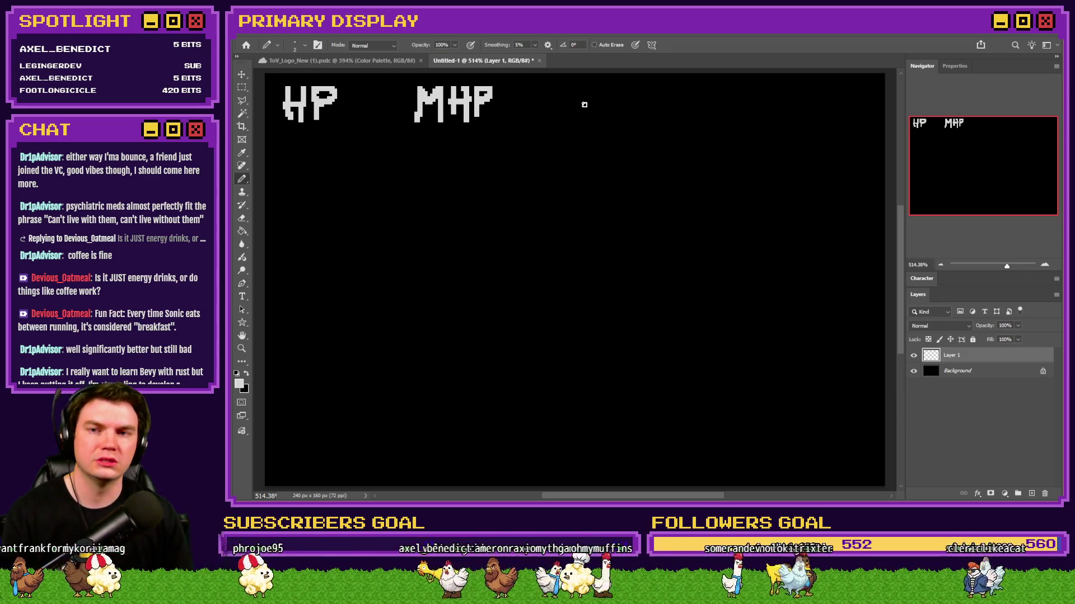
mouse_move(612, 92)
mouse_down()
mouse_move(610, 129)
mouse_move(644, 92)
mouse_move(642, 127)
mouse_up()
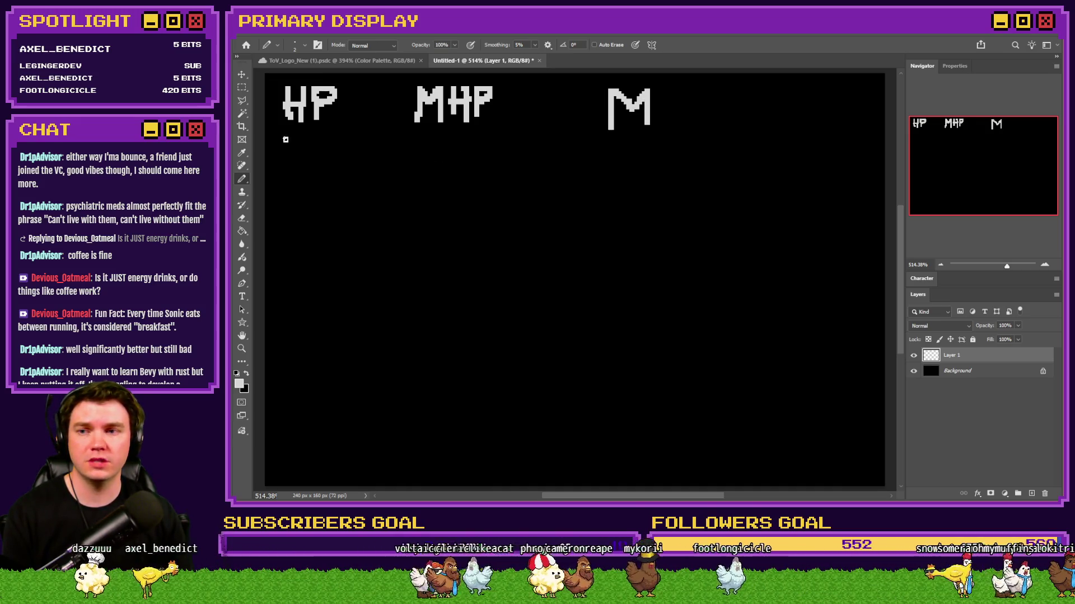
drag(273, 133, 672, 135)
mouse_move(283, 145)
mouse_down()
mouse_move(322, 166)
mouse_move(286, 172)
mouse_up()
drag(435, 145, 442, 157)
drag(458, 140, 439, 176)
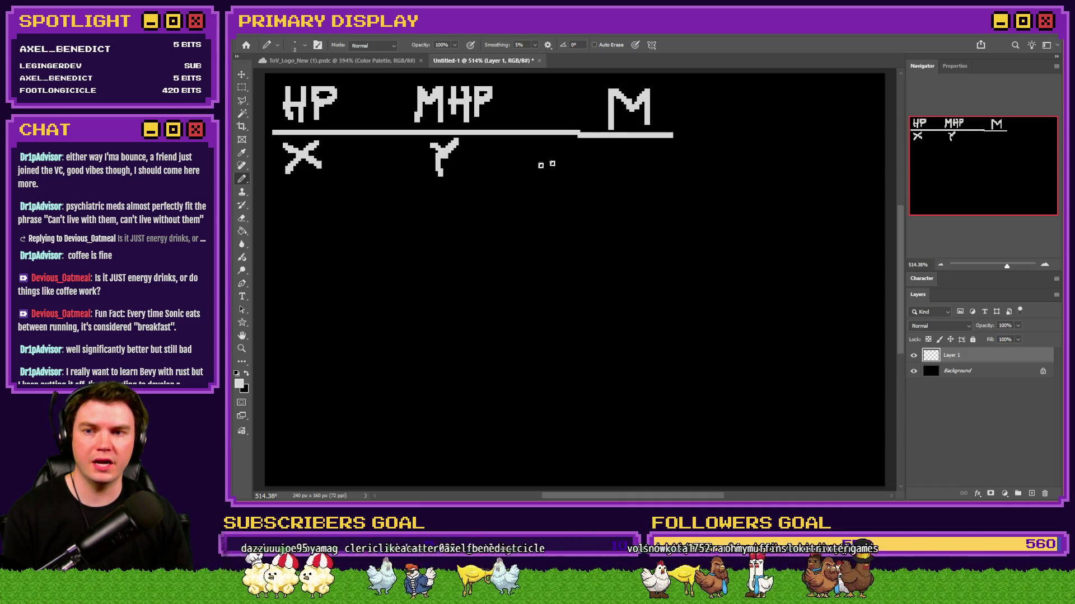
mouse_move(618, 148)
mouse_down()
mouse_move(616, 176)
mouse_move(662, 177)
mouse_up()
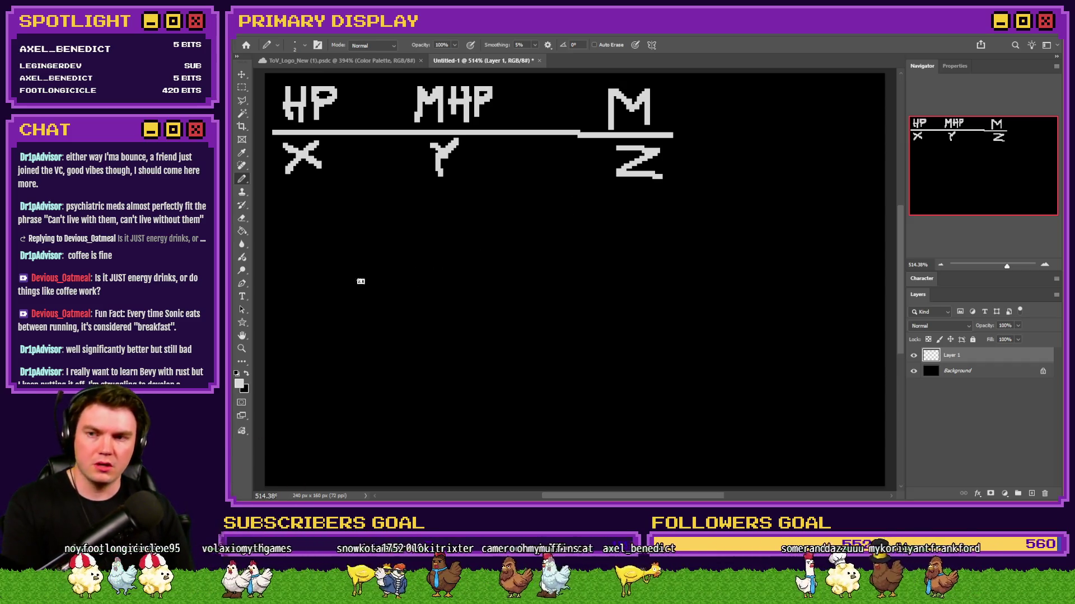
Pencil '(Y + (Z/100))' below the table, undoing a stray X and a misdrawn parenthesis.
mouse_move(294, 271)
mouse_down()
mouse_move(314, 294)
mouse_move(294, 295)
mouse_up()
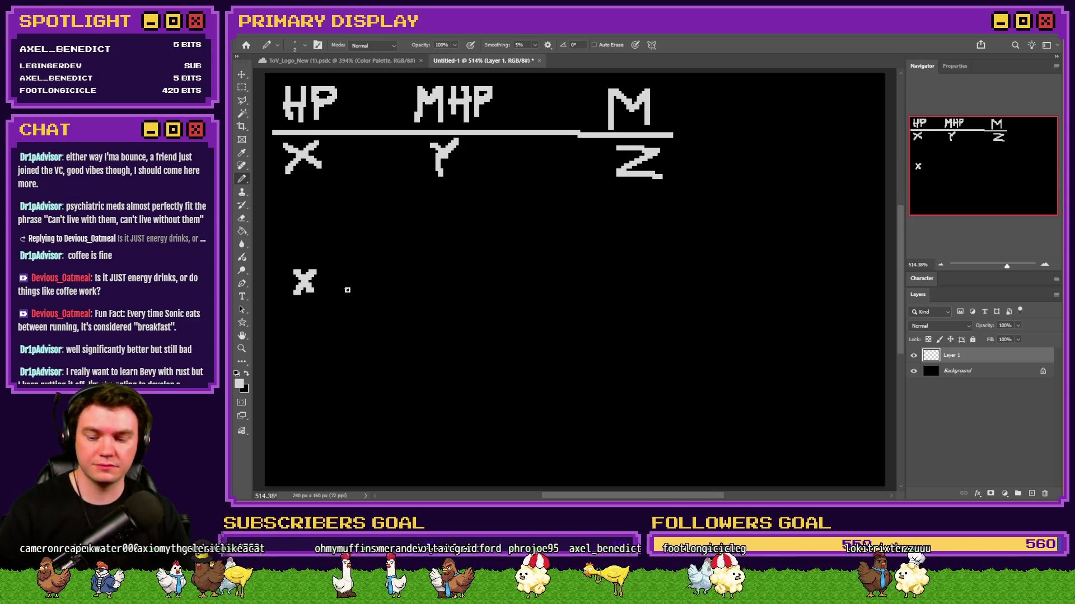
key(ctrl+z)
key(ctrl+z)
key(ctrl+z)
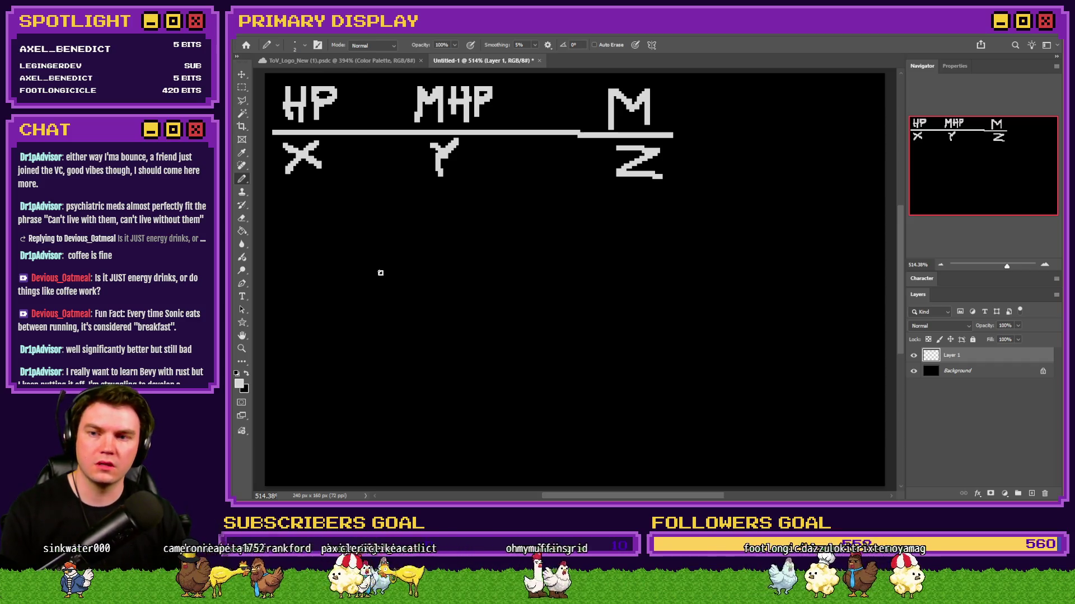
drag(378, 265, 386, 299)
key(ctrl+z)
mouse_move(393, 258)
mouse_down()
mouse_move(378, 272)
mouse_move(389, 301)
mouse_up()
drag(403, 260, 418, 300)
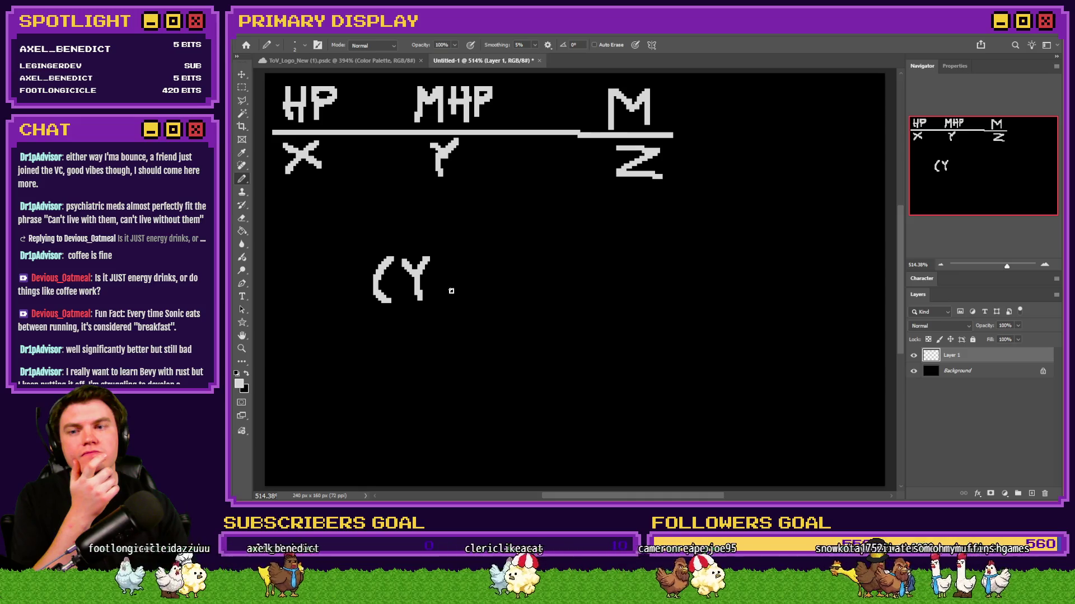
mouse_move(460, 268)
mouse_down()
mouse_move(460, 292)
mouse_move(446, 278)
mouse_move(489, 295)
mouse_move(539, 265)
mouse_move(509, 285)
mouse_move(542, 287)
mouse_up()
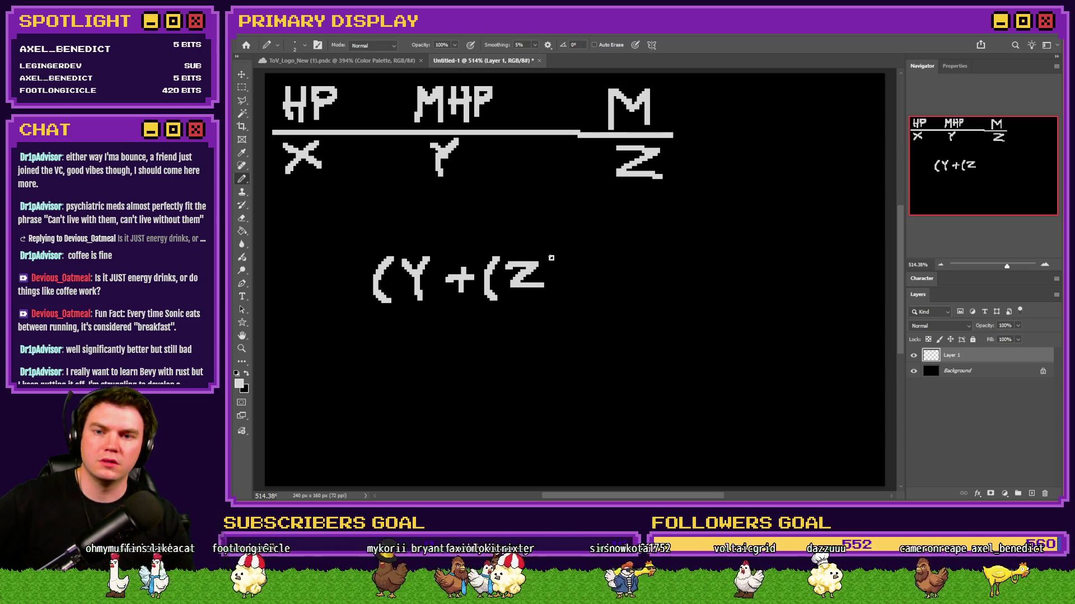
drag(568, 257, 546, 299)
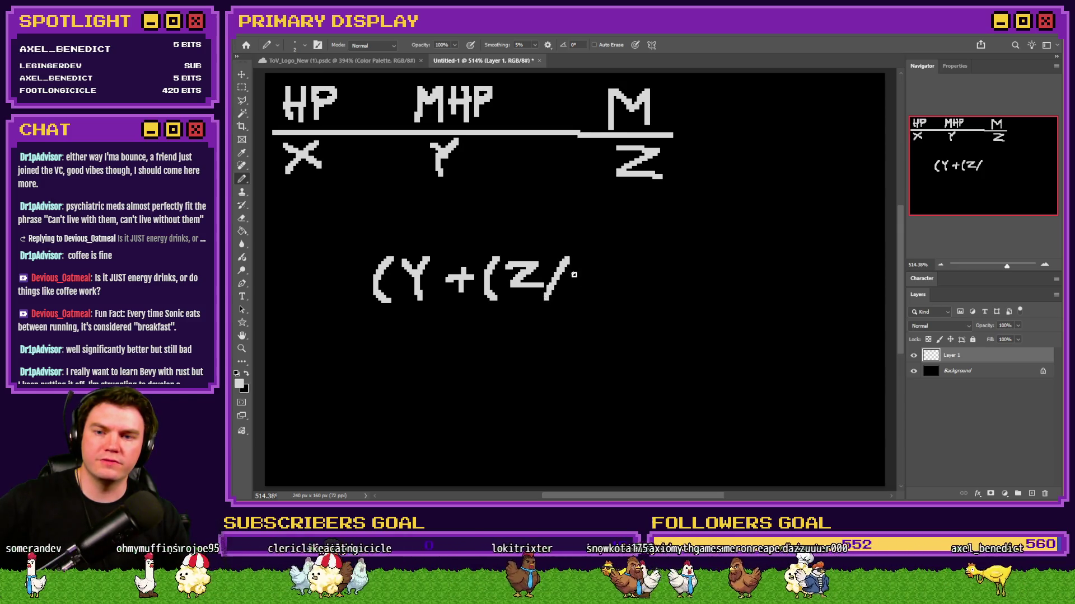
mouse_move(582, 262)
mouse_down()
mouse_move(577, 289)
mouse_move(594, 270)
mouse_move(605, 288)
mouse_move(608, 265)
mouse_move(631, 275)
mouse_move(626, 266)
mouse_up()
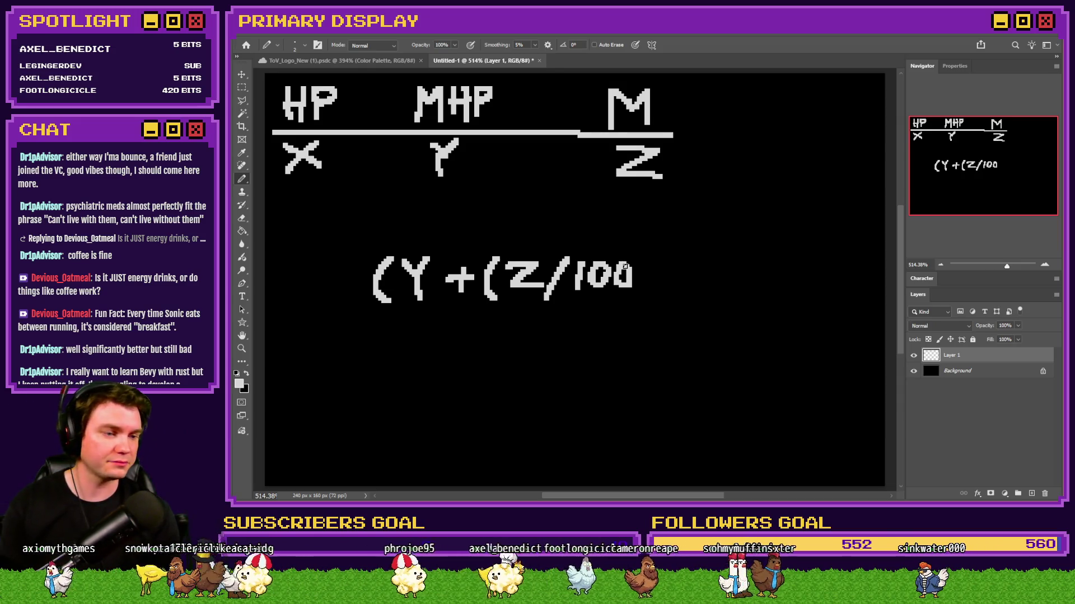
click(632, 286)
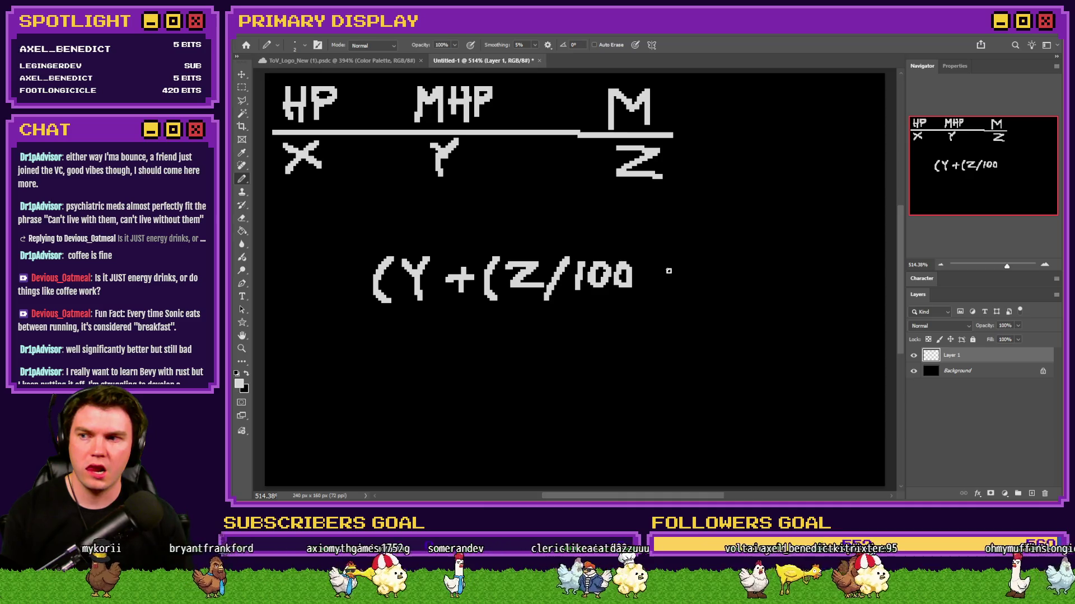
mouse_move(635, 257)
mouse_down()
mouse_move(650, 280)
mouse_move(638, 298)
mouse_up()
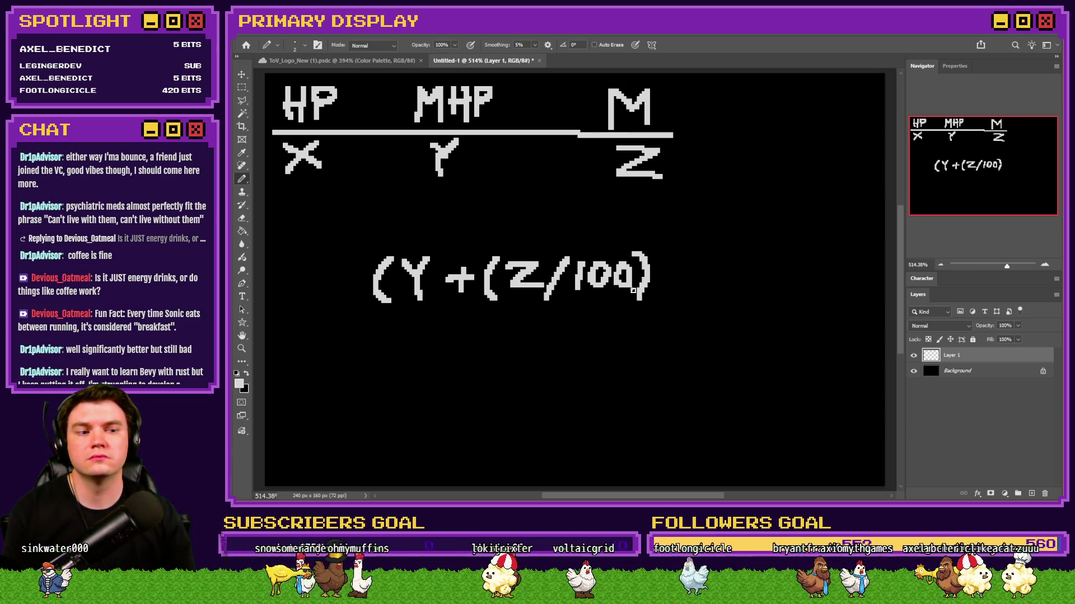
Shift 'Z/100)' right and draw 'Y ·' and an opening parenthesis in the gap.
key(m)
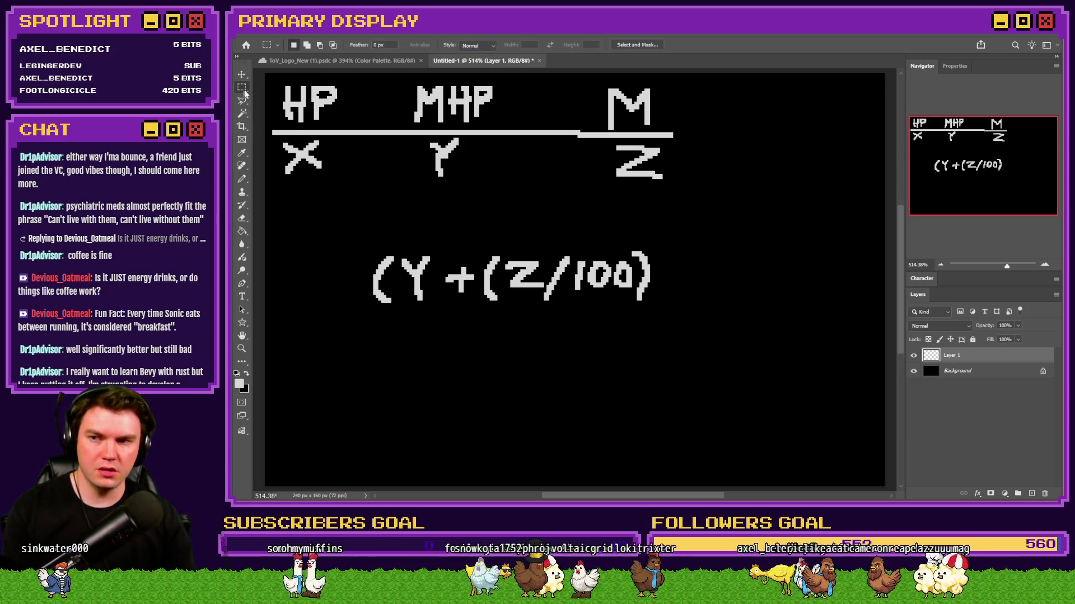
mouse_move(682, 236)
mouse_down()
mouse_move(612, 249)
mouse_move(505, 329)
mouse_move(600, 295)
mouse_up()
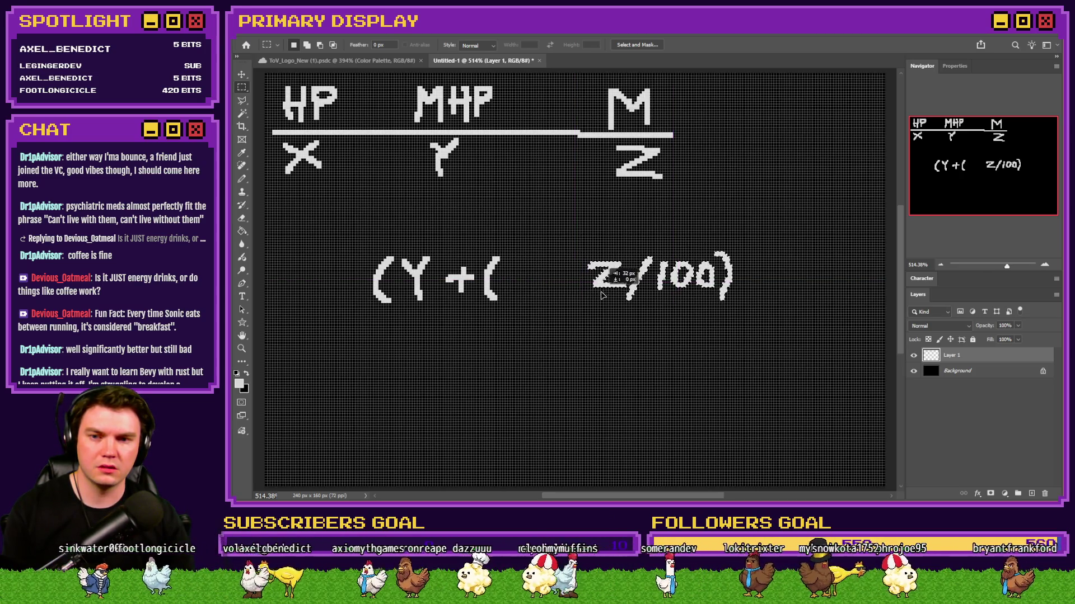
click(244, 179)
mouse_move(510, 261)
mouse_down()
mouse_move(529, 270)
mouse_move(526, 294)
mouse_move(562, 282)
mouse_move(554, 273)
mouse_move(548, 285)
mouse_up()
key(ctrl+z)
key(ctrl+z)
key(ctrl+z)
key(ctrl+z)
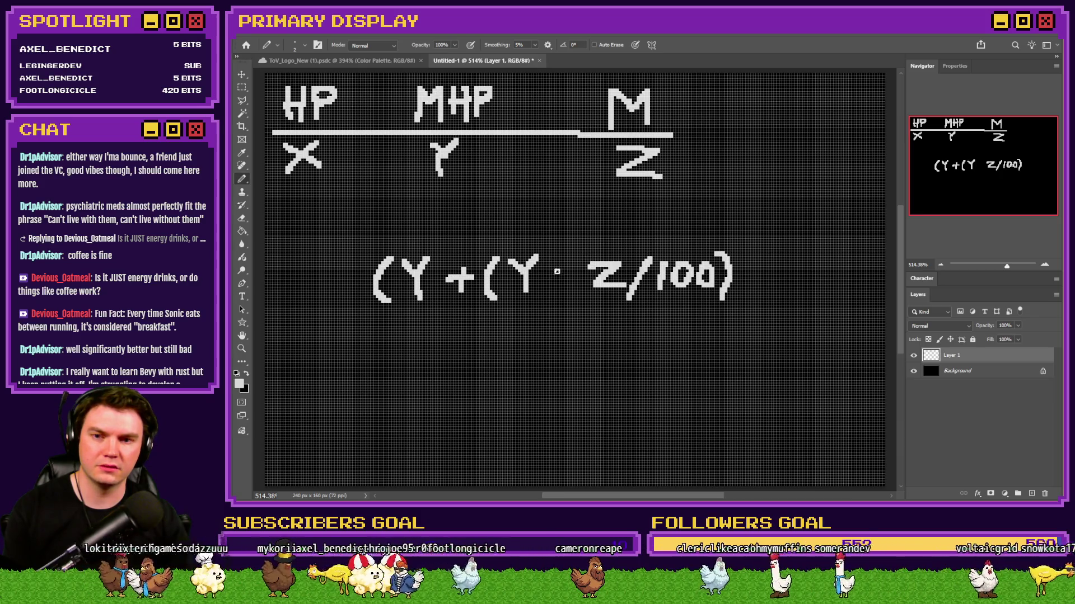
mouse_move(591, 253)
mouse_down()
mouse_move(580, 288)
mouse_move(590, 301)
mouse_up()
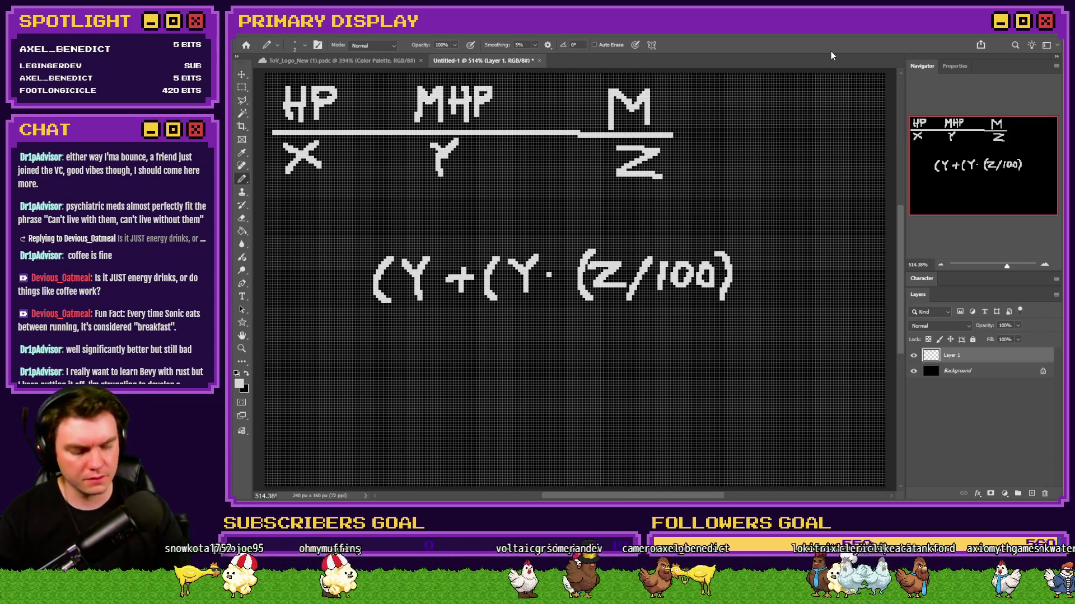
key(ctrl+apostrophe)
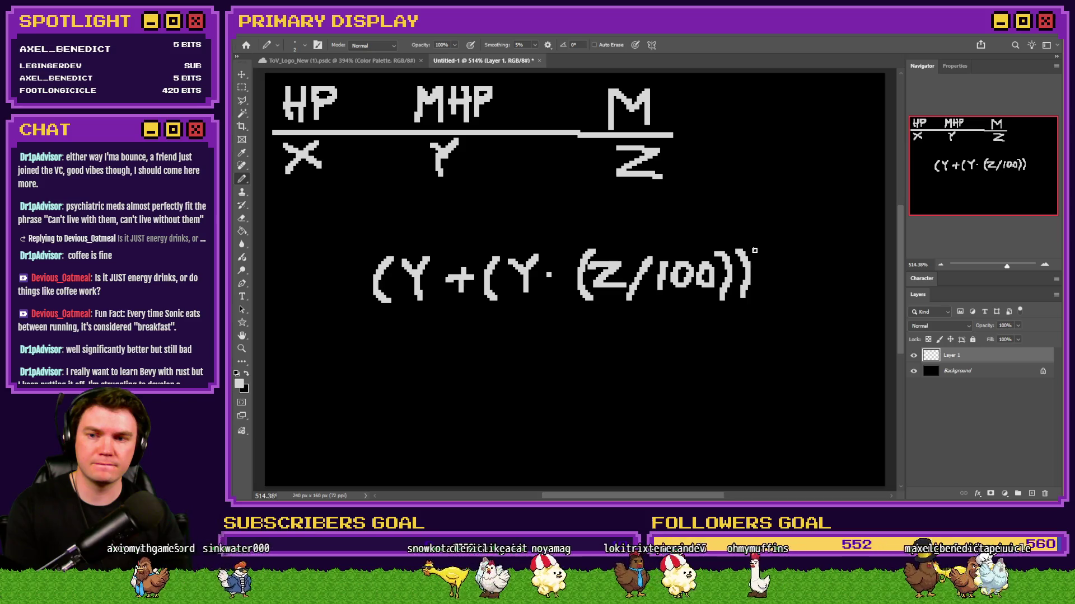
Add a third closing parenthesis and letter 'X +' in front of the formula.
mouse_move(756, 252)
mouse_down()
mouse_move(770, 278)
mouse_move(761, 302)
mouse_up()
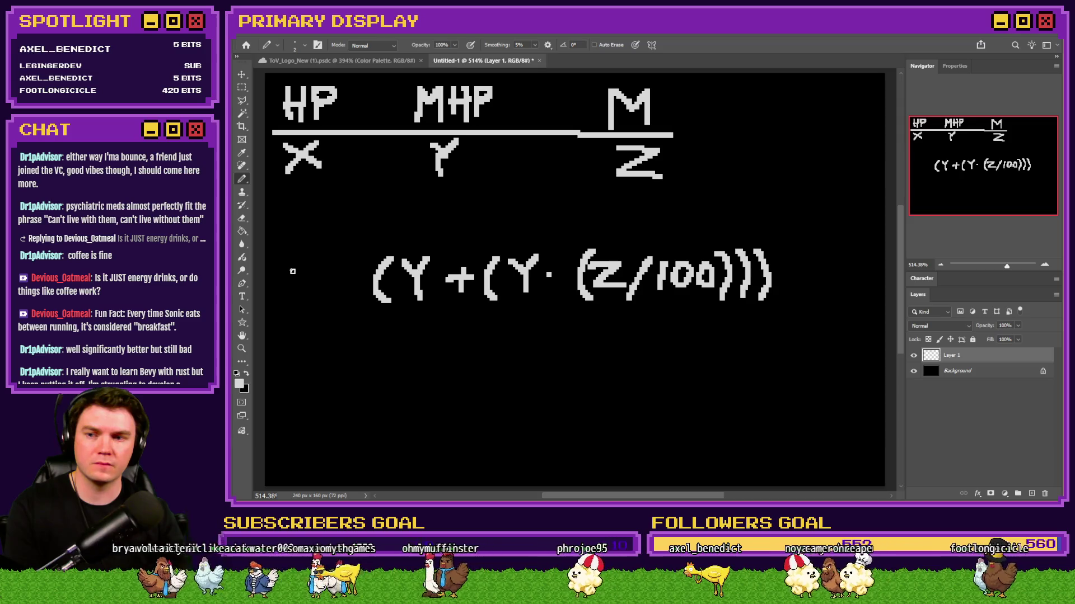
mouse_move(287, 267)
mouse_down()
mouse_move(322, 292)
mouse_move(287, 293)
mouse_up()
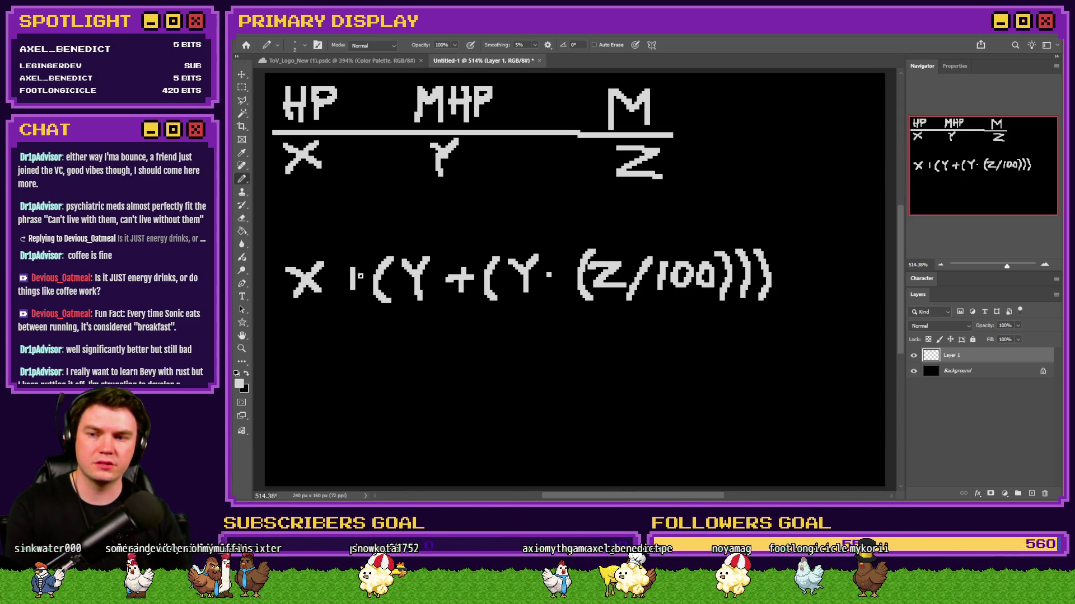
drag(360, 275, 339, 275)
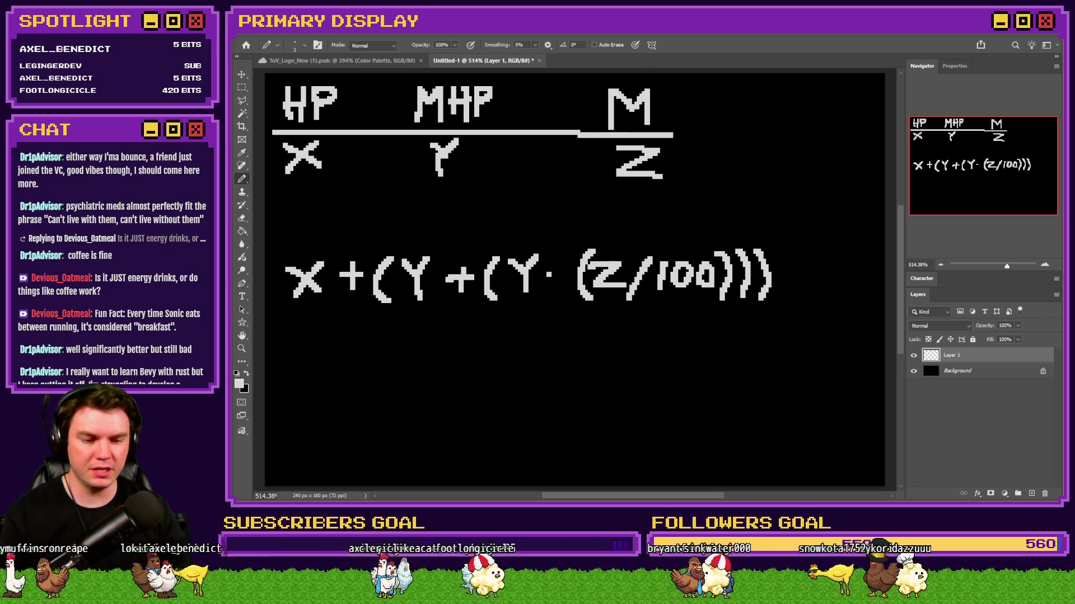
Confirm the script edit and browse Control Variables to the PlayerSkill variables 0701–0720.
key(alt+Tab)
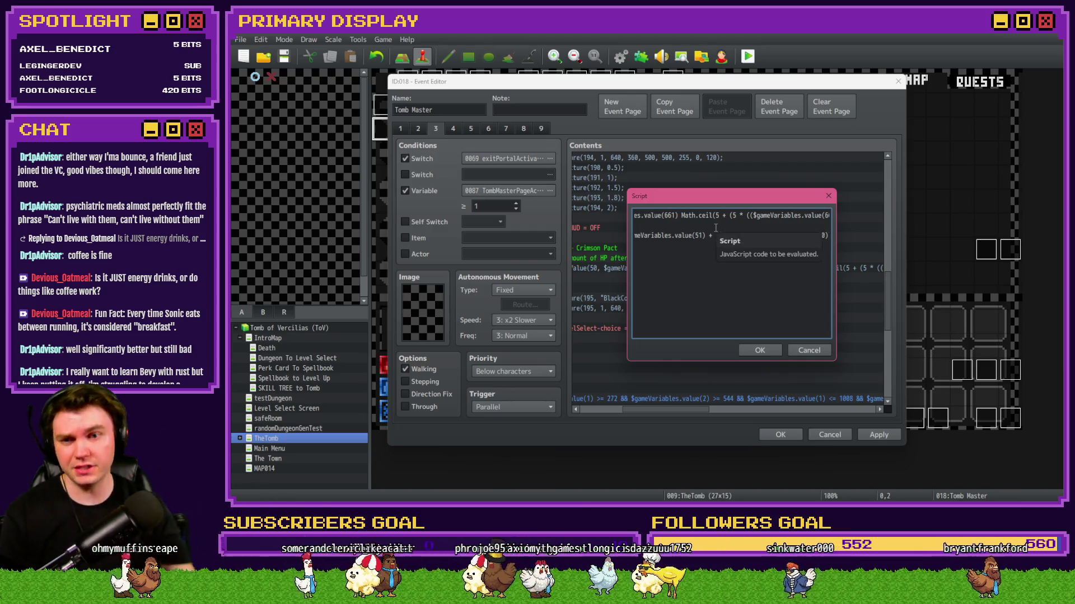
click(762, 350)
key(Insert)
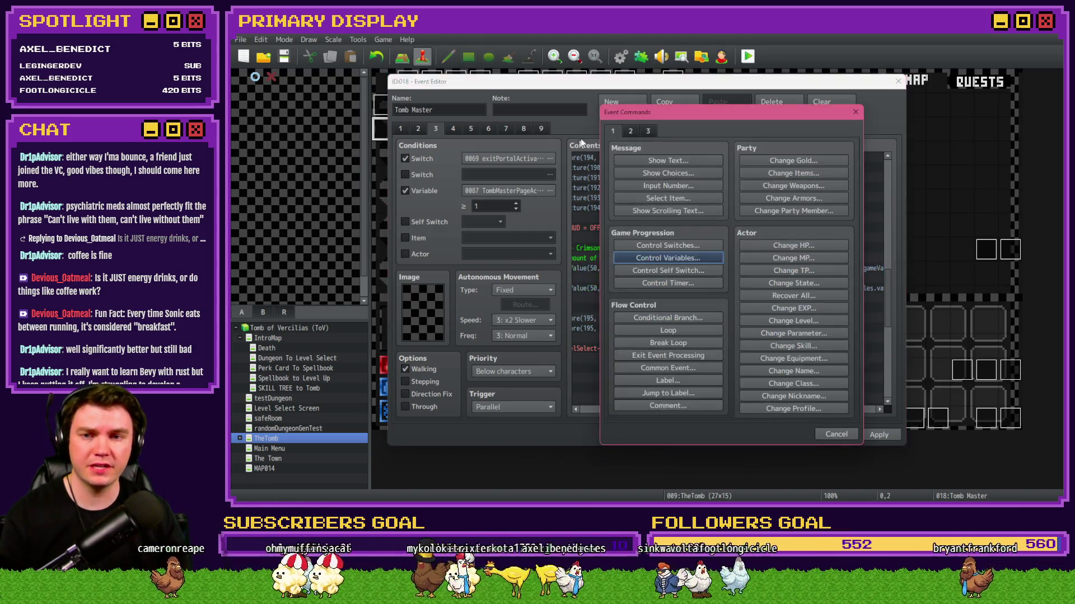
click(654, 257)
click(724, 203)
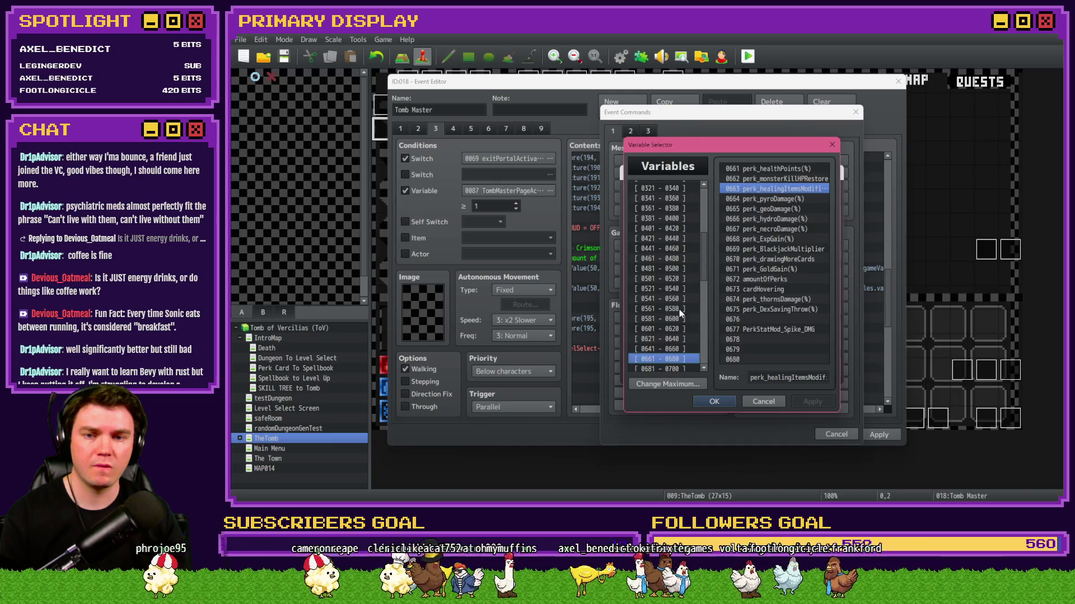
key(Down)
key(Down)
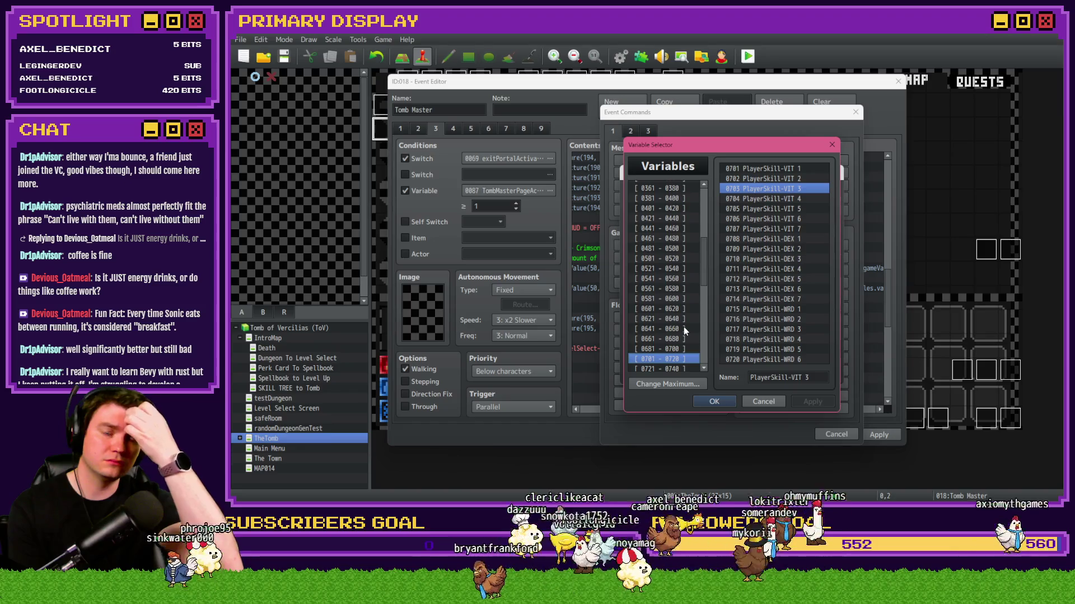
key(alt+Tab)
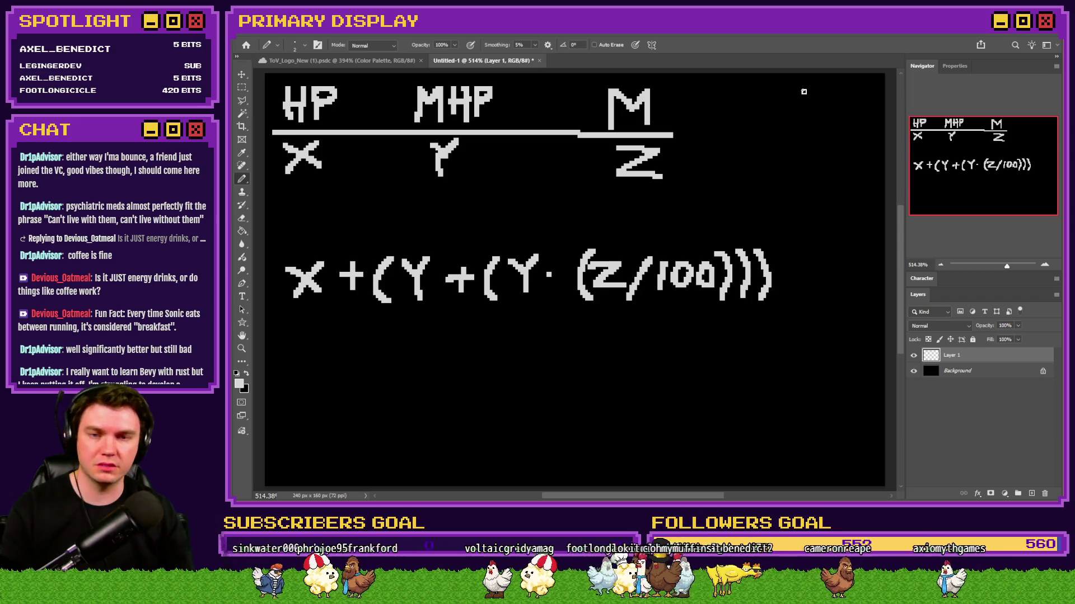
Add an S column with W beneath, extend the divider, and append '/(W' to the formula.
drag(810, 87, 782, 96)
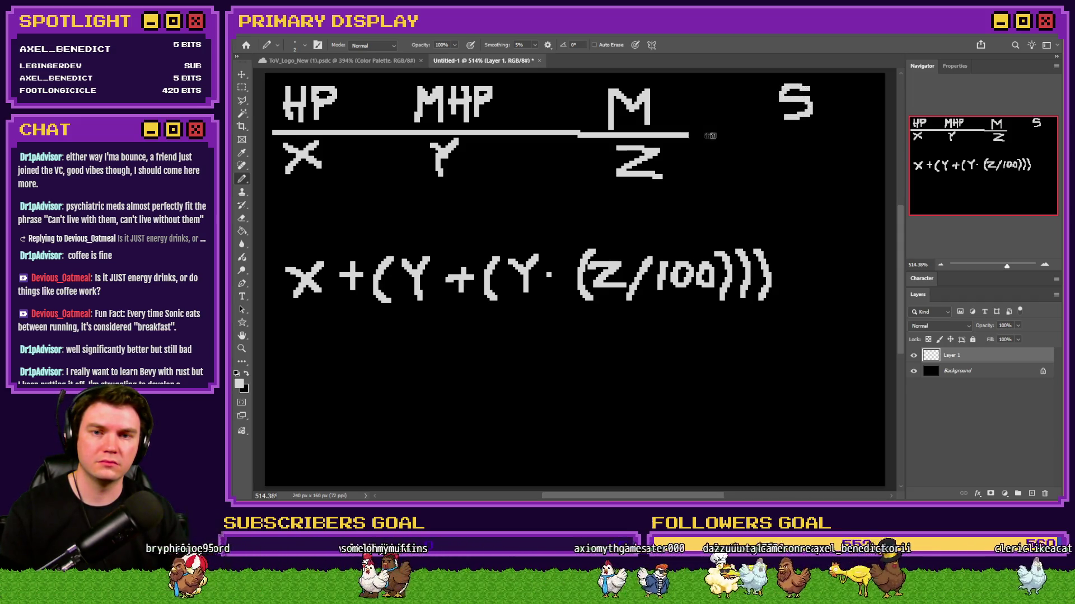
drag(690, 135, 890, 135)
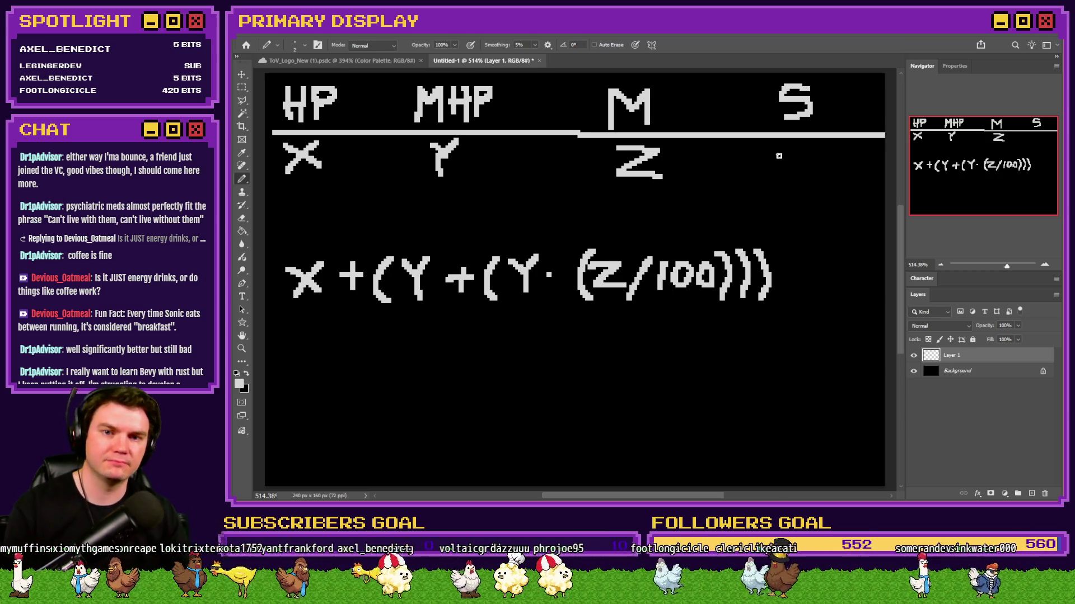
mouse_move(782, 174)
mouse_down()
mouse_move(802, 175)
mouse_move(811, 141)
mouse_up()
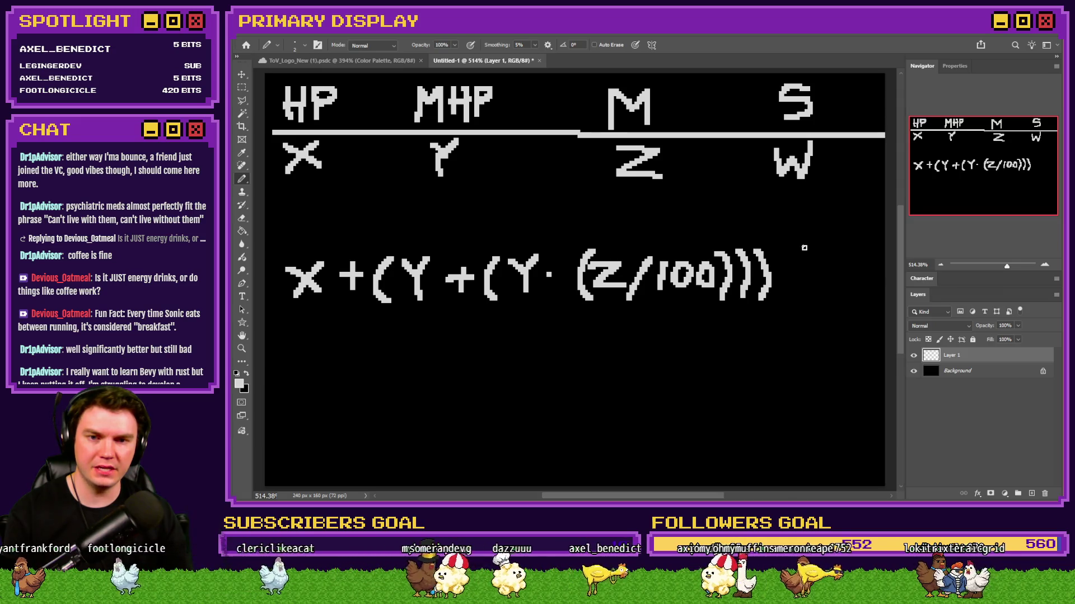
drag(804, 250, 779, 305)
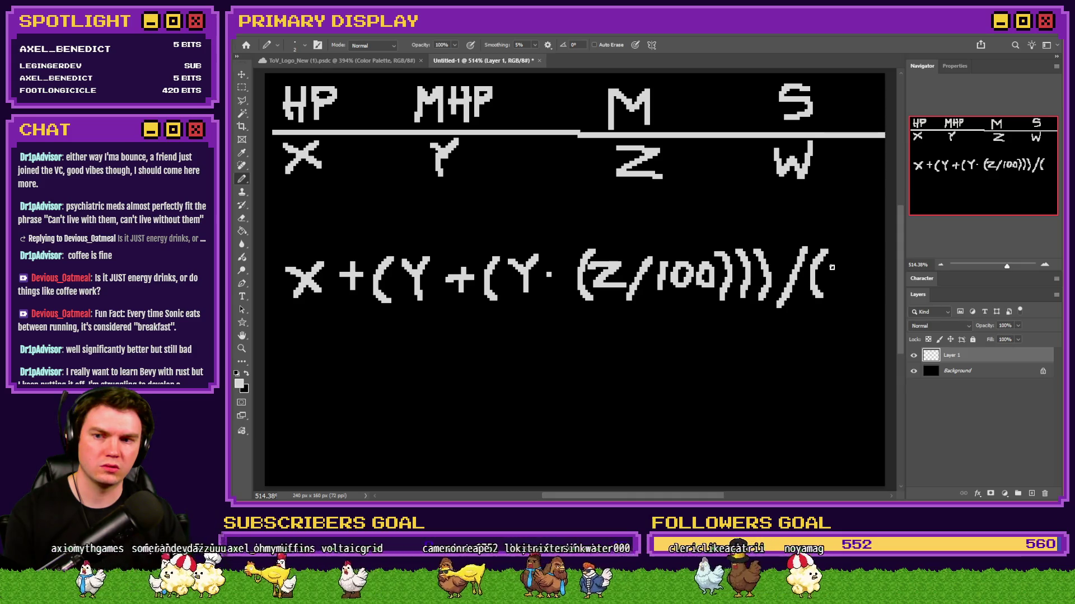
drag(848, 266, 865, 259)
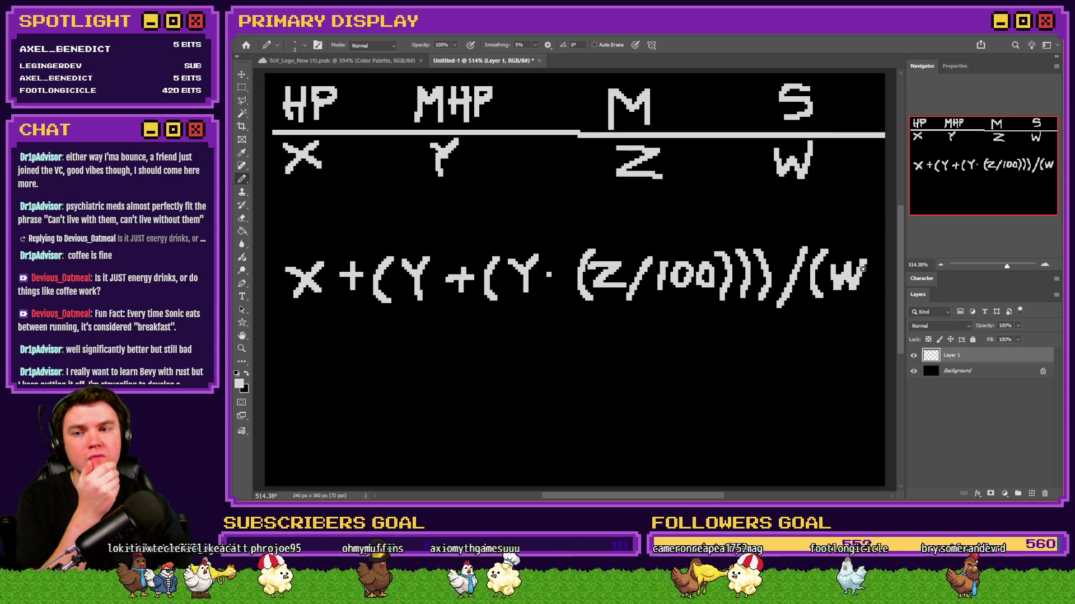
Shift the whole formula line left, then pull everything after the leading X closer to it.
key(m)
mouse_move(278, 243)
mouse_down()
mouse_move(876, 312)
mouse_move(884, 323)
mouse_up()
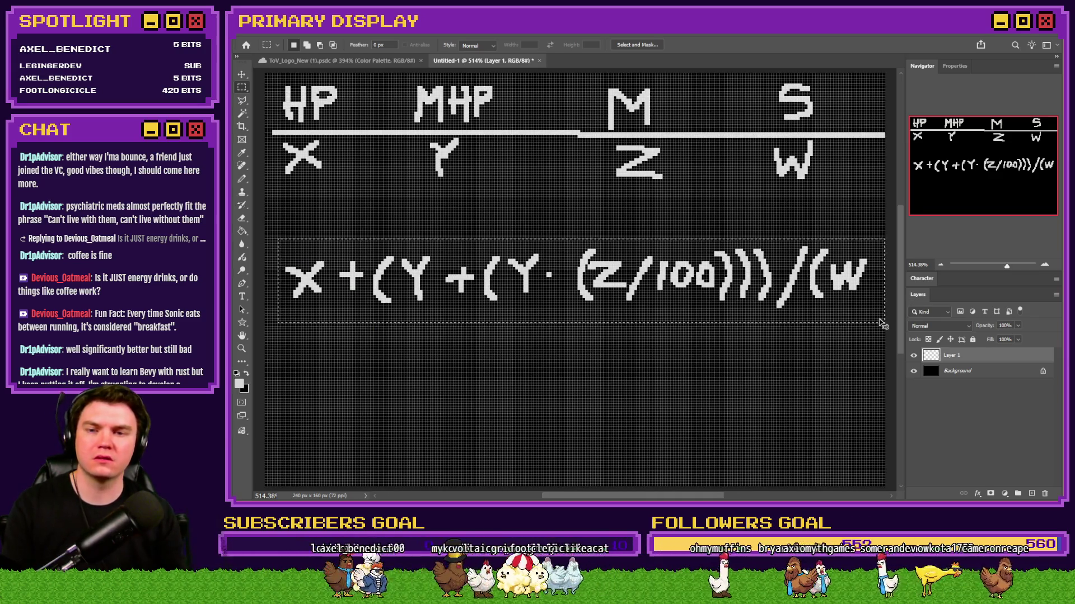
key(ctrl+Left)
key(ctrl+Left)
key(ctrl+Left)
key(ctrl+d)
mouse_move(866, 233)
mouse_down()
mouse_move(428, 318)
mouse_move(325, 323)
mouse_up()
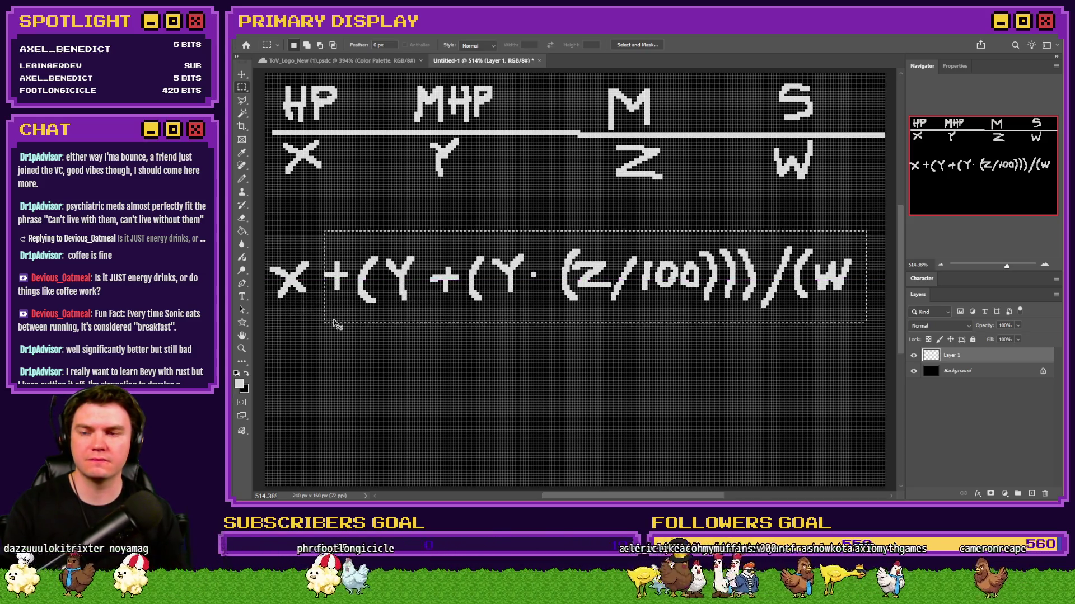
key(ctrl+Left)
key(ctrl+Left)
key(ctrl+Left)
key(ctrl+d)
Close the remaining gaps before (Y, the second plus and (Z/100), then hide the grid.
mouse_move(855, 231)
mouse_down()
mouse_move(511, 314)
mouse_move(347, 317)
mouse_up()
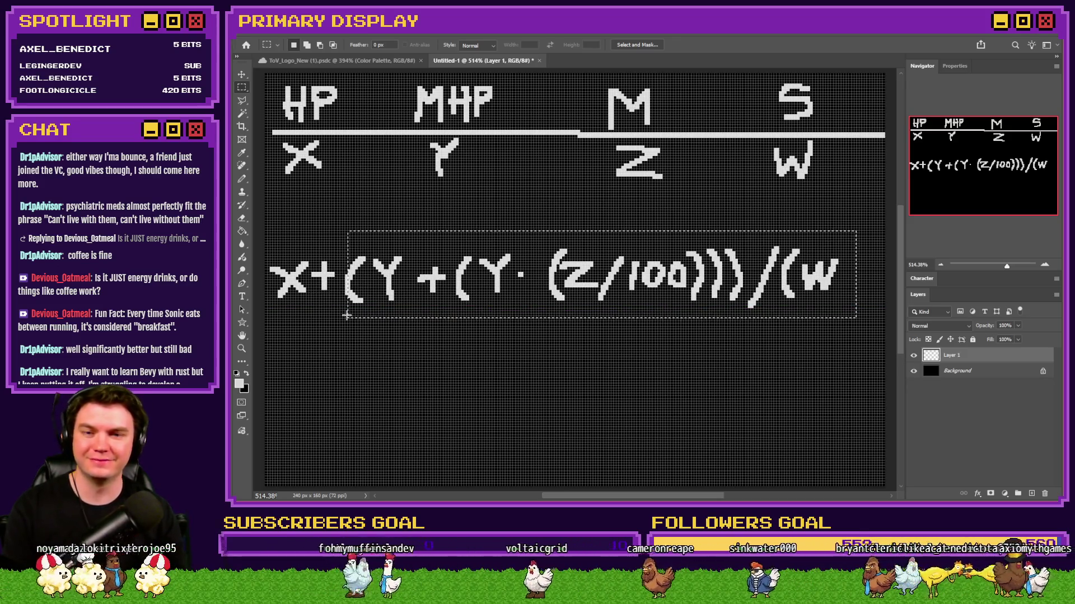
key(ctrl+Left)
key(ctrl+Left)
key(ctrl+d)
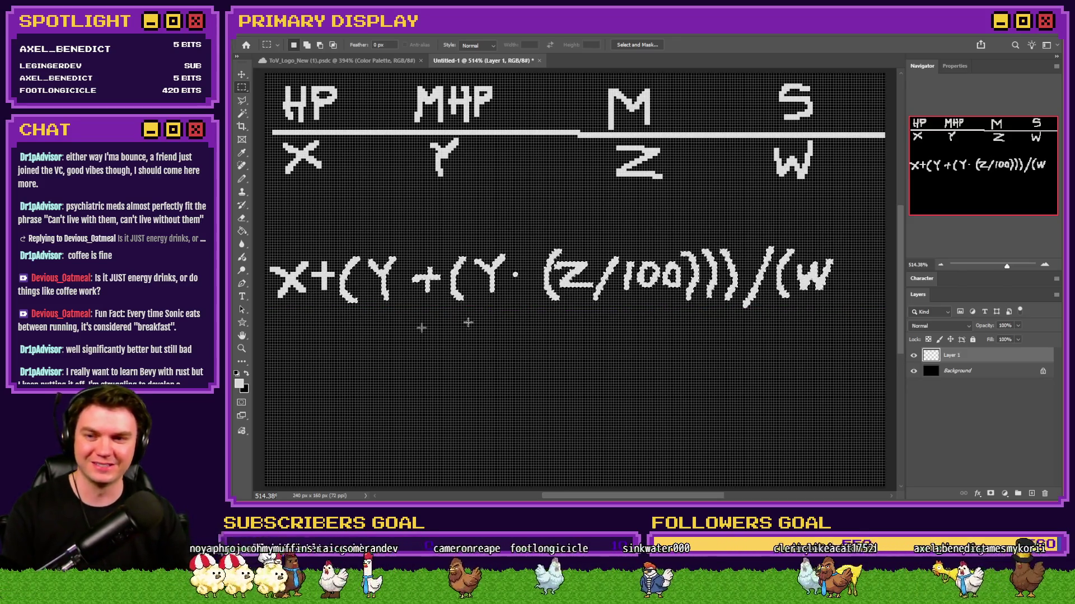
mouse_move(843, 231)
mouse_down()
mouse_move(523, 312)
mouse_move(415, 315)
mouse_up()
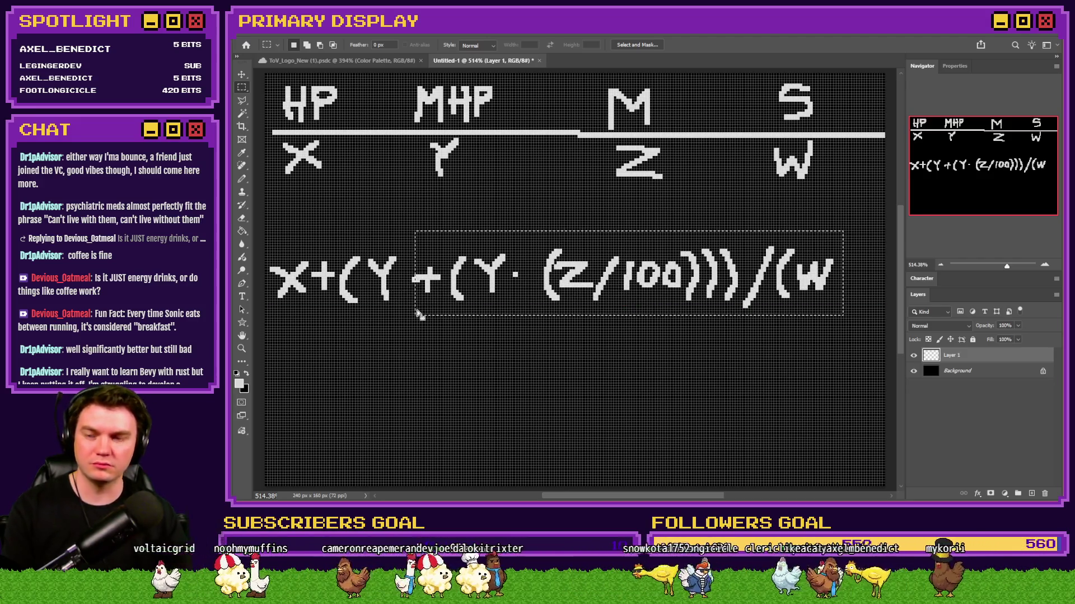
key(ctrl+Left)
key(ctrl+Left)
key(ctrl+Left)
key(ctrl+d)
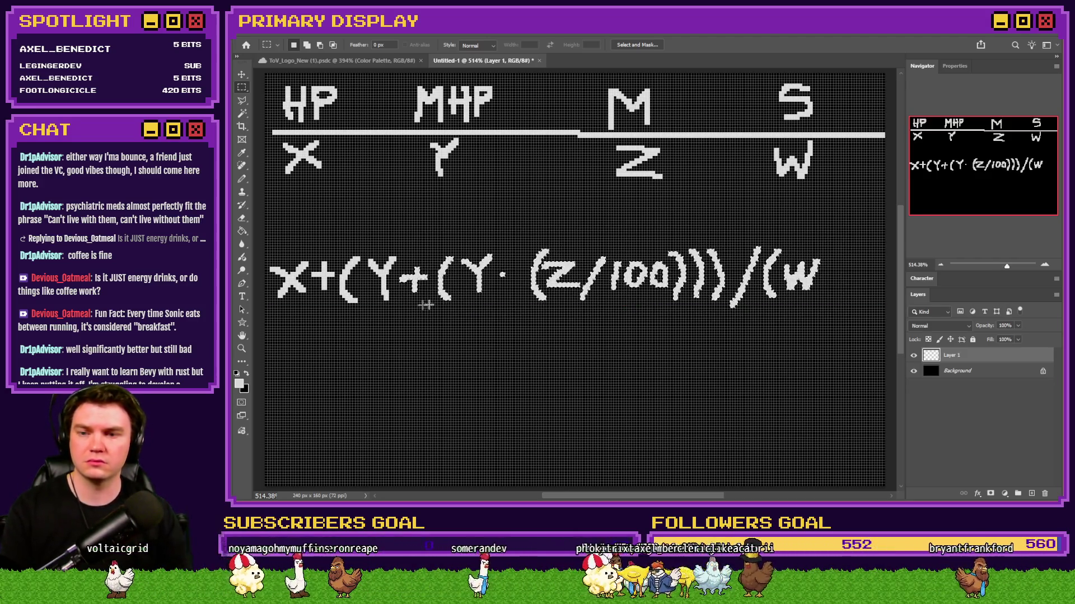
mouse_move(855, 234)
mouse_down()
mouse_move(521, 319)
mouse_move(530, 324)
mouse_up()
key(ctrl+Left)
key(ctrl+Left)
key(ctrl+Left)
key(ctrl+d)
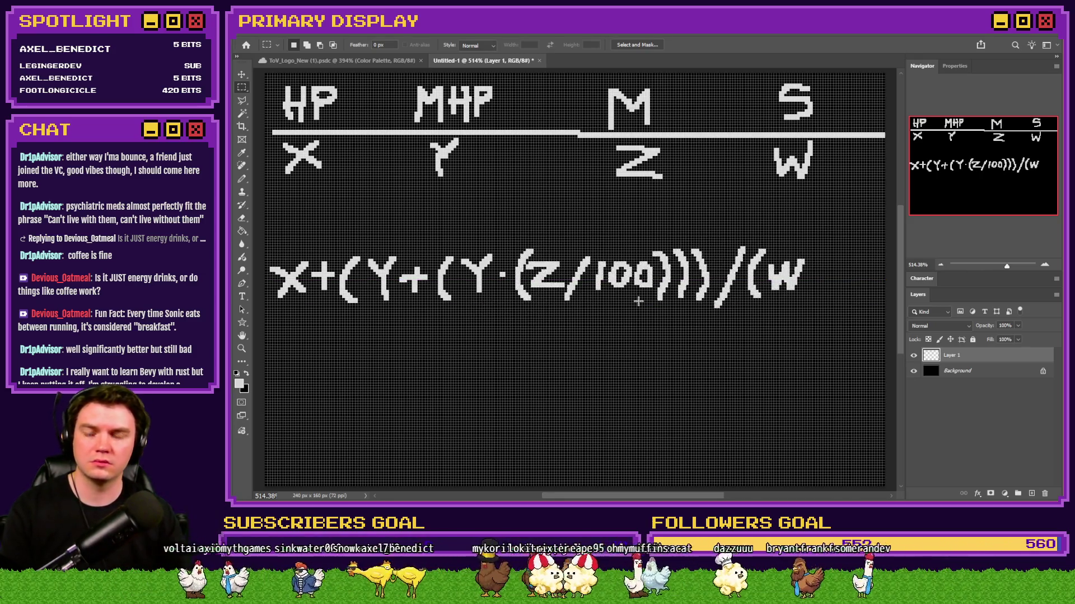
key(ctrl+h)
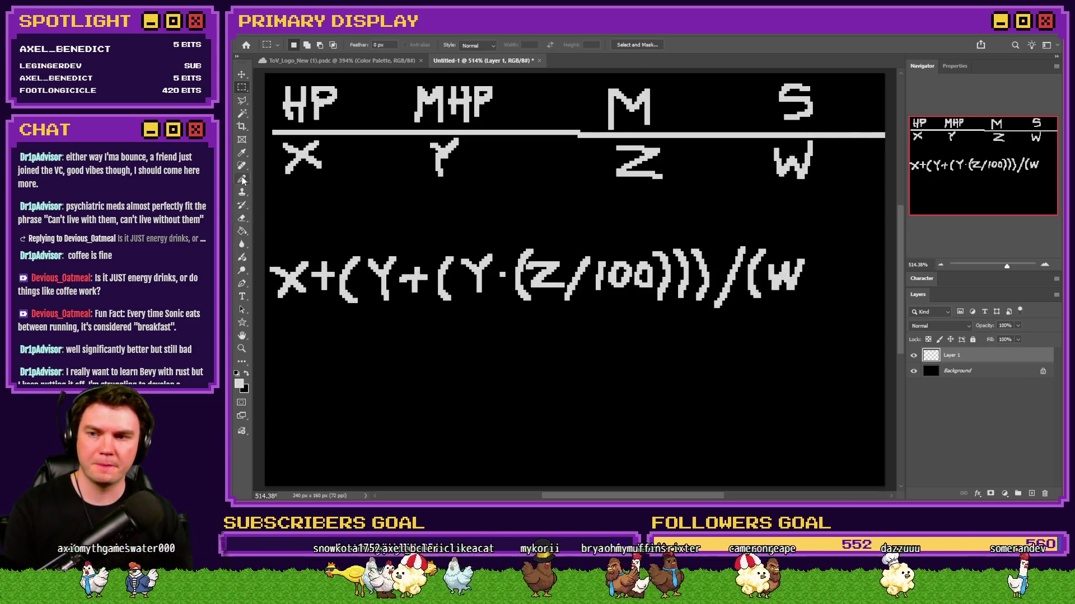
click(243, 179)
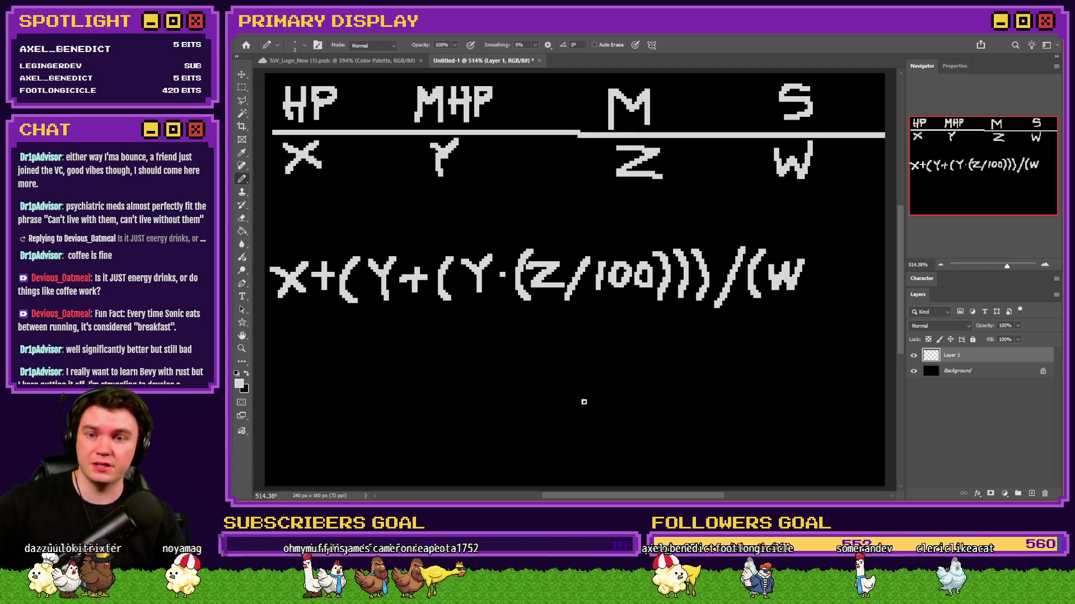
Pencil-draw (W·2)/1 on a new line beneath the main formula.
drag(480, 388, 496, 372)
click(513, 387)
click(524, 375)
drag(526, 398, 540, 399)
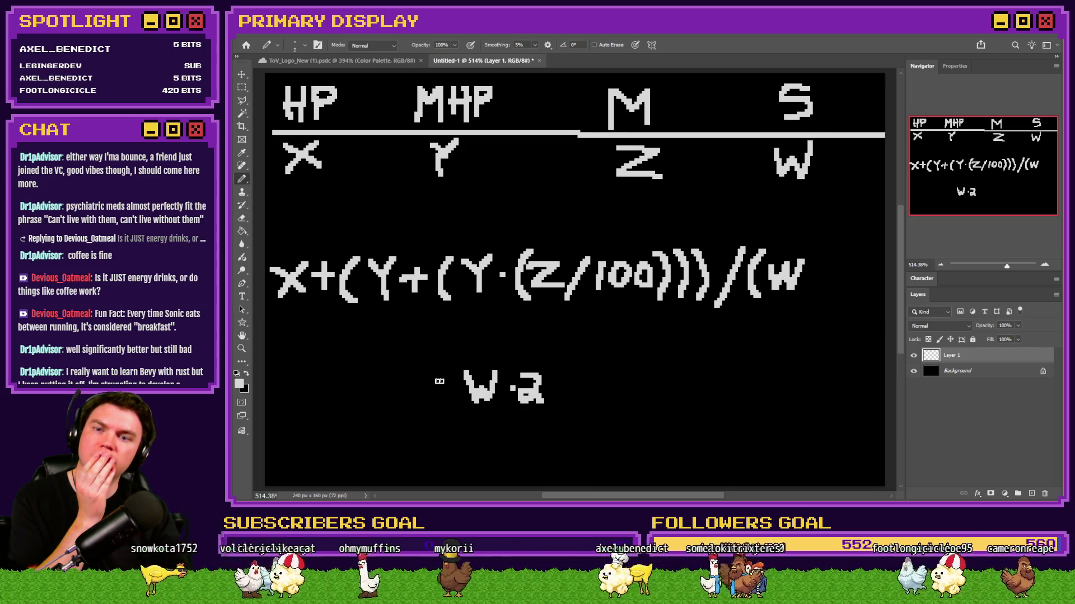
mouse_move(459, 359)
mouse_down()
mouse_move(449, 382)
mouse_move(460, 398)
mouse_up()
drag(534, 359, 553, 410)
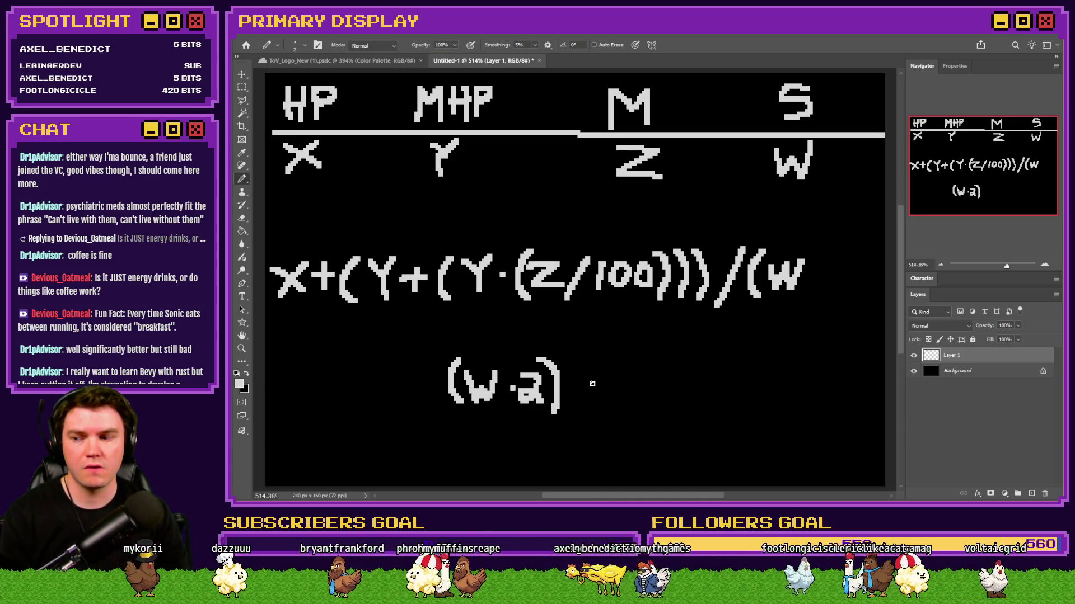
drag(585, 367, 568, 411)
mouse_move(605, 372)
mouse_down()
mouse_move(605, 402)
mouse_move(630, 373)
mouse_move(674, 383)
mouse_move(662, 374)
mouse_up()
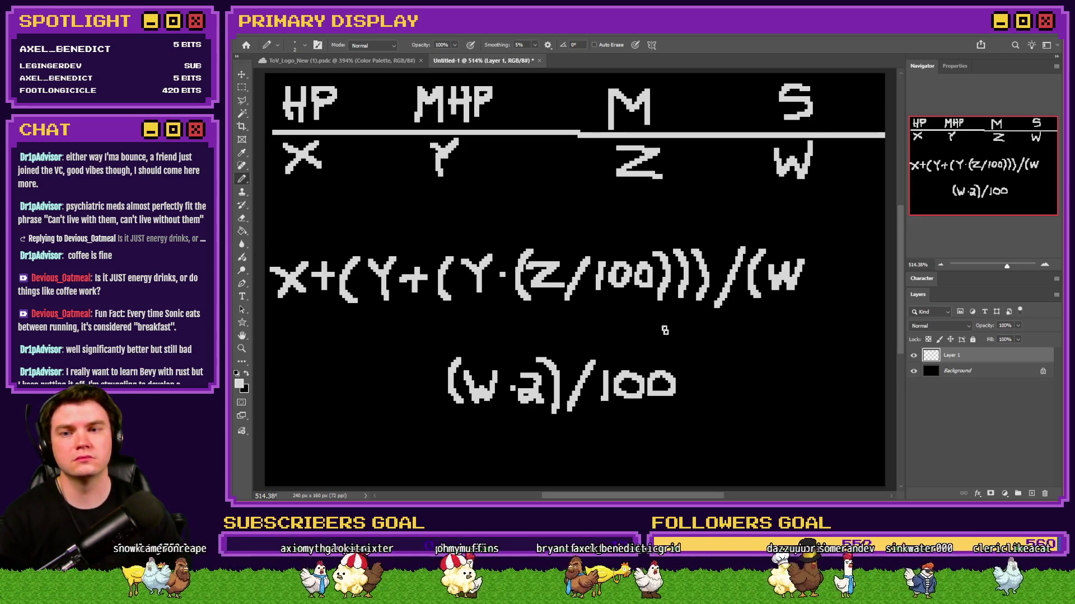
Delete the stray (W from the formula's end and move the remaining line right.
click(242, 87)
drag(830, 239, 750, 313)
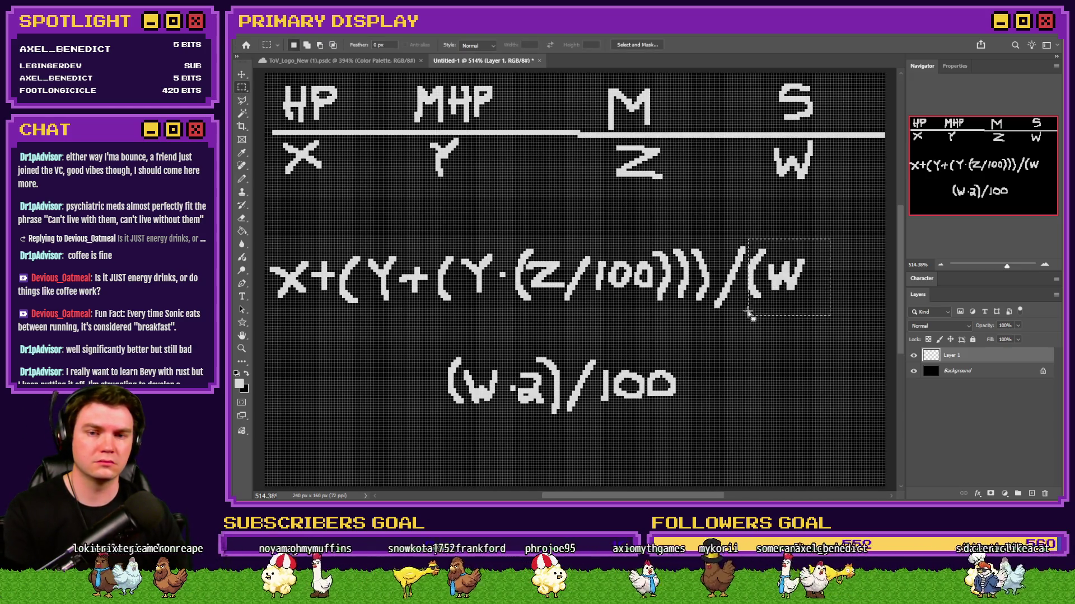
key(Delete)
mouse_move(763, 234)
mouse_down()
mouse_move(431, 307)
mouse_move(265, 328)
mouse_up()
drag(323, 300, 387, 300)
key(ctrl+d)
Draw a curved arrow from the slash down to the (W·2)/100 line.
key(b)
mouse_move(817, 277)
mouse_down()
mouse_move(826, 307)
mouse_move(714, 324)
mouse_move(424, 329)
mouse_move(357, 367)
mouse_move(423, 381)
mouse_move(400, 390)
mouse_up()
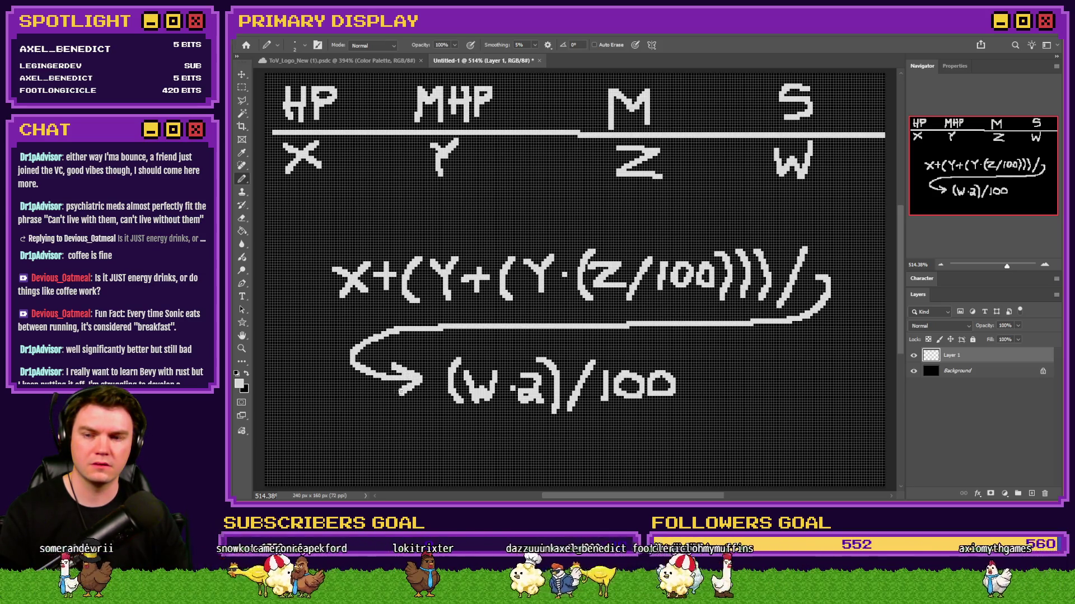
key(ctrl+h)
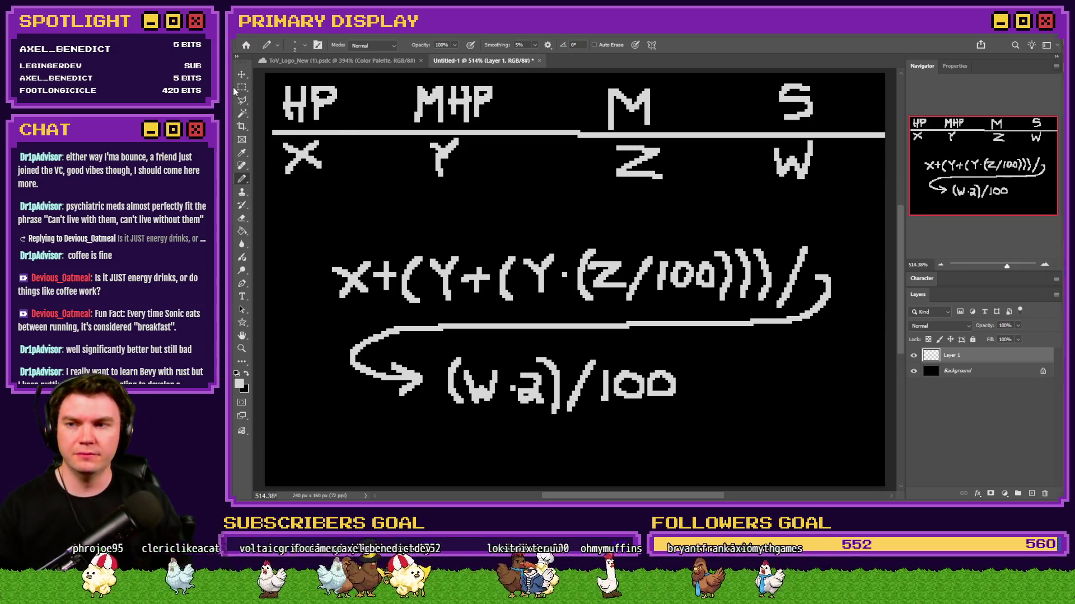
Move the formula block up about 100 px and cut-paste it onto a new layer.
key(m)
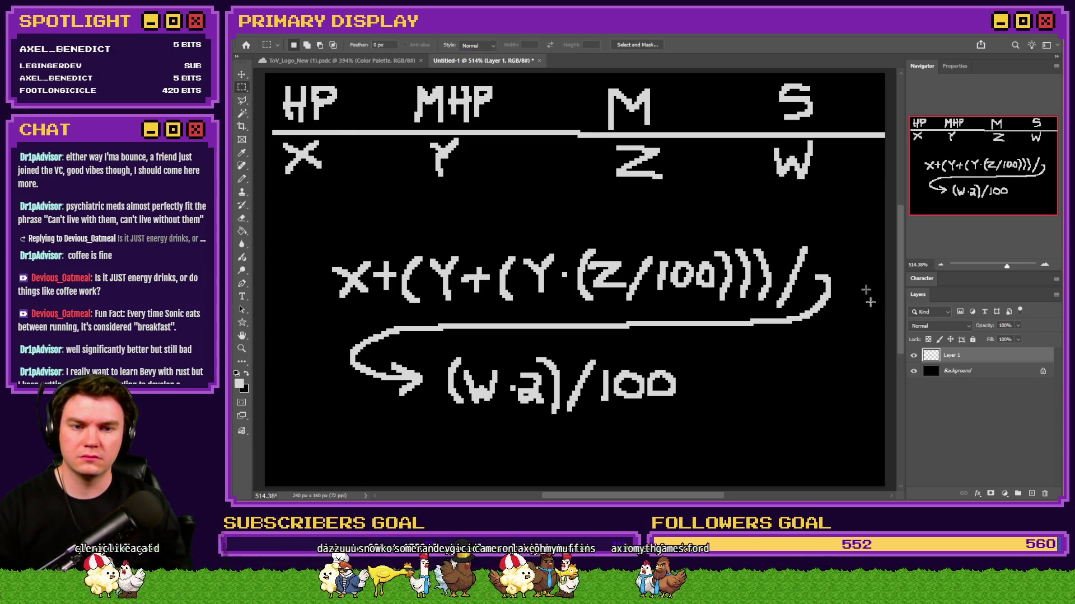
drag(848, 226, 334, 431)
drag(436, 386, 436, 332)
mouse_move(840, 183)
mouse_down()
mouse_move(389, 280)
mouse_move(294, 362)
mouse_up()
key(ctrl+x)
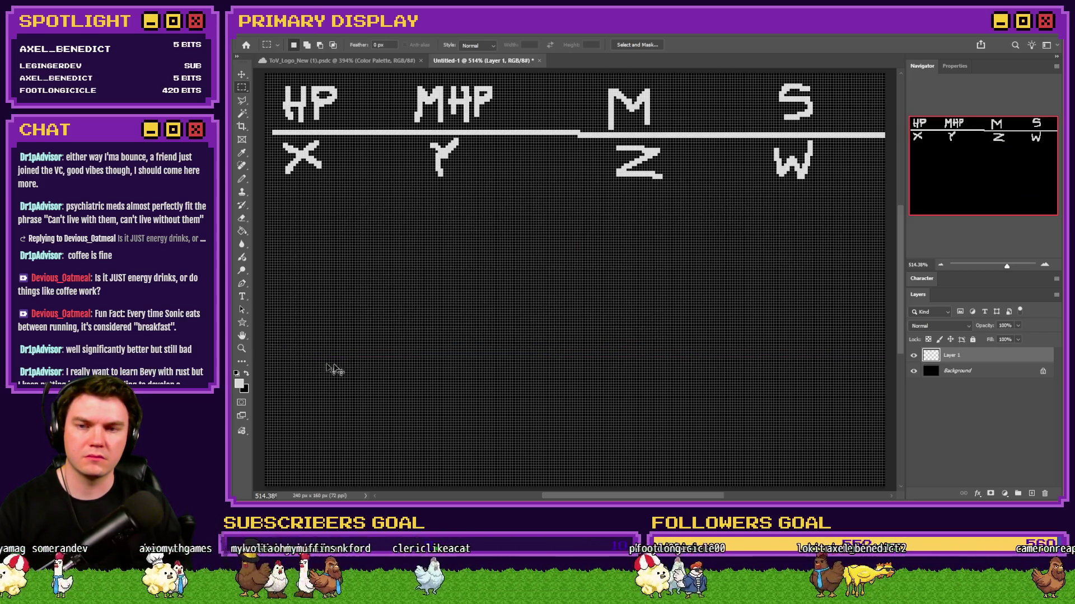
key(ctrl+v)
drag(462, 343, 468, 341)
Hide Layer 2 with the old formula and return to Layer 1 with the Pencil.
click(1005, 325)
click(913, 355)
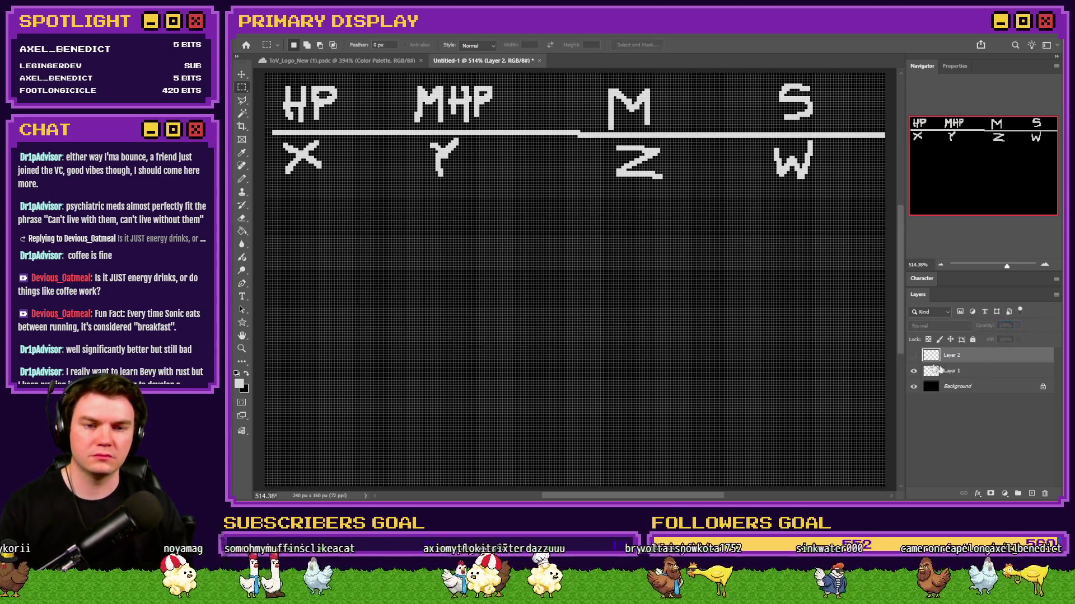
click(952, 371)
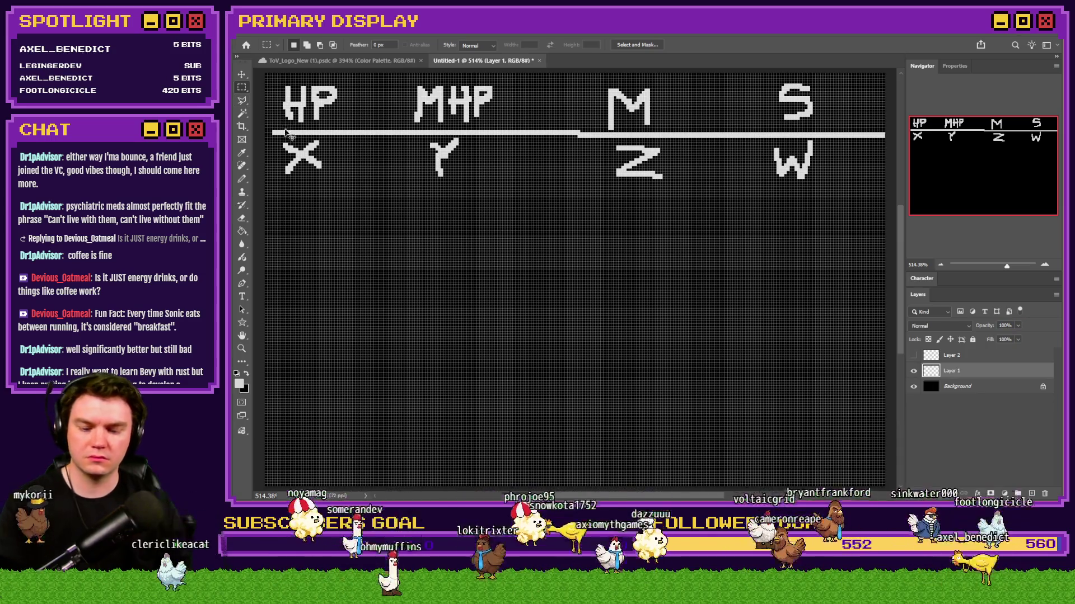
key(ctrl+apostrophe)
click(242, 179)
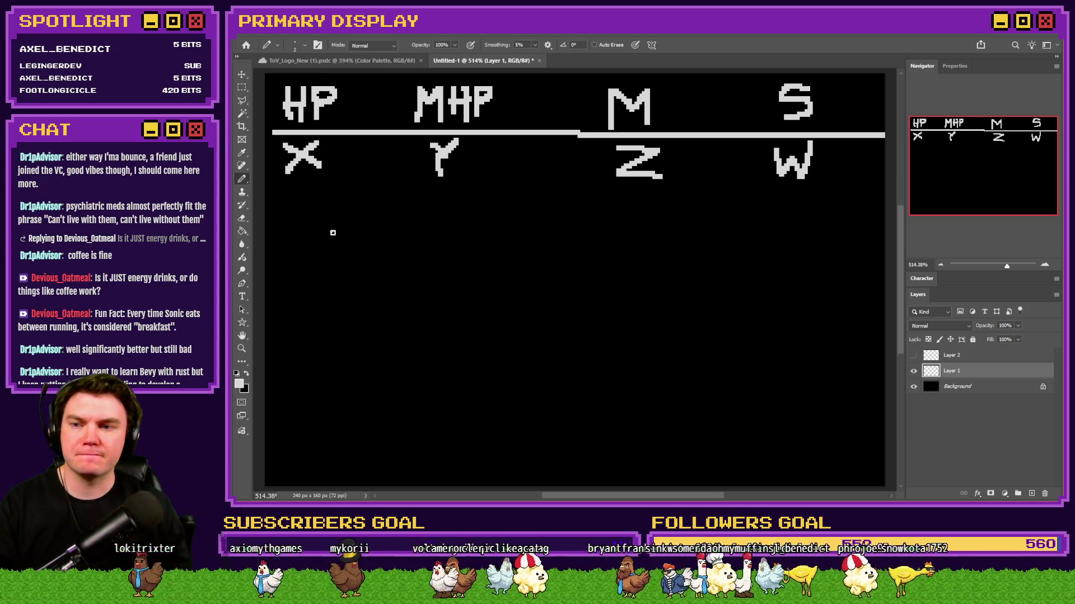
Hand-letter (Y+(Y·(z/100))) on Layer 1 beneath the HP/MHP/M/S table.
drag(345, 250, 345, 269)
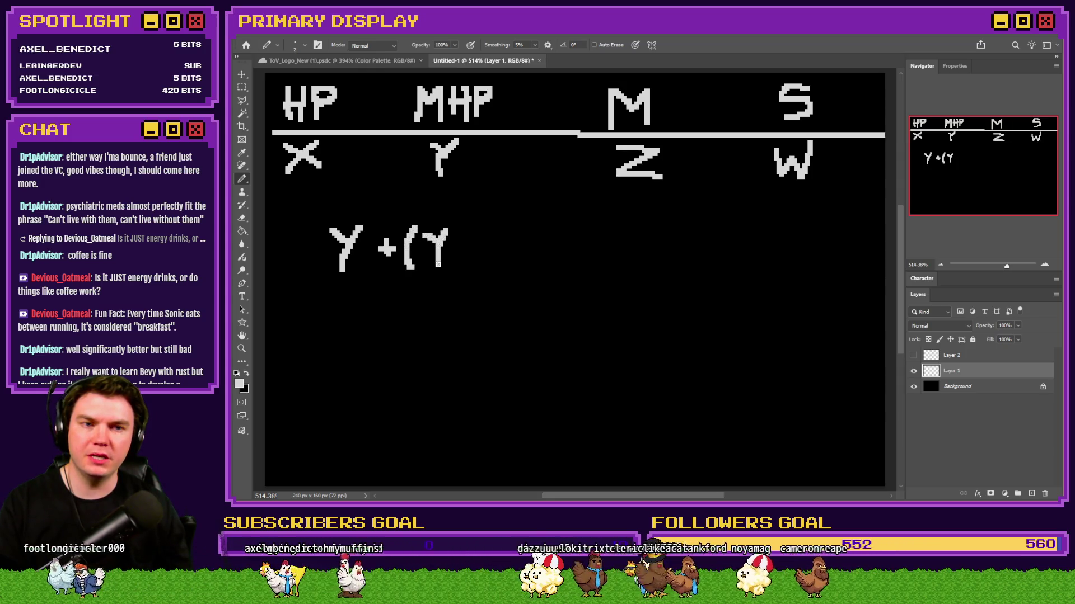
click(463, 248)
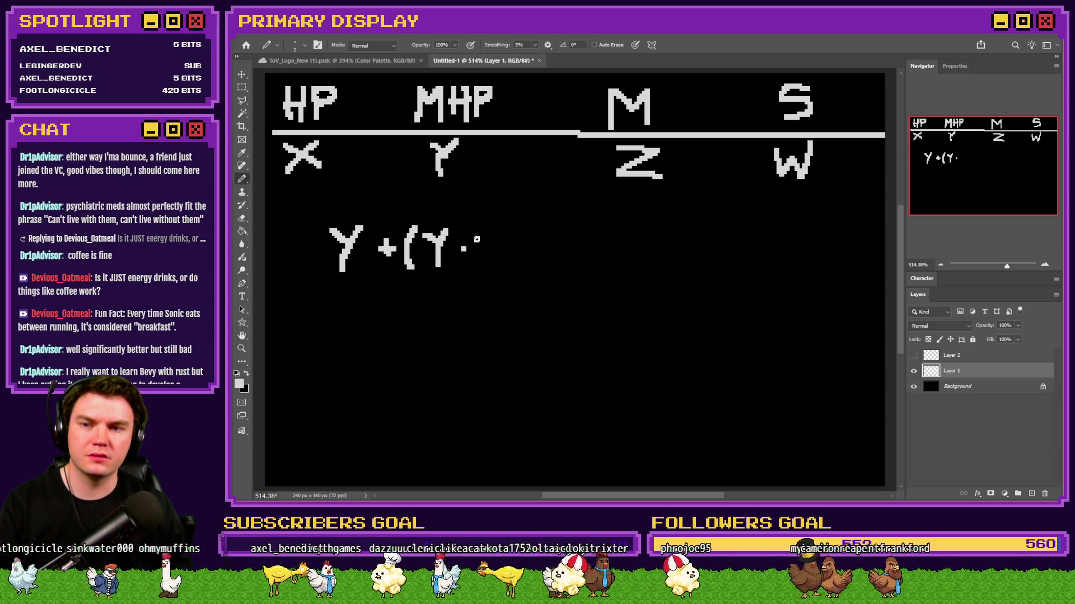
click(483, 231)
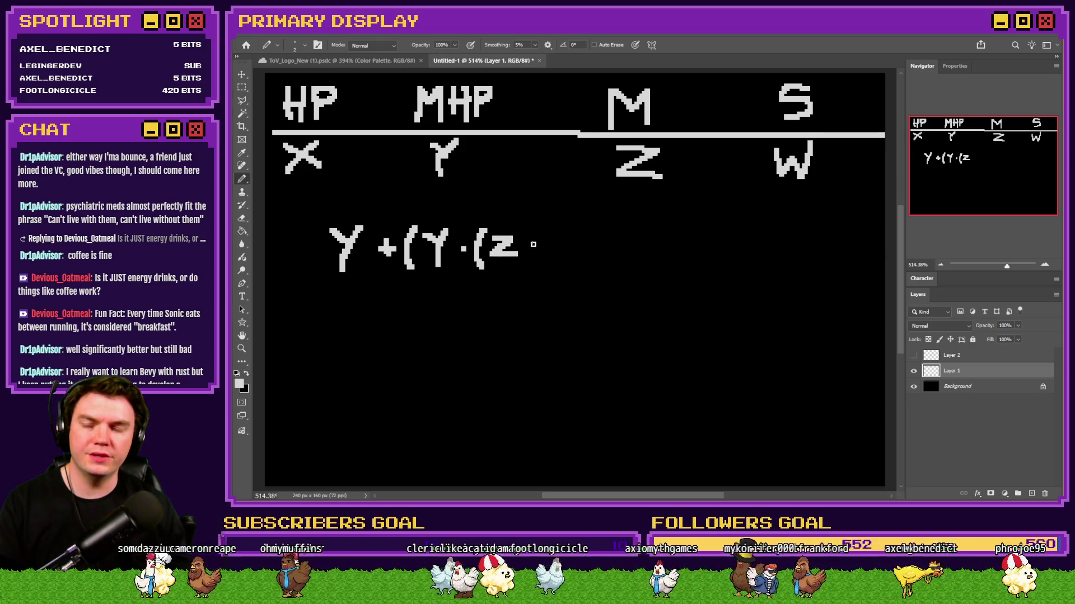
mouse_move(513, 270)
mouse_down()
mouse_move(532, 244)
mouse_move(561, 263)
mouse_move(586, 234)
mouse_up()
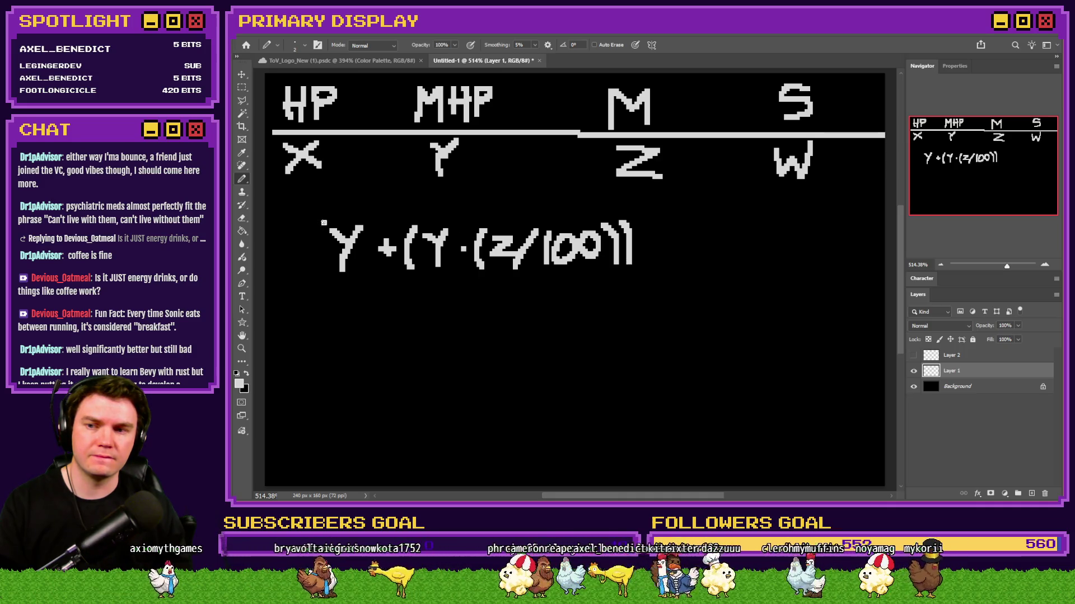
drag(324, 222, 316, 270)
mouse_move(629, 217)
mouse_down()
mouse_move(650, 238)
mouse_move(649, 270)
mouse_up()
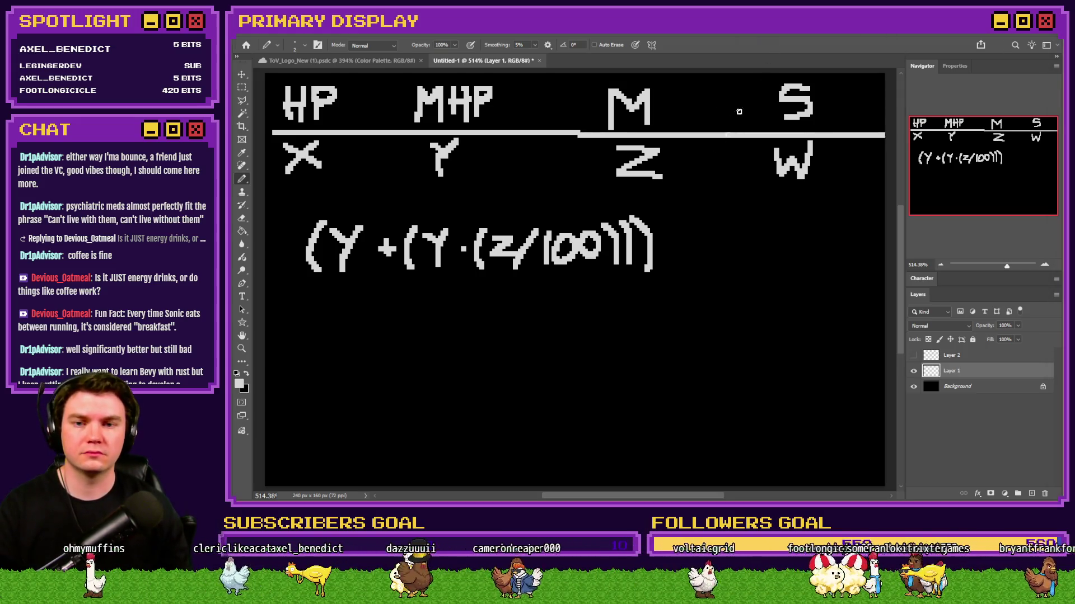
drag(673, 233, 703, 236)
Write the worked example (50+(50·(10/100))) on the line under the formula.
key(ctrl+z)
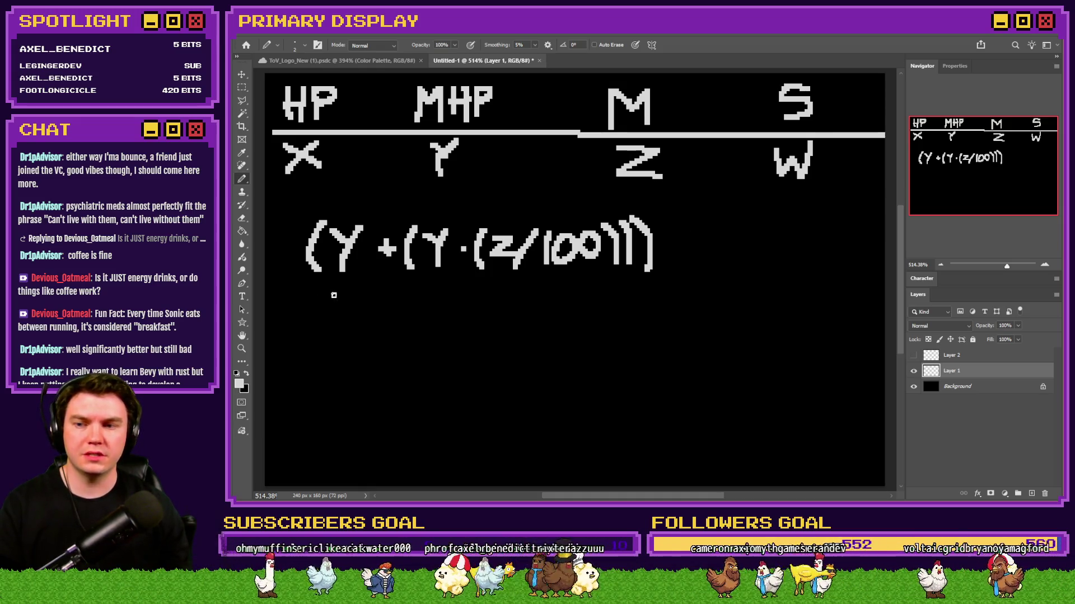
drag(321, 300, 318, 322)
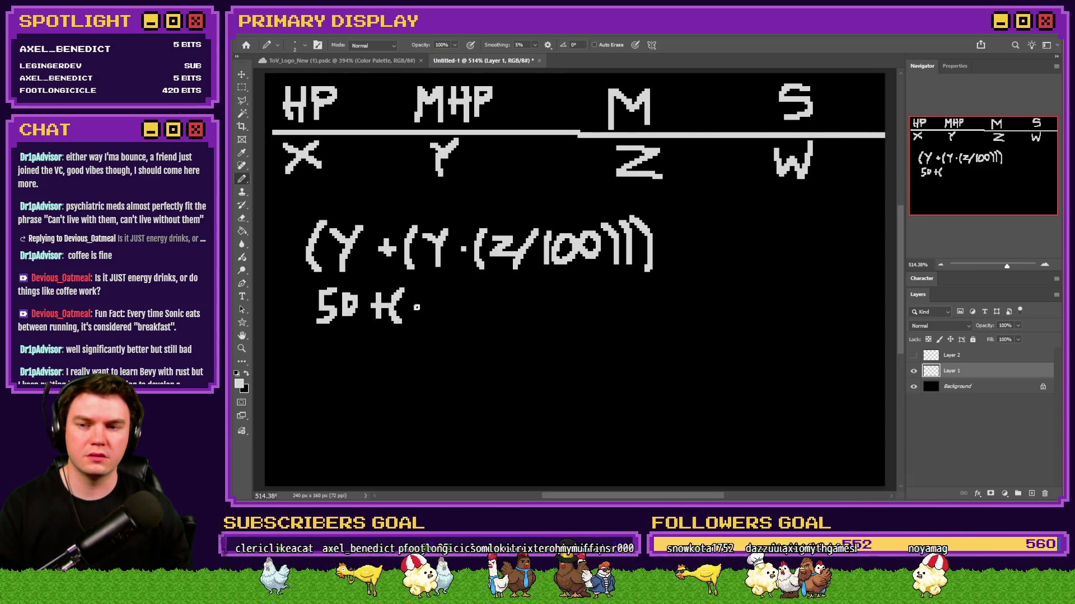
mouse_move(414, 304)
mouse_down()
mouse_move(507, 316)
mouse_move(516, 292)
mouse_move(523, 330)
mouse_up()
click(460, 305)
mouse_move(555, 292)
mouse_down()
mouse_move(572, 306)
mouse_move(580, 292)
mouse_up()
mouse_move(594, 291)
mouse_down()
mouse_move(588, 298)
mouse_move(597, 292)
mouse_up()
drag(307, 286, 306, 331)
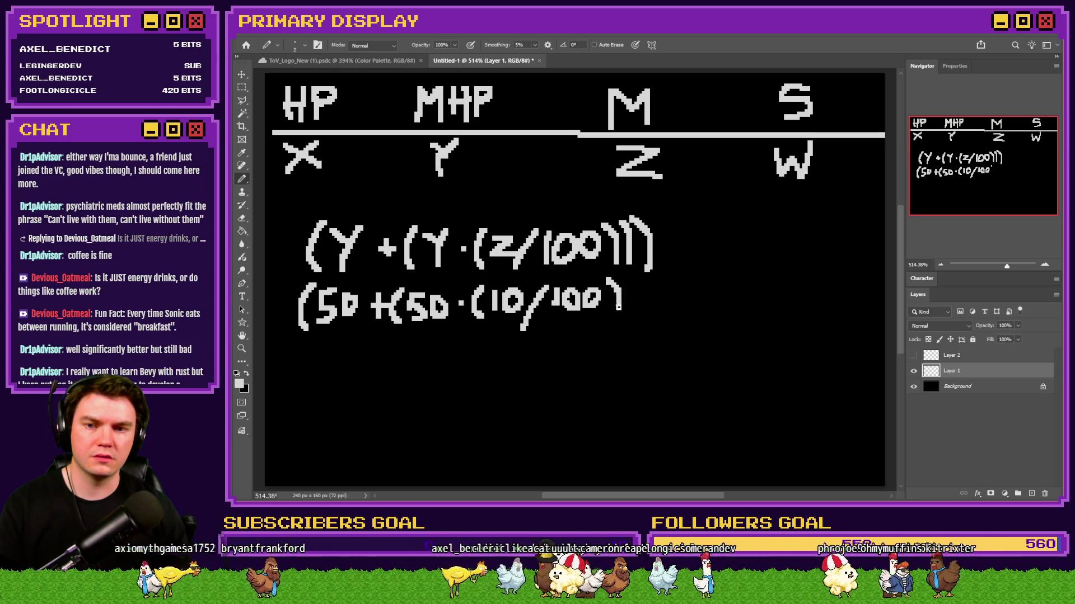
mouse_move(632, 283)
mouse_down()
mouse_move(639, 319)
mouse_move(660, 298)
mouse_move(659, 318)
mouse_up()
click(686, 260)
Add =55 to the right of the worked example, starting a label below it.
mouse_move(685, 259)
mouse_down()
mouse_move(712, 259)
mouse_move(722, 274)
mouse_move(733, 264)
mouse_move(739, 289)
mouse_up()
mouse_move(792, 241)
mouse_down()
mouse_move(774, 253)
mouse_move(779, 287)
mouse_up()
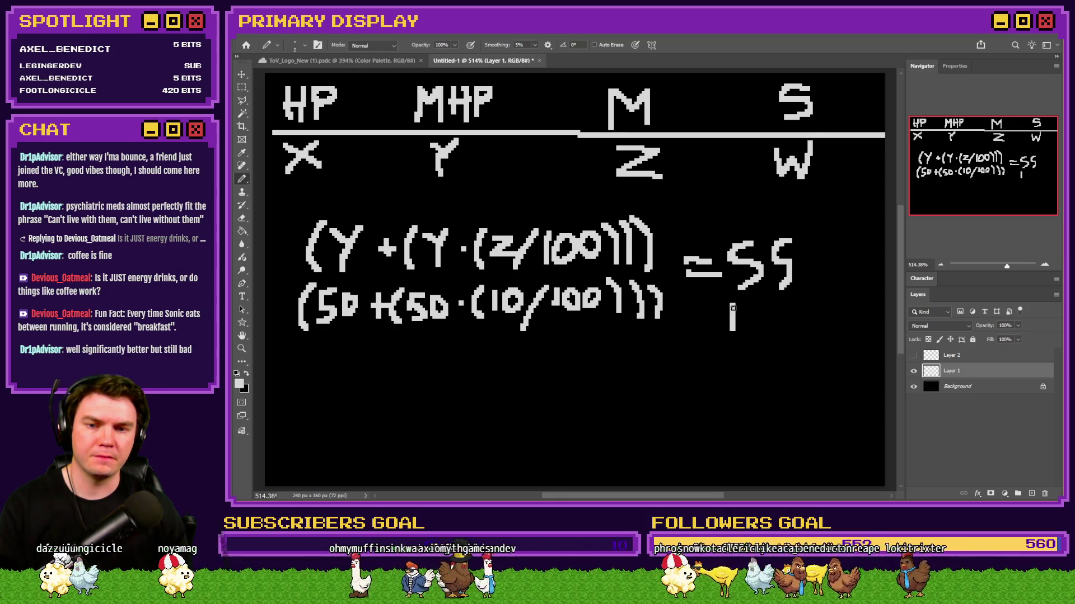
drag(762, 311, 765, 334)
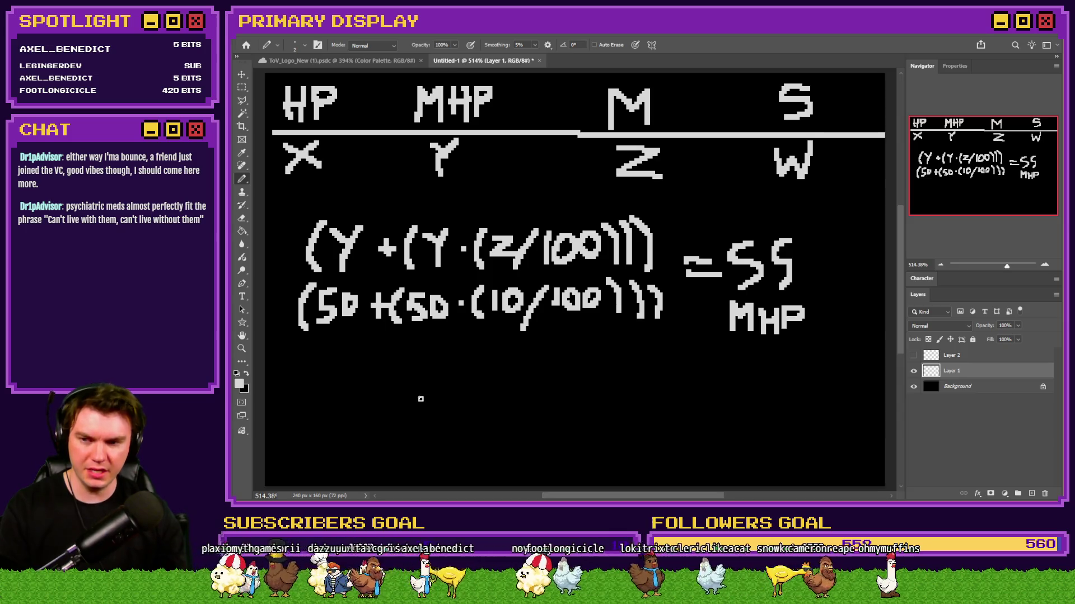
Draw (Y+(Y·(z/100)))·(w/100) on a new bottom line, undoing misdrawn strokes.
mouse_move(305, 387)
mouse_down()
mouse_move(304, 421)
mouse_move(334, 407)
mouse_move(328, 424)
mouse_move(357, 420)
mouse_move(392, 401)
mouse_move(385, 424)
mouse_up()
key(ctrl+z)
drag(405, 385, 416, 424)
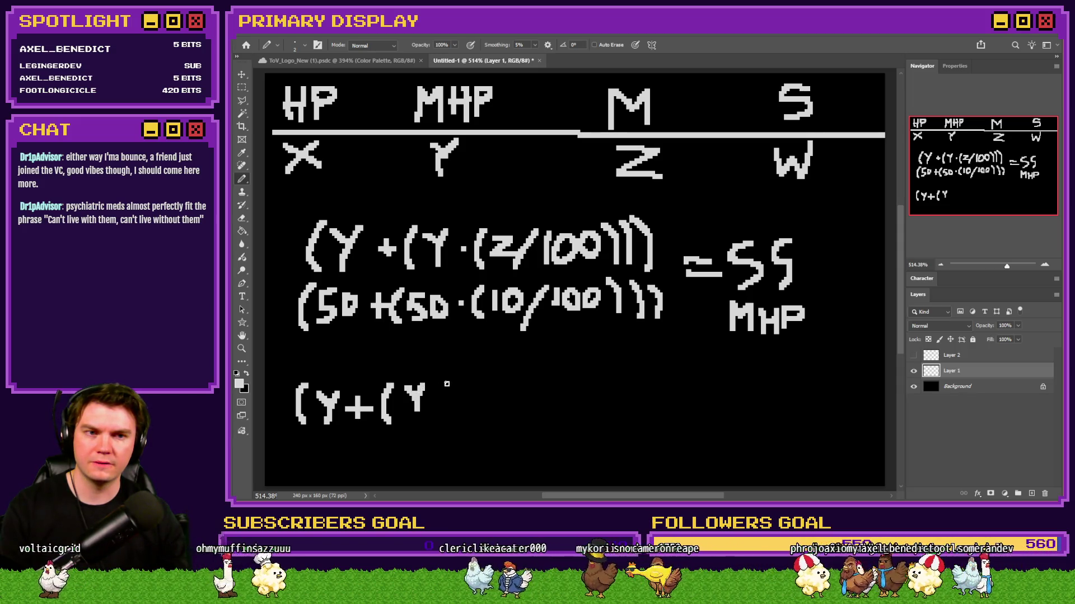
click(441, 400)
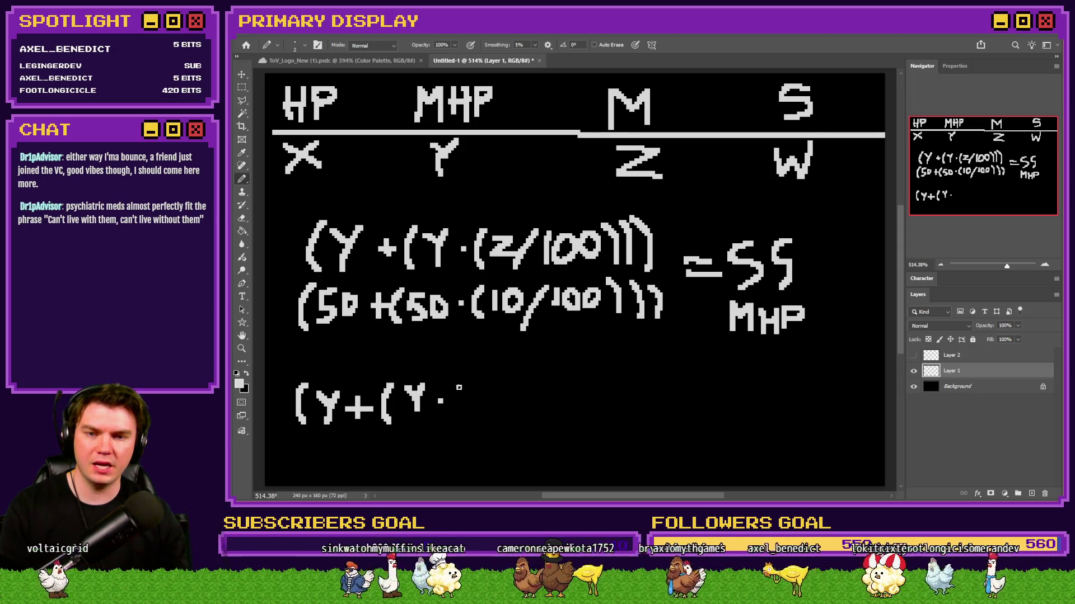
mouse_move(459, 389)
mouse_down()
mouse_move(464, 420)
mouse_move(480, 391)
mouse_move(473, 411)
mouse_move(499, 420)
mouse_move(561, 395)
mouse_move(584, 396)
mouse_move(580, 417)
mouse_move(612, 397)
mouse_move(612, 416)
mouse_up()
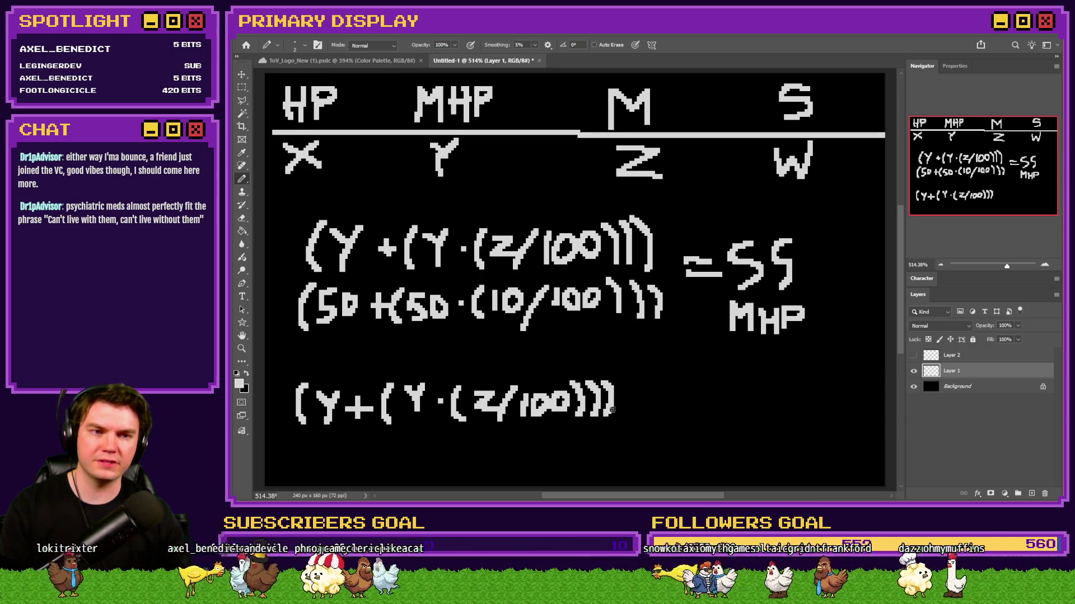
mouse_move(660, 386)
mouse_down()
mouse_move(655, 419)
mouse_move(682, 387)
mouse_move(675, 413)
mouse_move(699, 413)
mouse_move(673, 393)
mouse_move(686, 407)
mouse_move(693, 388)
mouse_up()
key(ctrl+z)
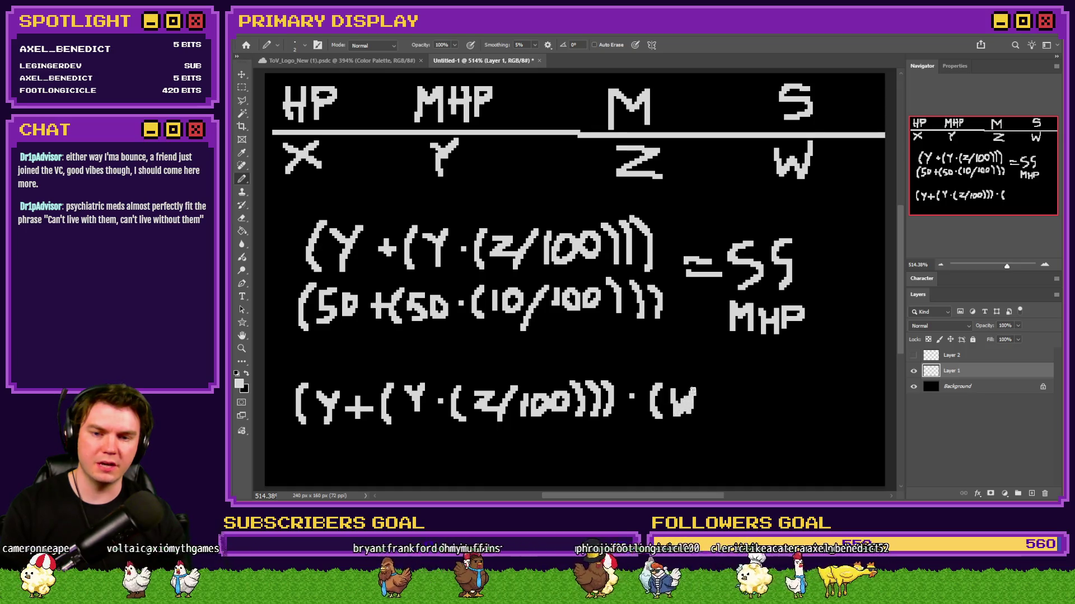
key(ctrl+z)
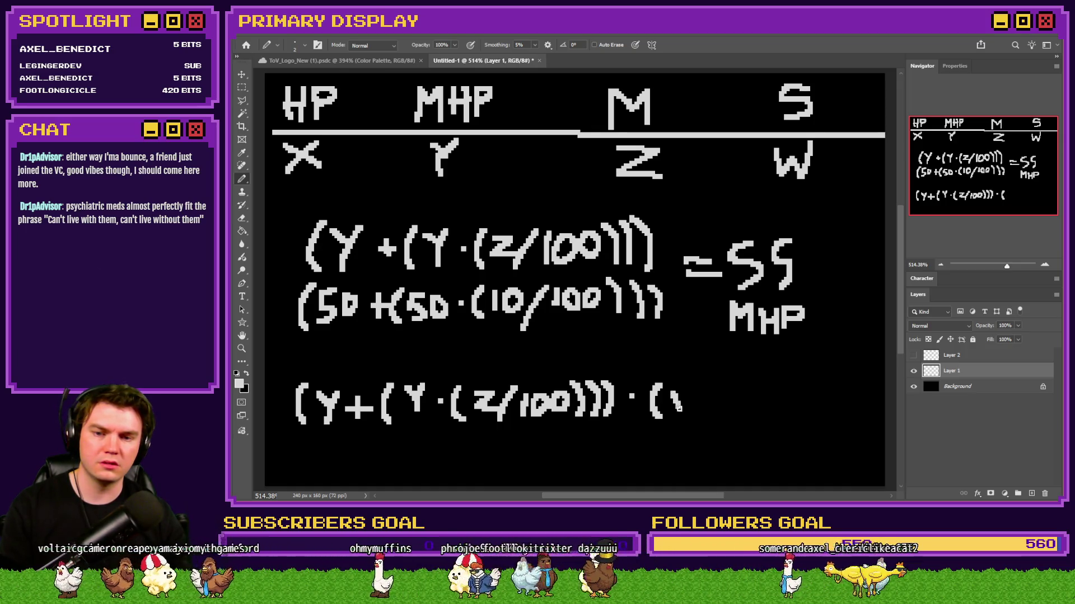
mouse_move(692, 405)
mouse_down()
mouse_move(700, 389)
mouse_move(706, 417)
mouse_move(724, 414)
mouse_move(757, 390)
mouse_move(772, 413)
mouse_up()
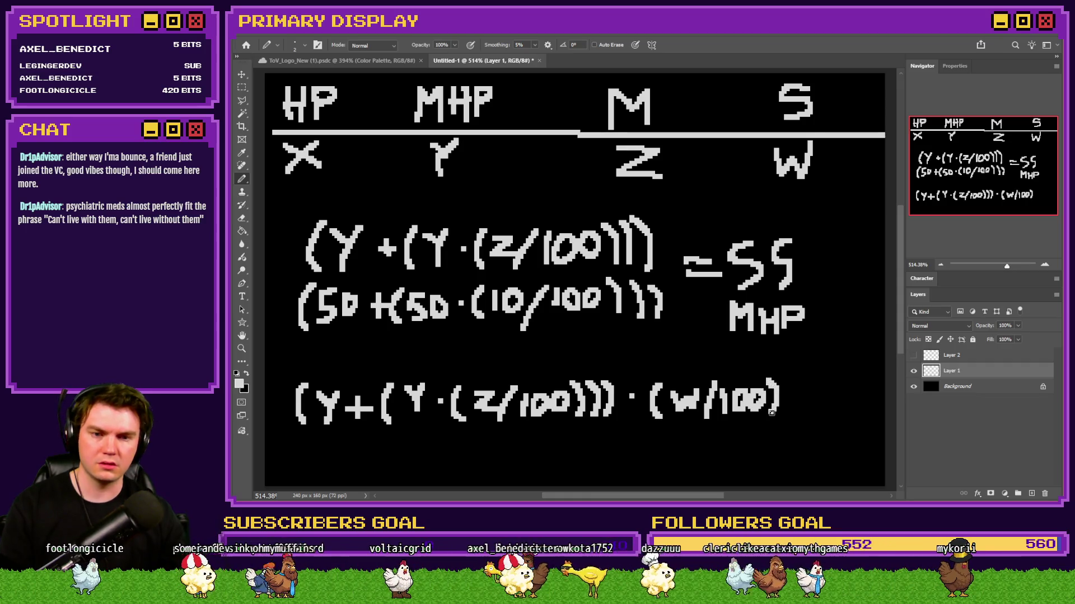
click(242, 87)
Shift the whole bottom formula line to the right.
mouse_move(807, 358)
mouse_down()
mouse_move(284, 449)
mouse_move(388, 420)
mouse_up()
key(ctrl+d)
key(b)
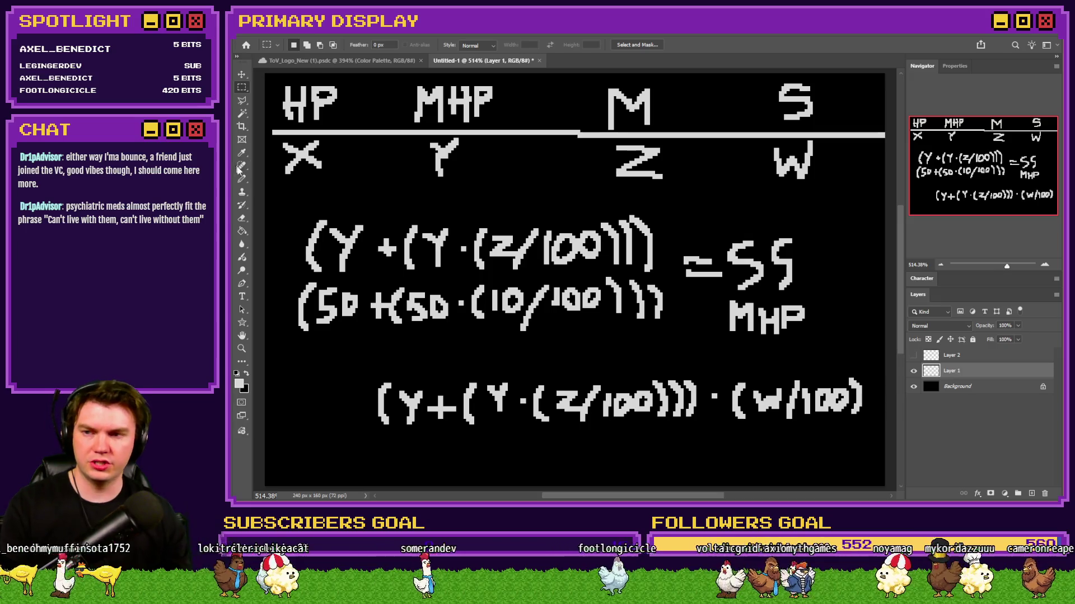
Prefix the bottom line with X and add an outer closing parenthesis after (w/100).
mouse_move(311, 395)
mouse_down()
mouse_move(336, 423)
mouse_move(311, 423)
mouse_up()
click(359, 409)
drag(360, 395, 359, 416)
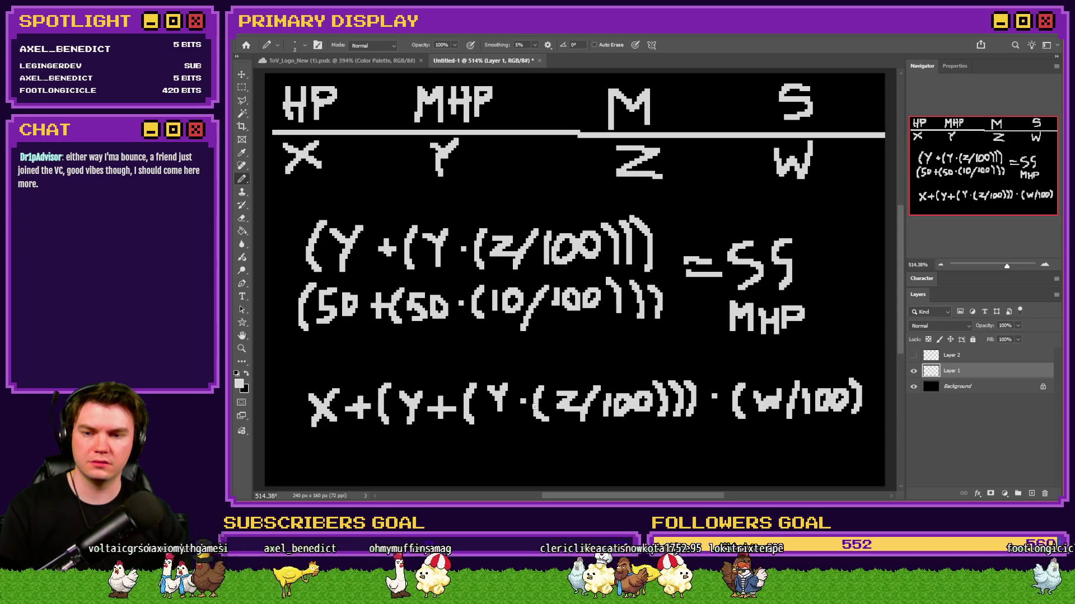
key(ctrl+z)
key(ctrl+z)
key(ctrl+z)
key(ctrl+z)
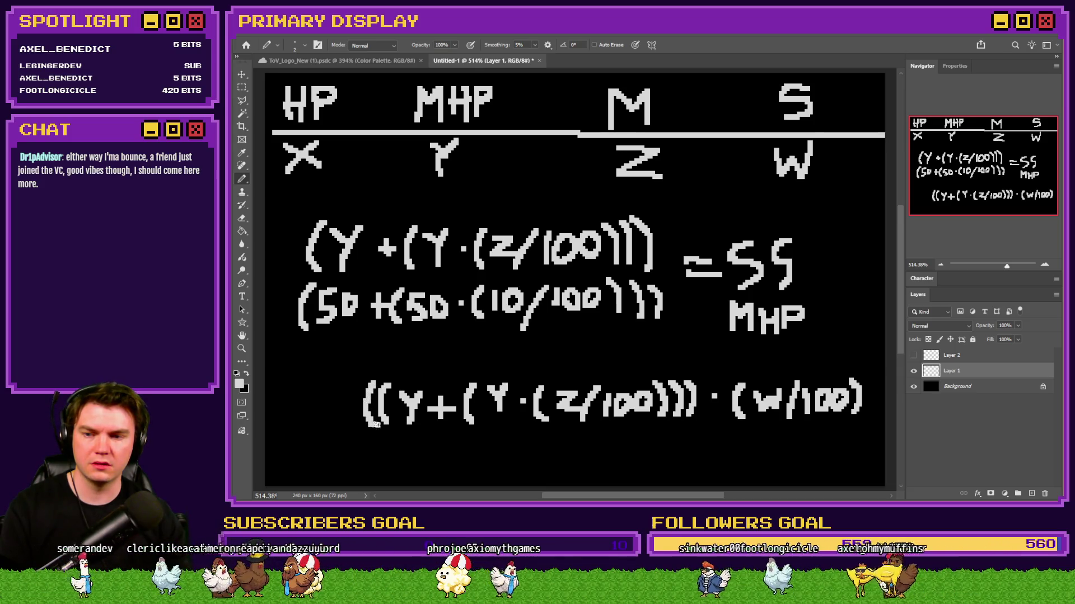
drag(867, 379, 871, 420)
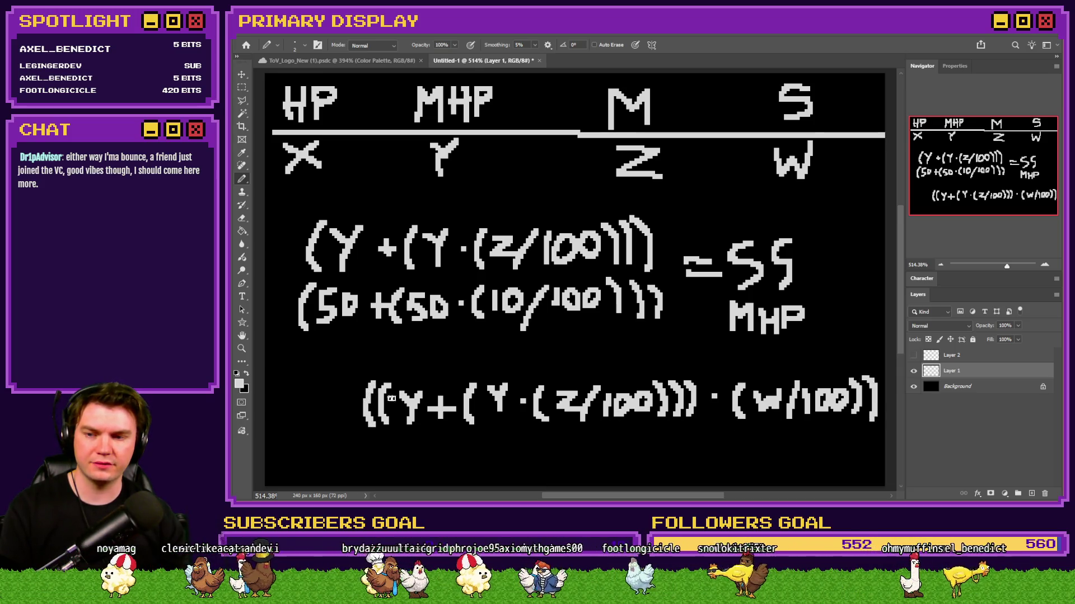
mouse_move(299, 393)
mouse_down()
mouse_move(323, 418)
mouse_move(297, 418)
mouse_up()
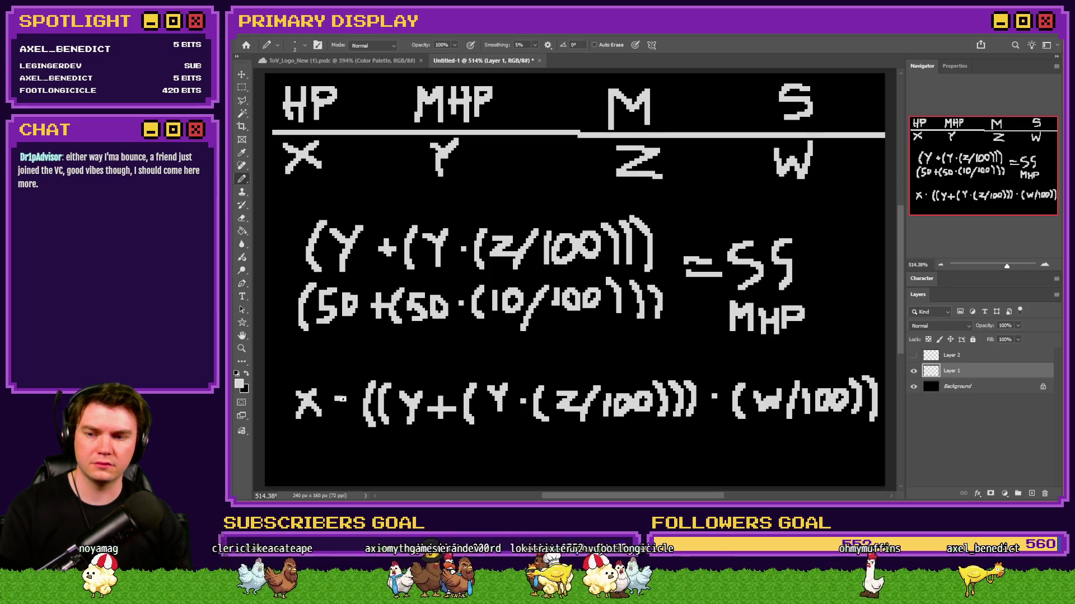
key(ctrl+z)
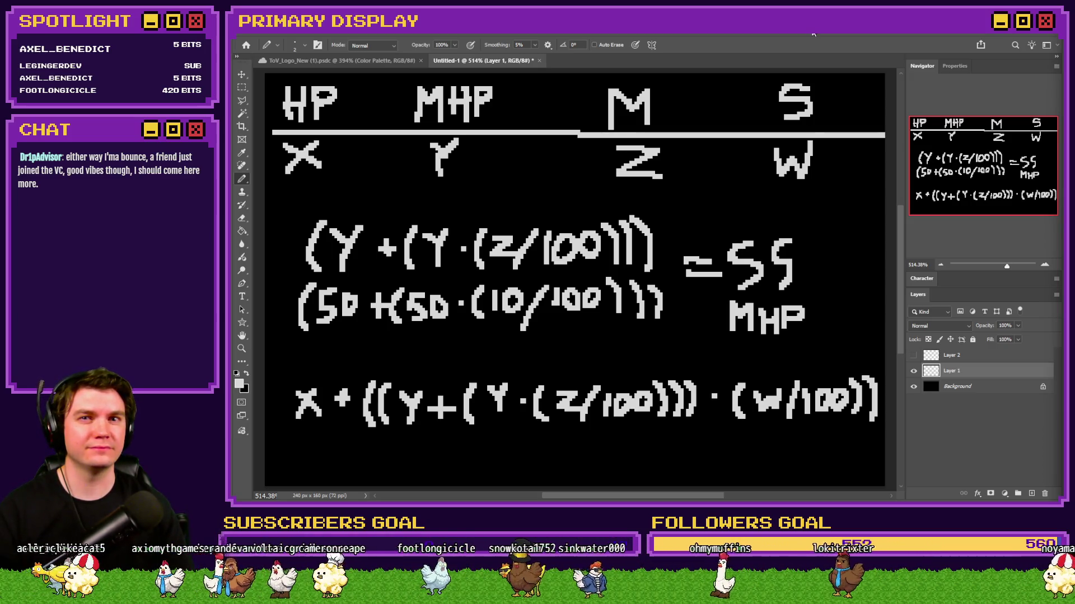
key(alt+Tab)
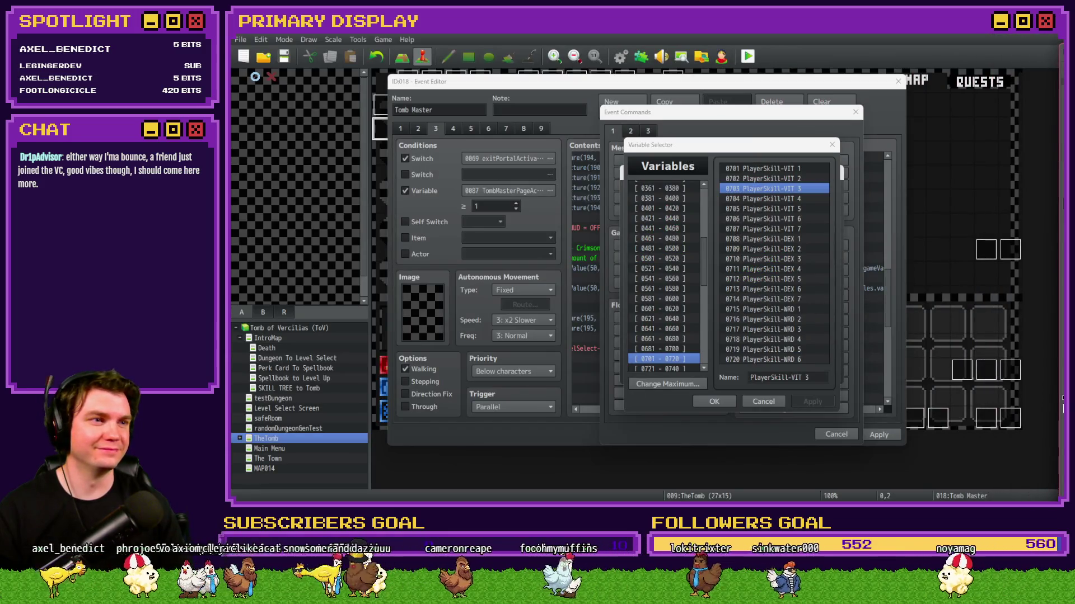
Dismiss the Variable Selector and command windows and open the HP formula Script command.
click(767, 145)
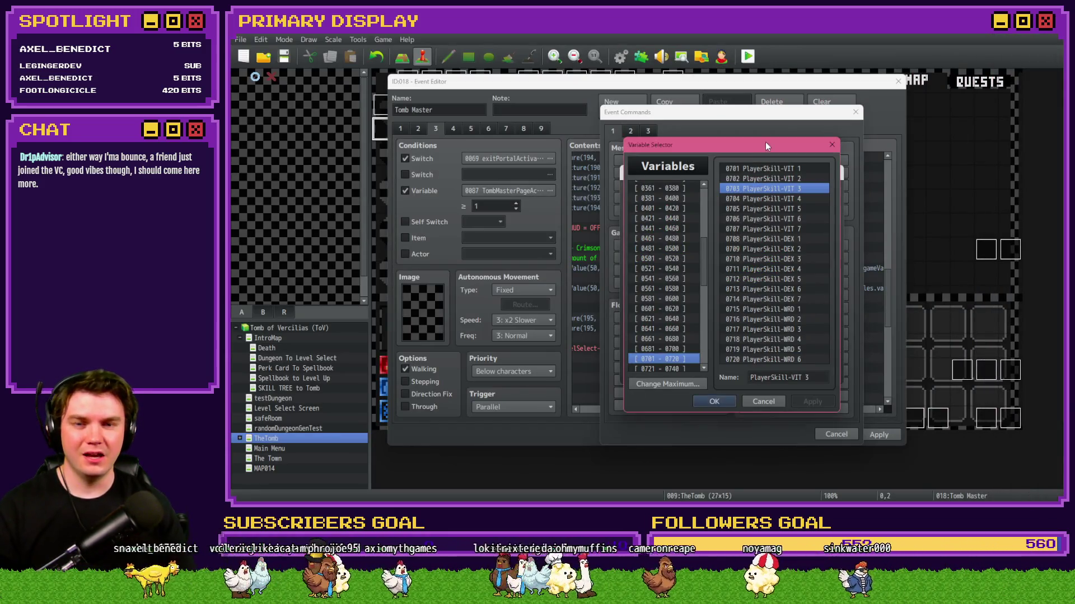
click(832, 145)
click(819, 380)
click(836, 434)
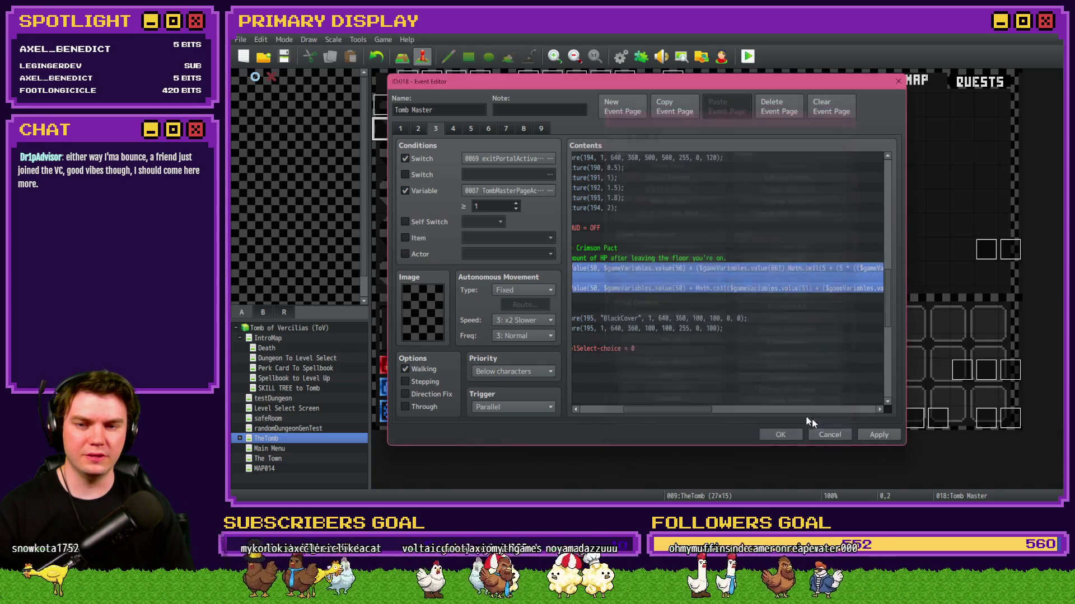
drag(711, 410, 688, 344)
double_click(705, 274)
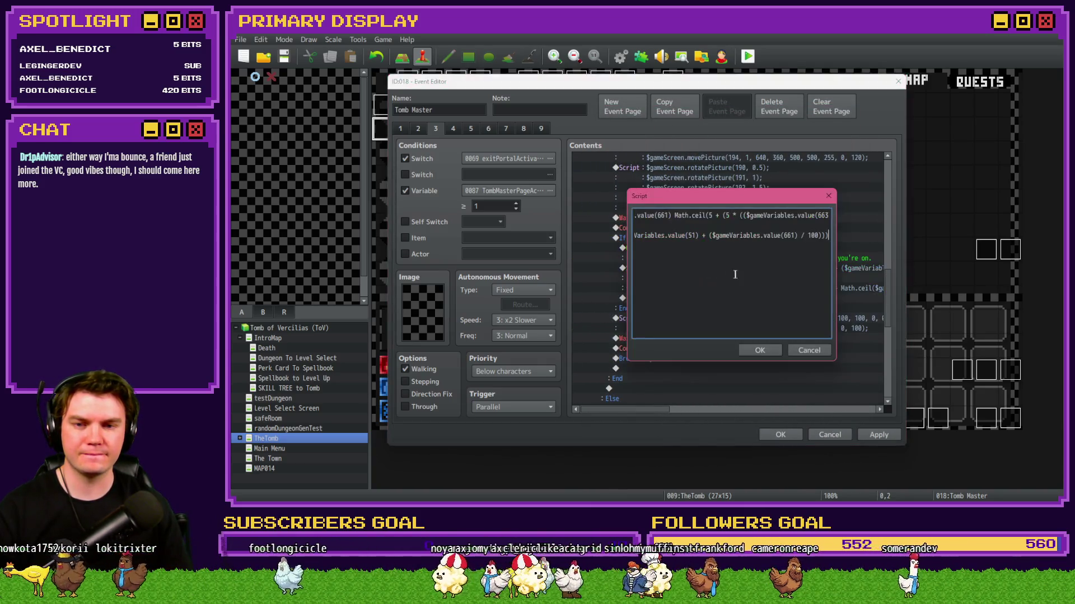
Review the existing formula on the script's second line.
mouse_move(702, 235)
mouse_down()
mouse_move(712, 237)
mouse_move(607, 238)
mouse_up()
click(692, 238)
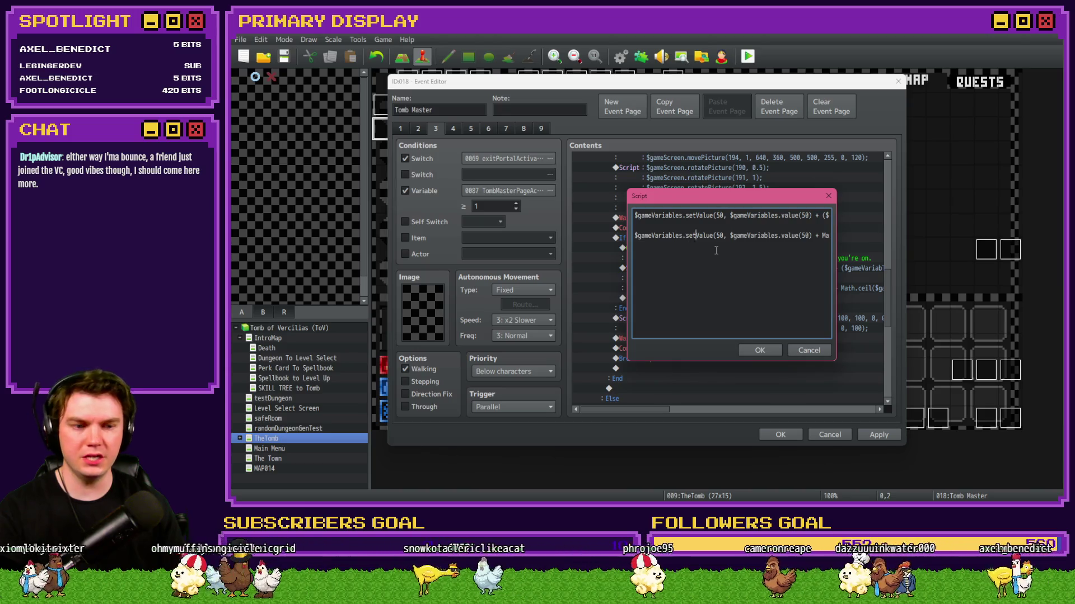
key(Right)
key(Right)
key(Right)
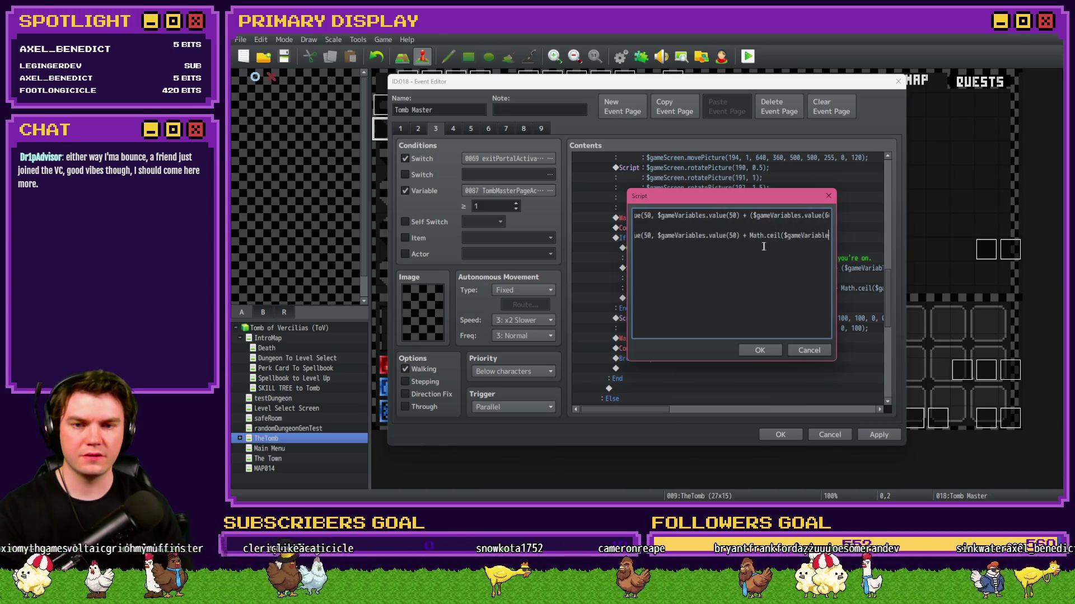
key(Right)
key(Right)
key(Right)
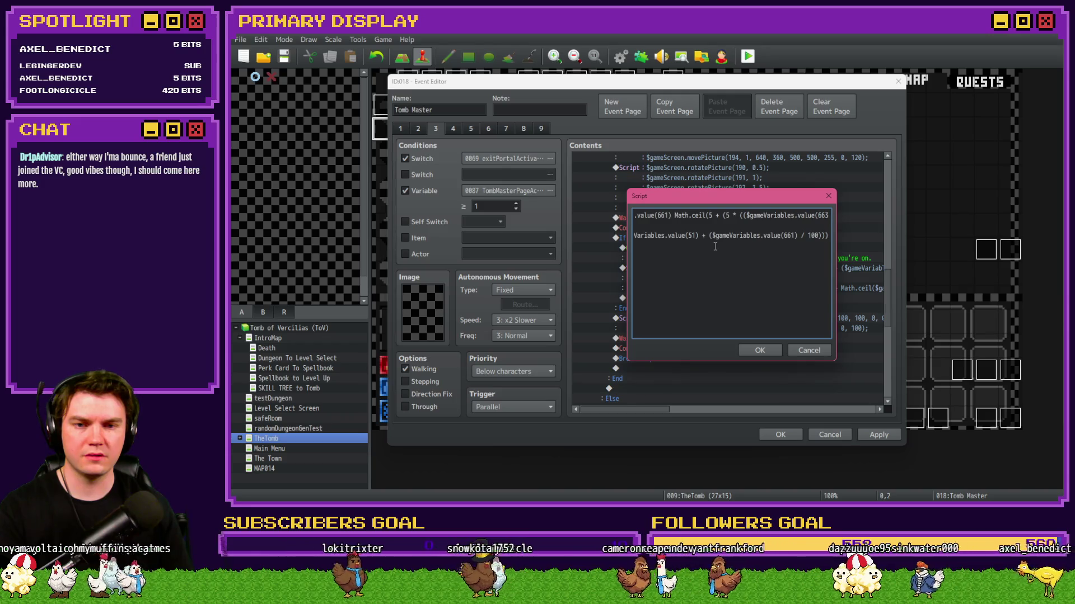
key(shift+Home)
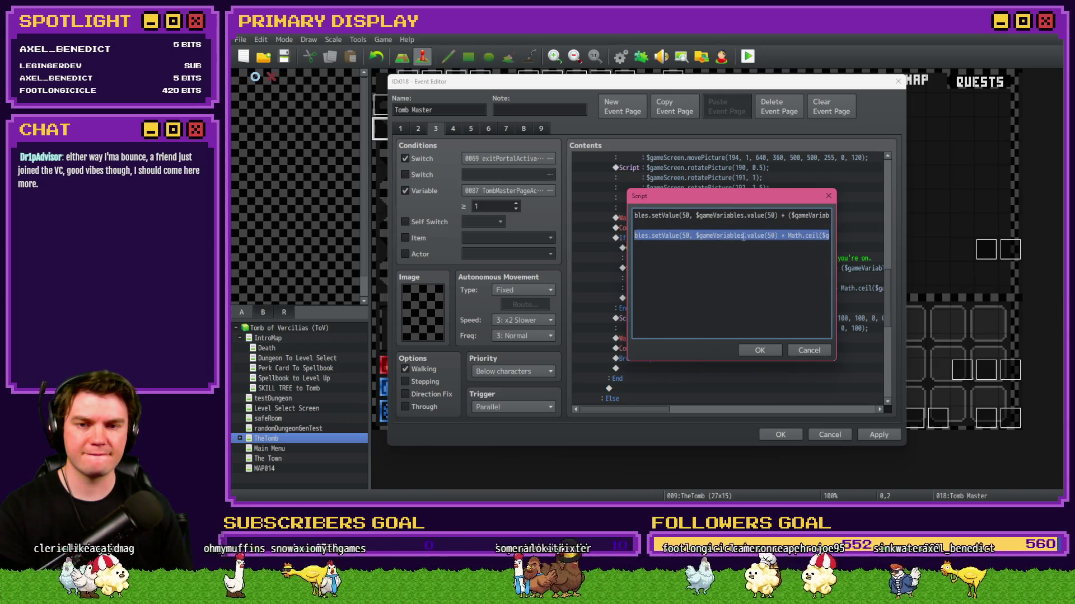
click(765, 239)
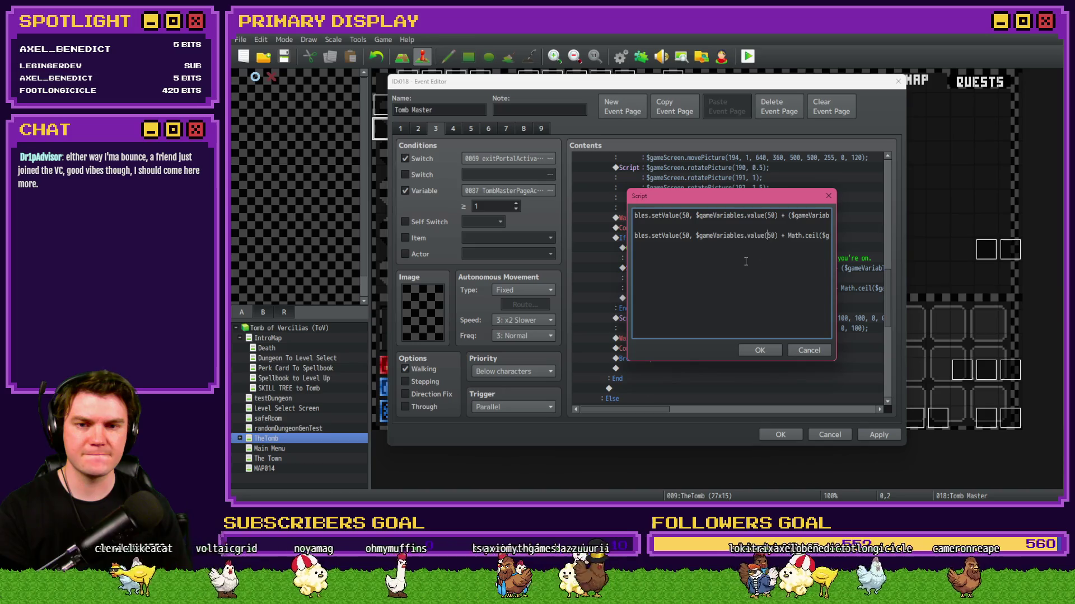
key(Right)
key(Right)
key(Right)
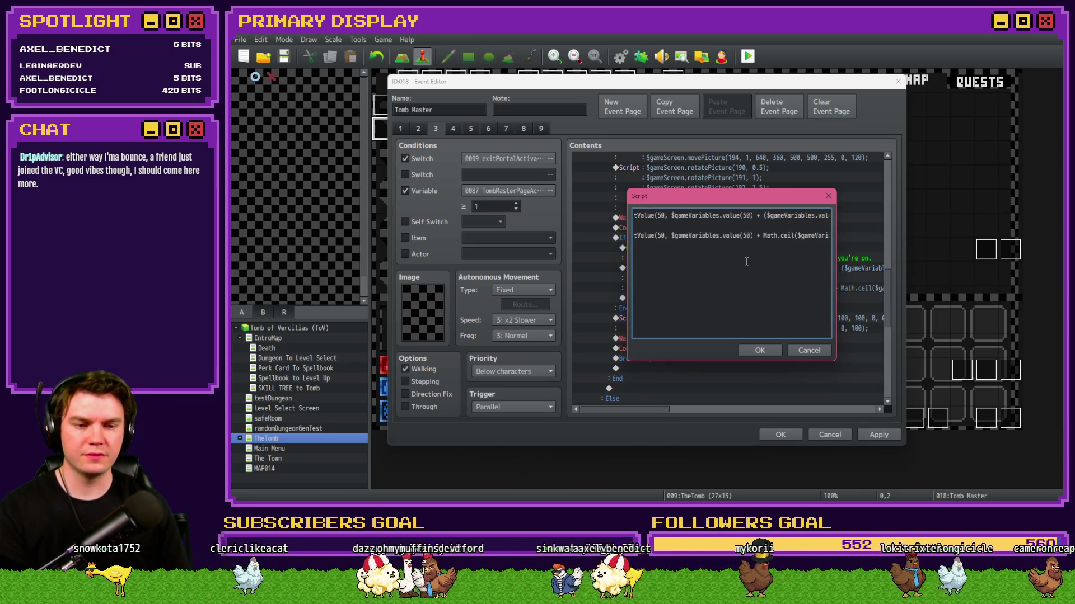
key(Right)
key(Right)
key(Right)
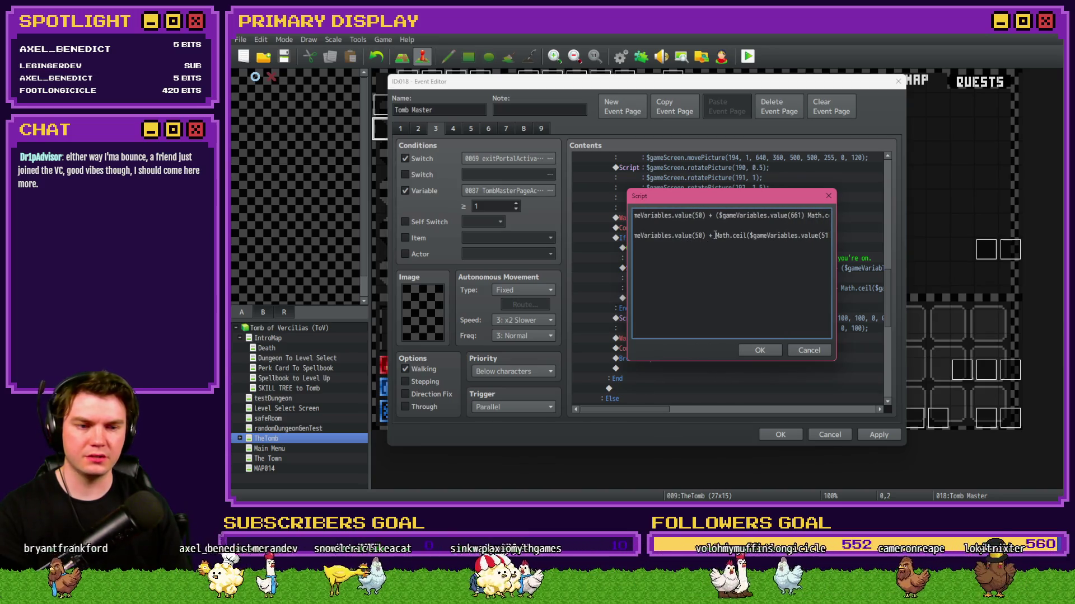
key(Right)
key(Right)
key(Right)
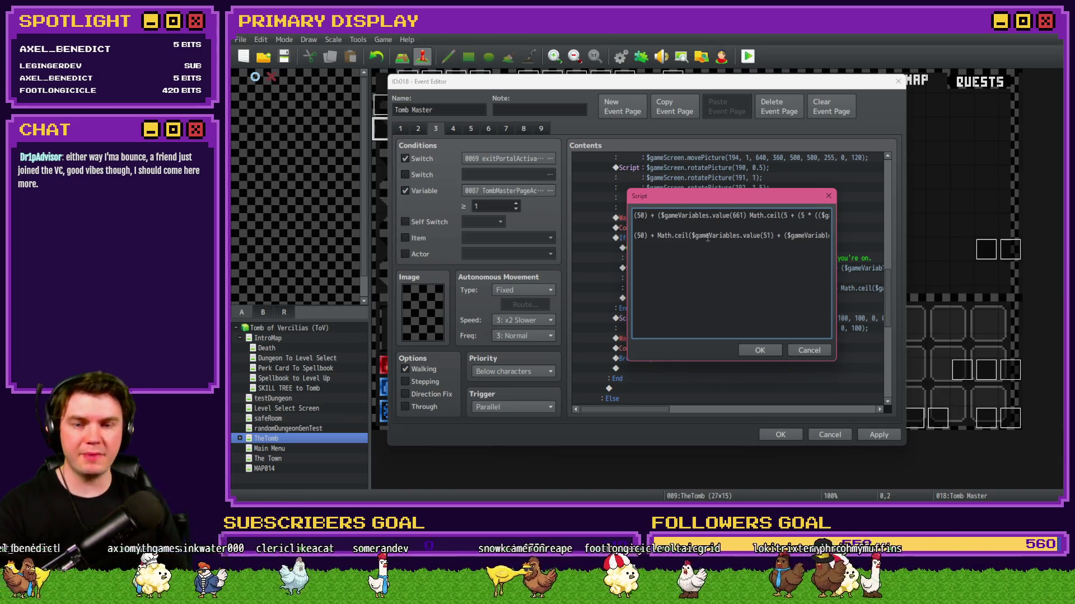
key(Right)
key(Right)
key(Right)
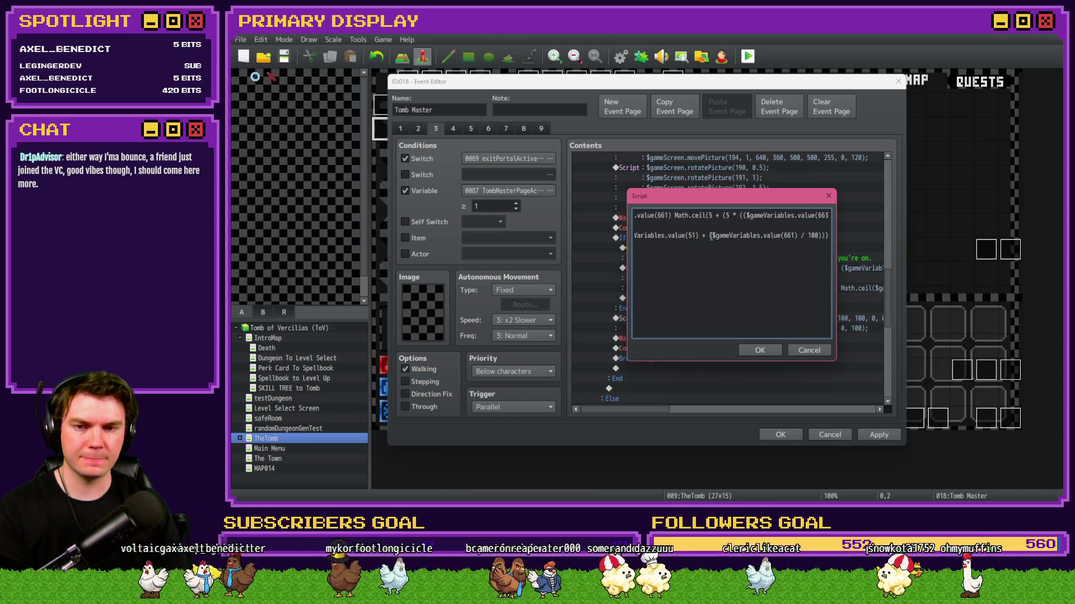
Paste $gameVariables.value(51) after '+ (' and append * ($gameVariables.value(661) / 100))).
click(698, 235)
key(shift+Left)
key(shift+Left)
key(shift+Left)
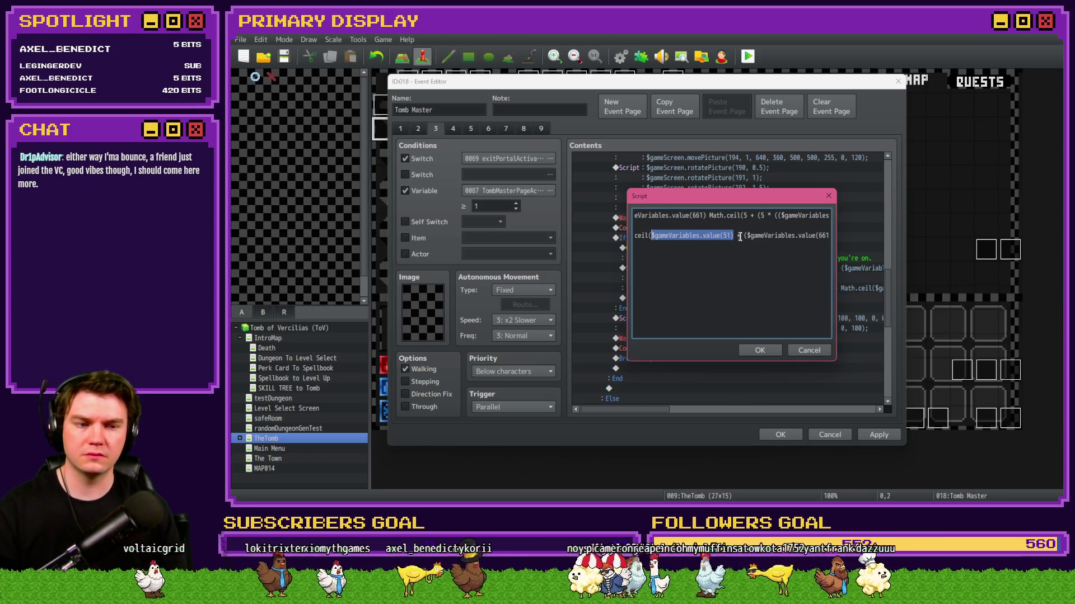
click(745, 236)
text($gameVariables.value(51))
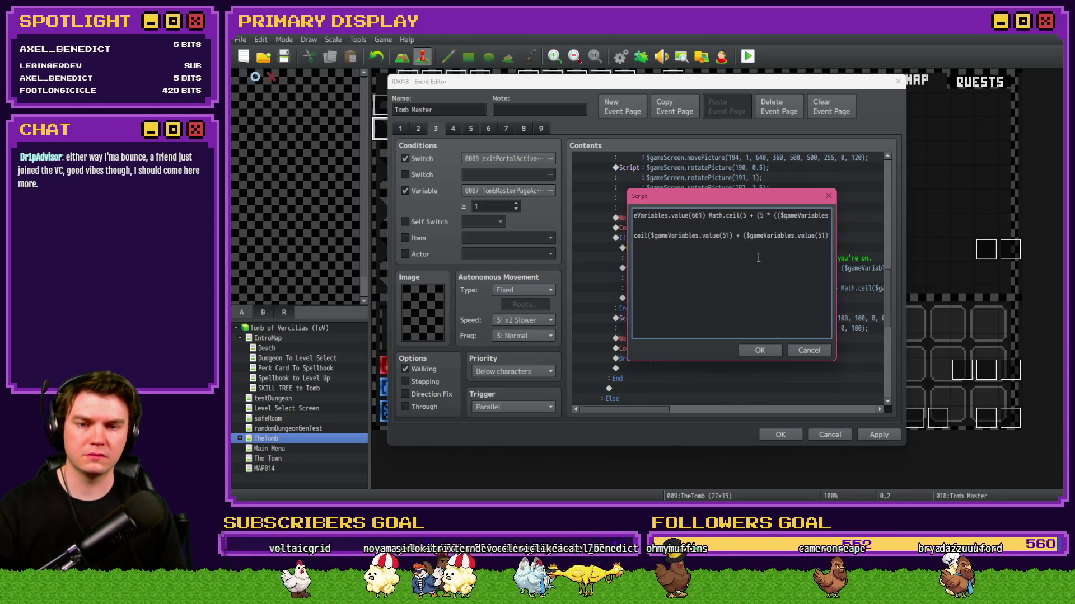
text(* ($)
text(g)
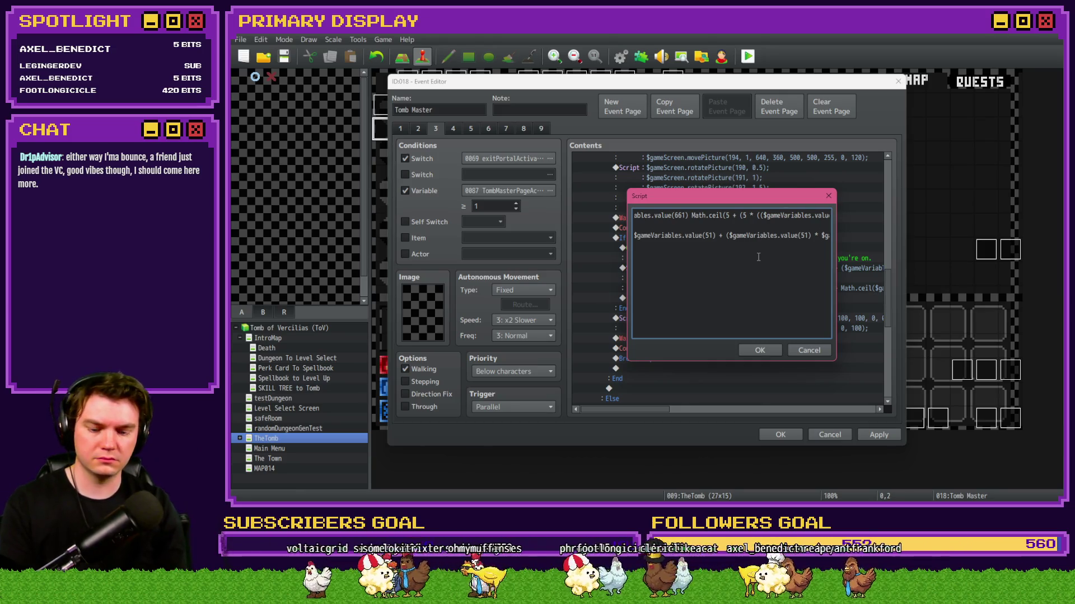
text(ameVariables.value(661) / 100)))
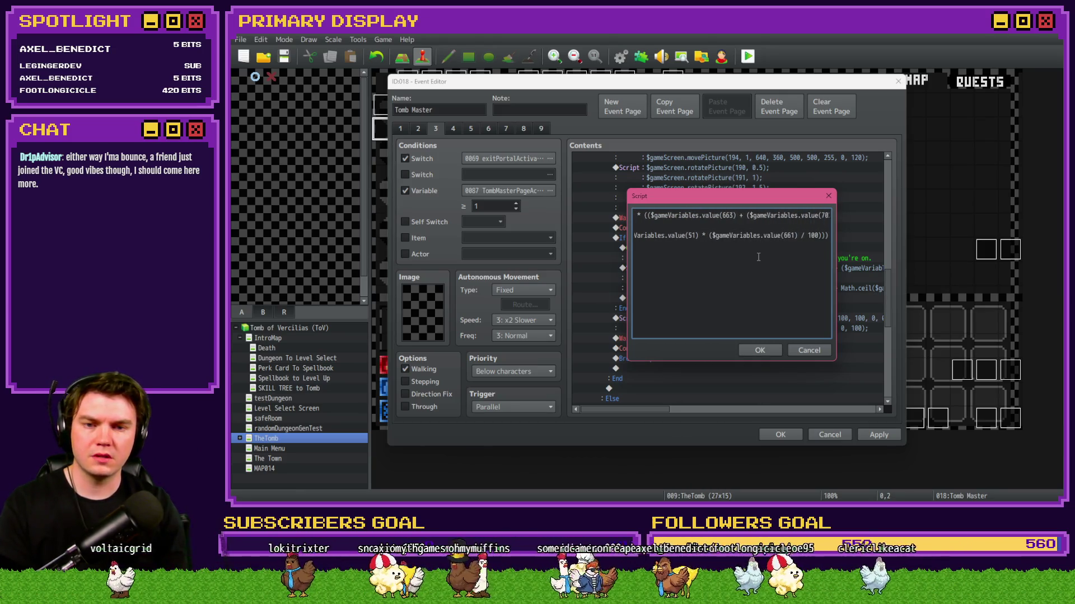
key(Home)
Make line 2 multiply by ($gameVariables.value(705) / 100).
click(730, 236)
click(781, 236)
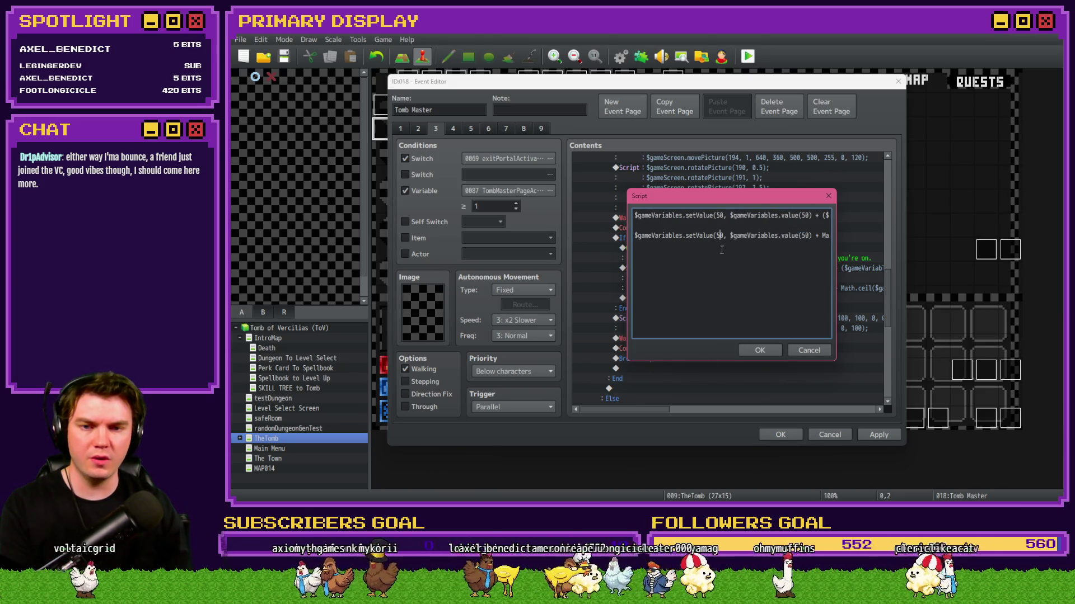
key(End)
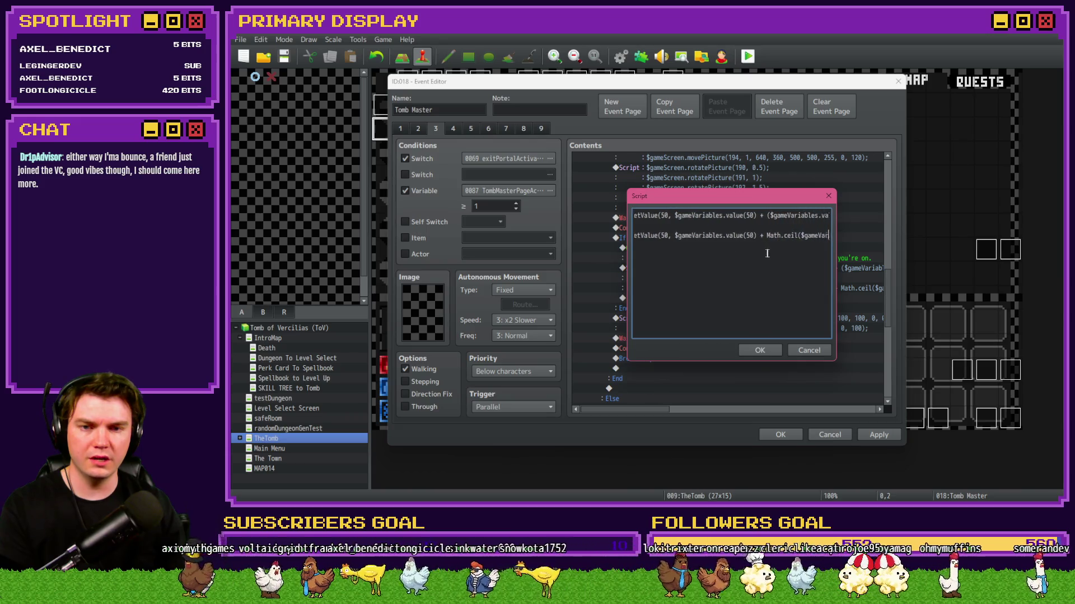
key(Home)
key(End)
key(ctrl+Right)
key(ctrl+Right)
key(ctrl+Right)
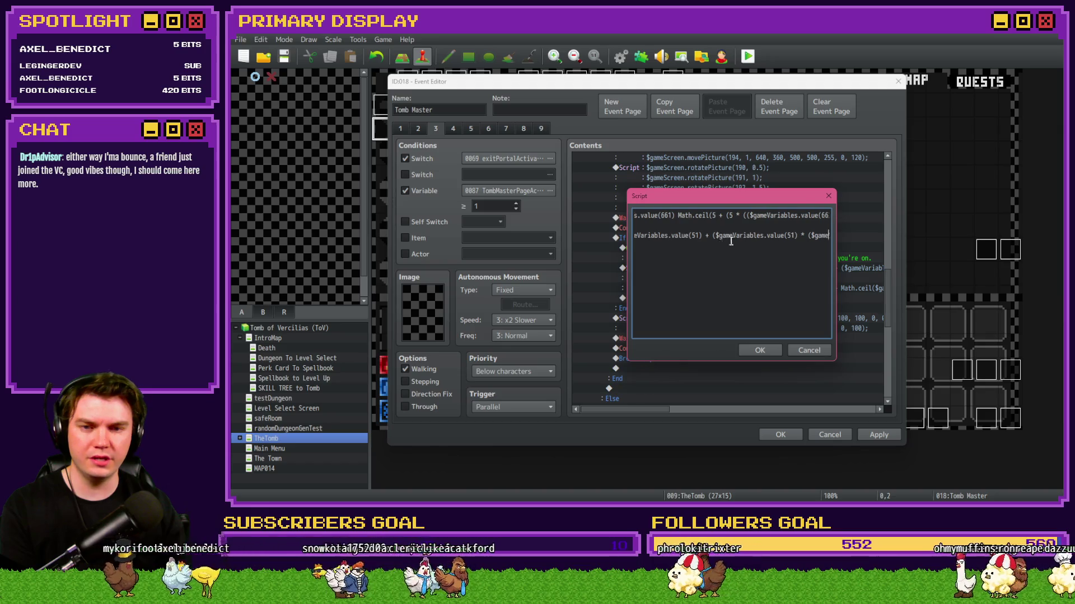
key(ctrl+Right)
key(ctrl+Right)
key(ctrl+Right)
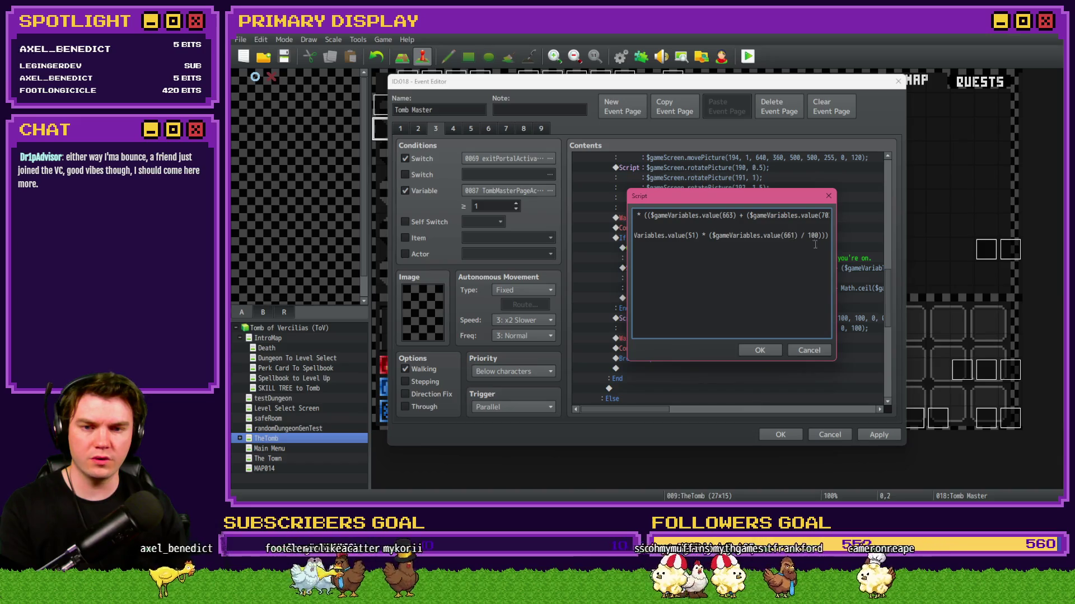
text())
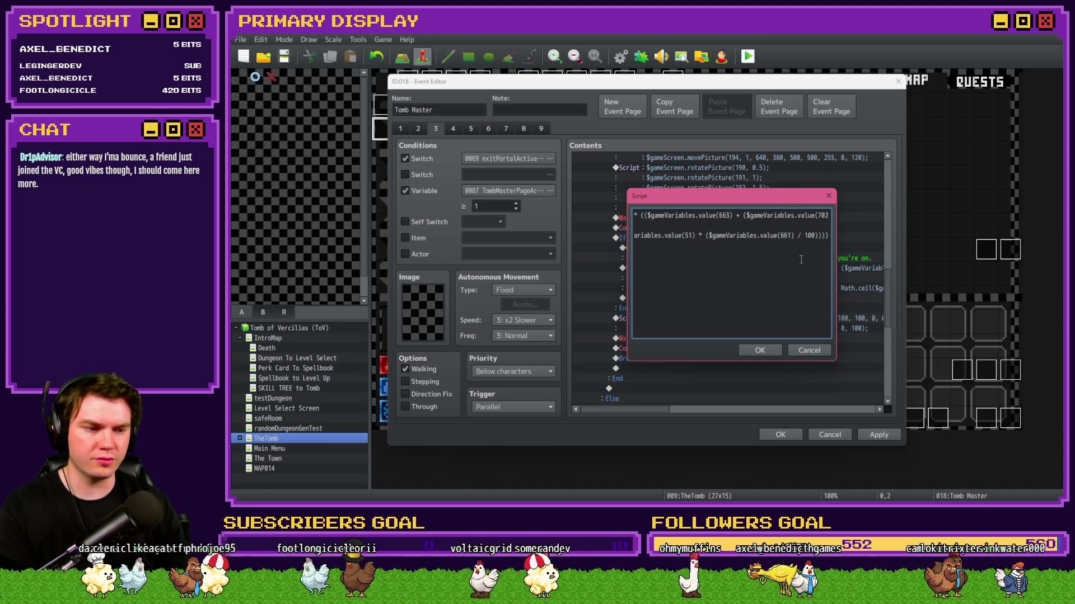
text(*)
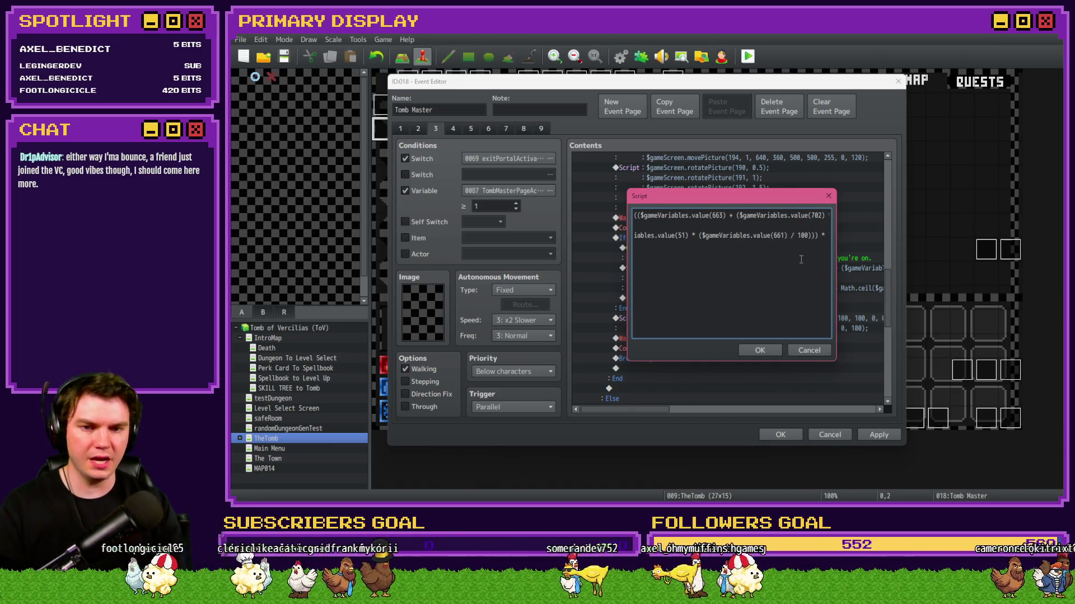
text( ())
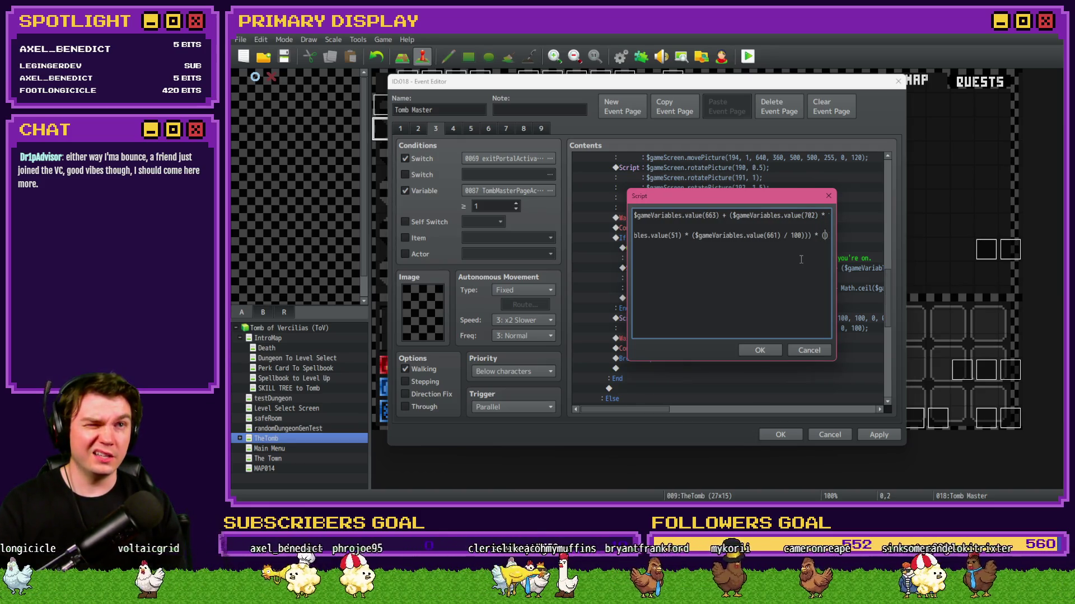
text($gameVaria)
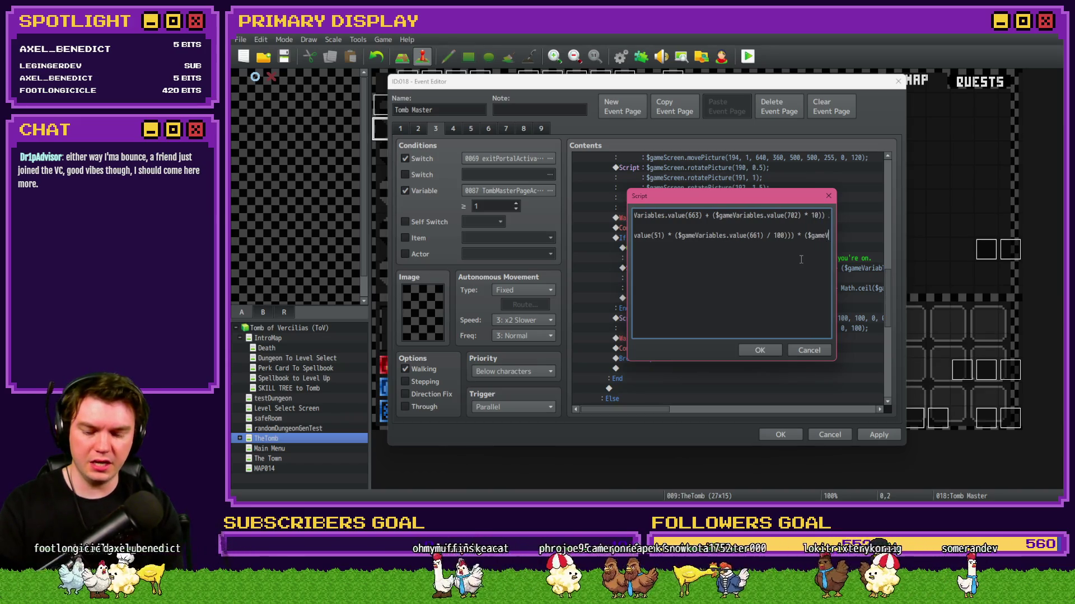
text(bles.value()
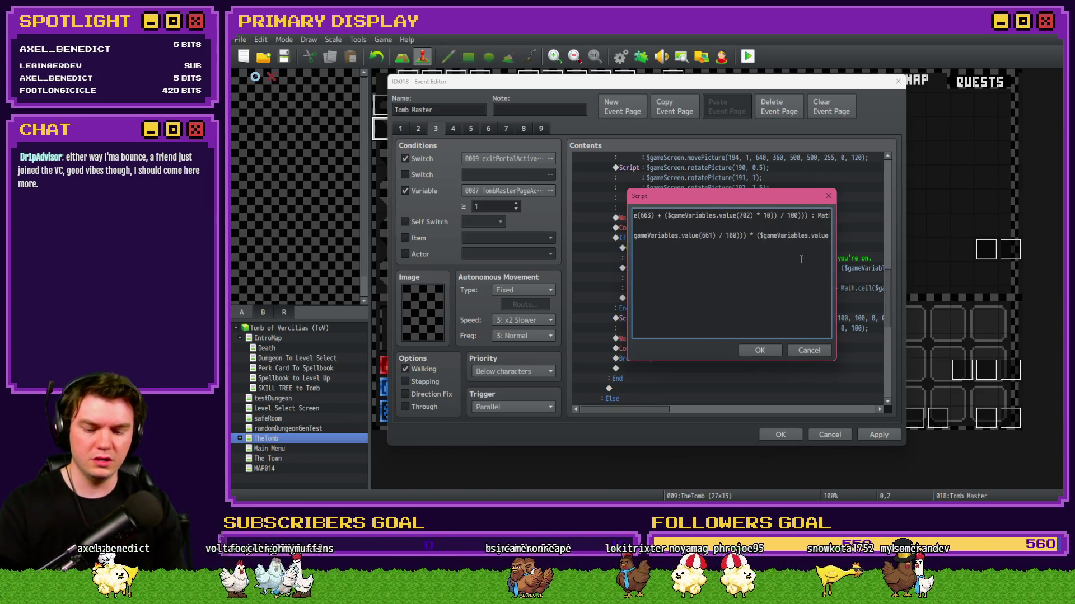
text(705)
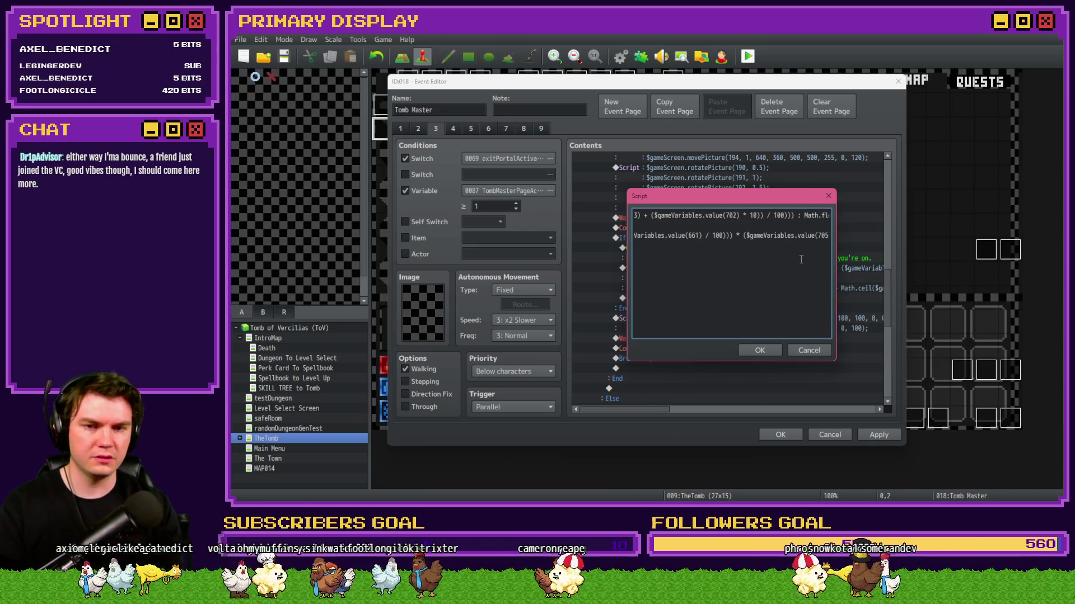
text() / 10)
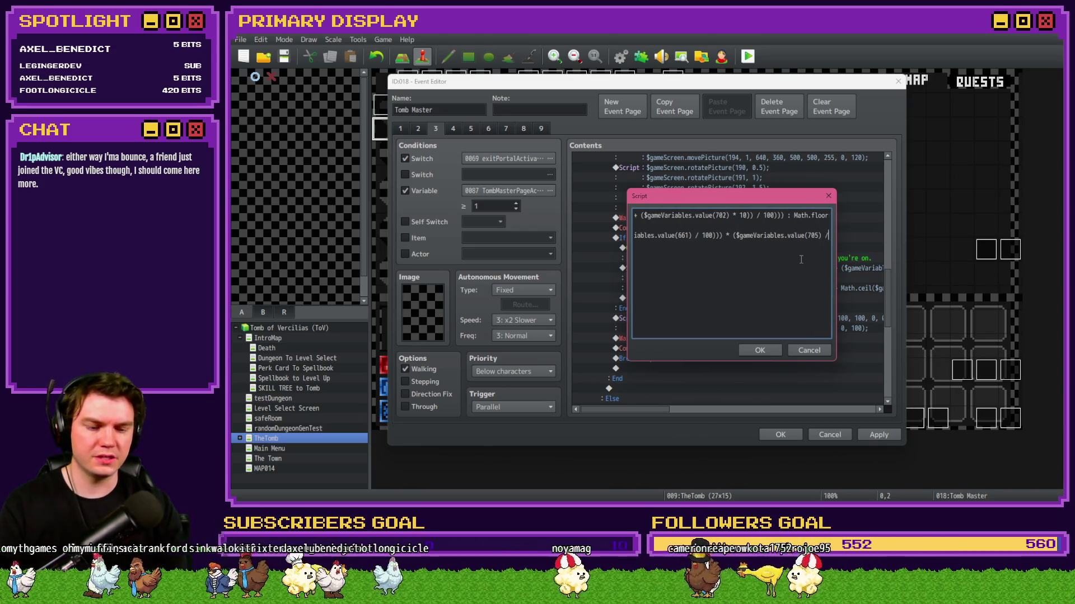
text(0)))
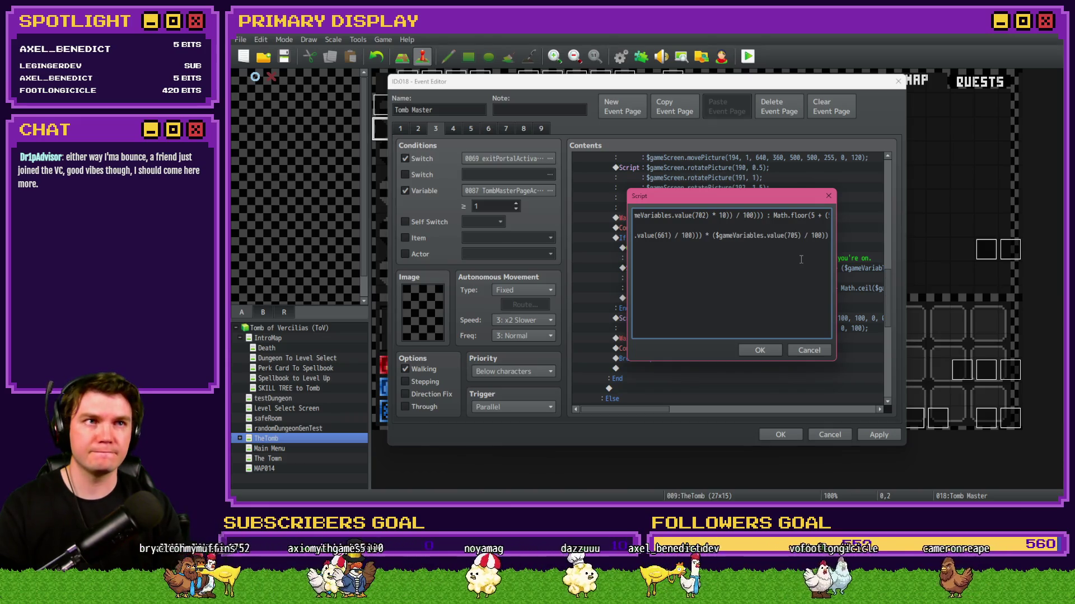
Delete the old first line and blank line, then confirm the script with OK.
key(Home)
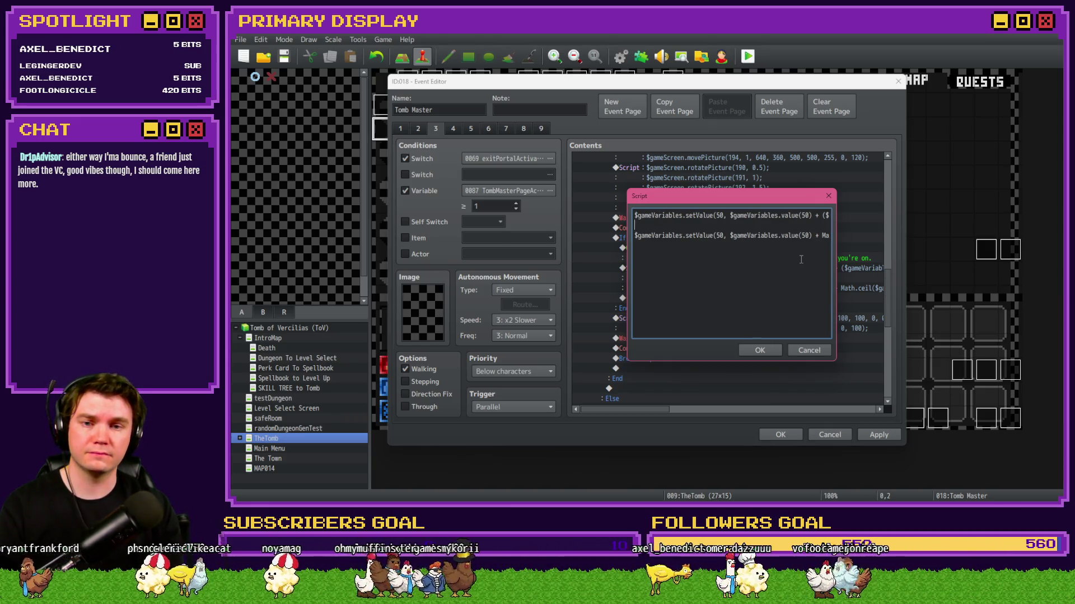
key(shift+Down)
key(shift+Down)
key(Delete)
click(760, 349)
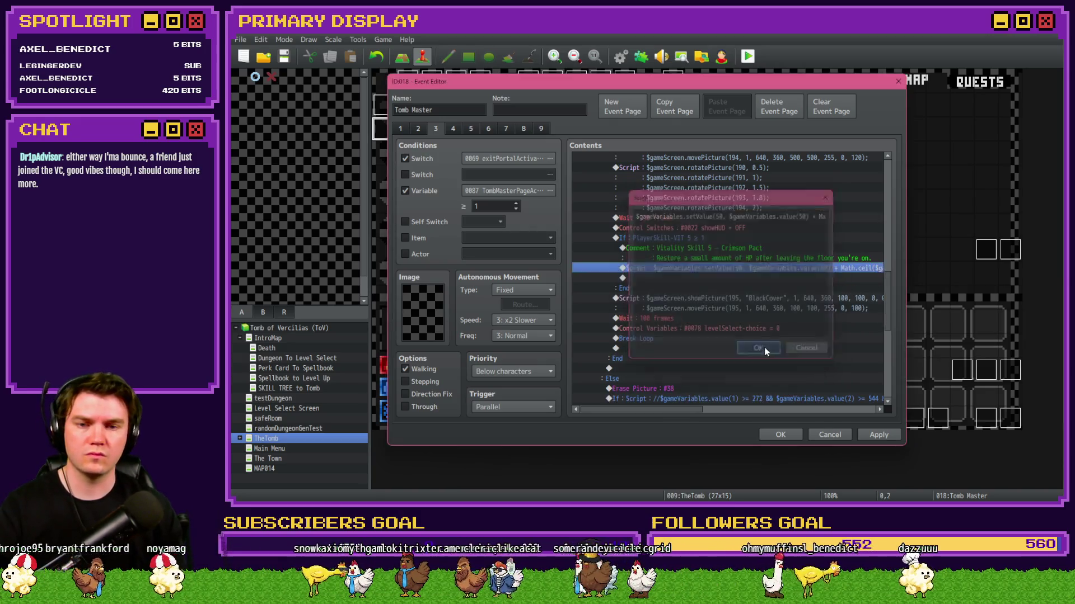
Apply the Tomb Master event changes and select the Crimson Pact script line.
click(865, 432)
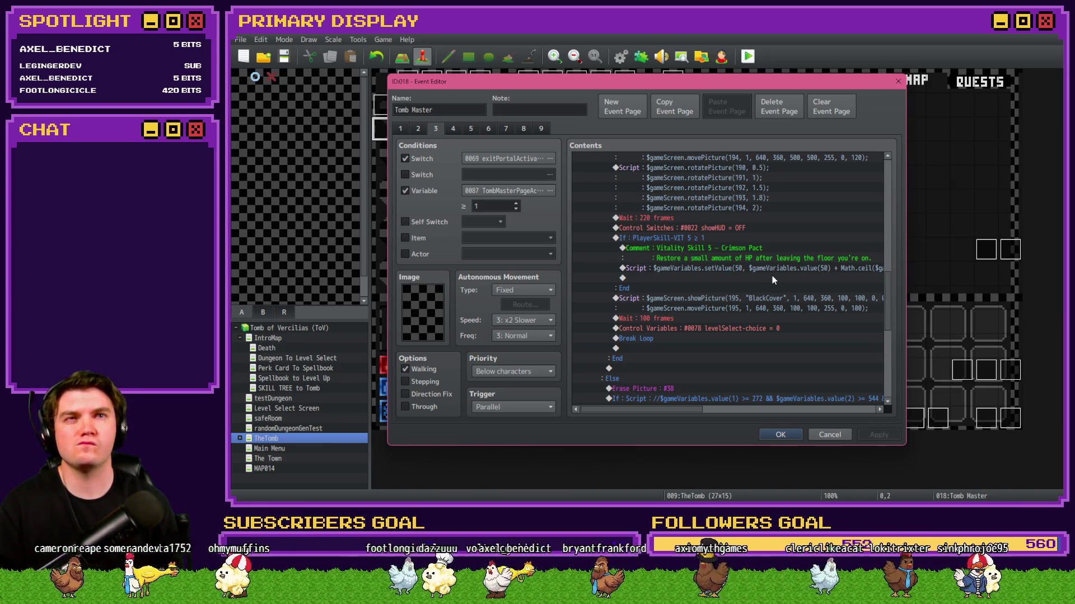
click(768, 261)
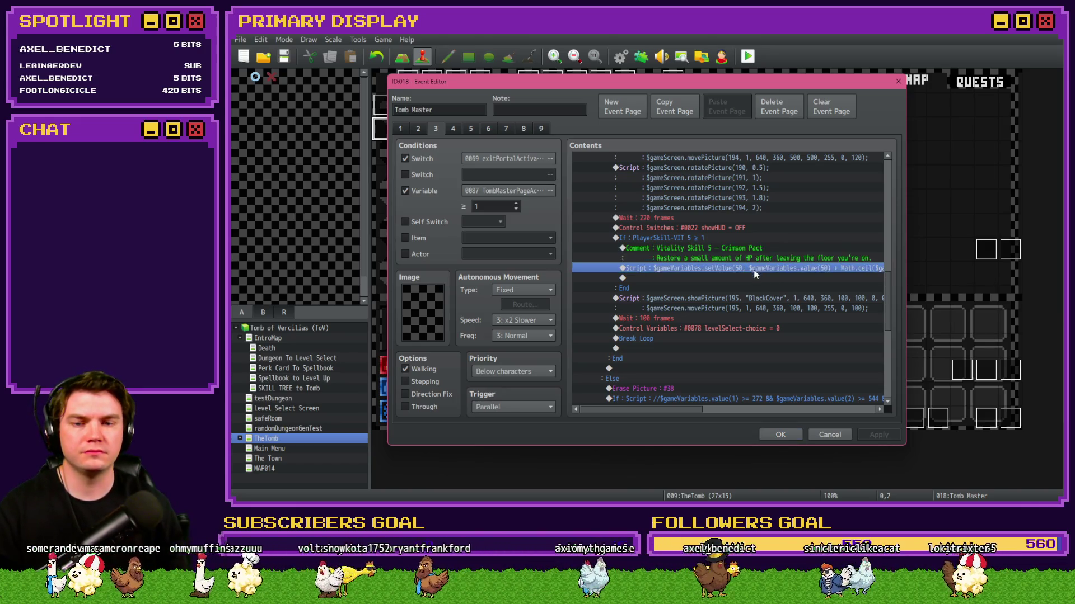
Add '* 2' to the value(705) term in the Crimson Pact heal script and save the event.
double_click(755, 272)
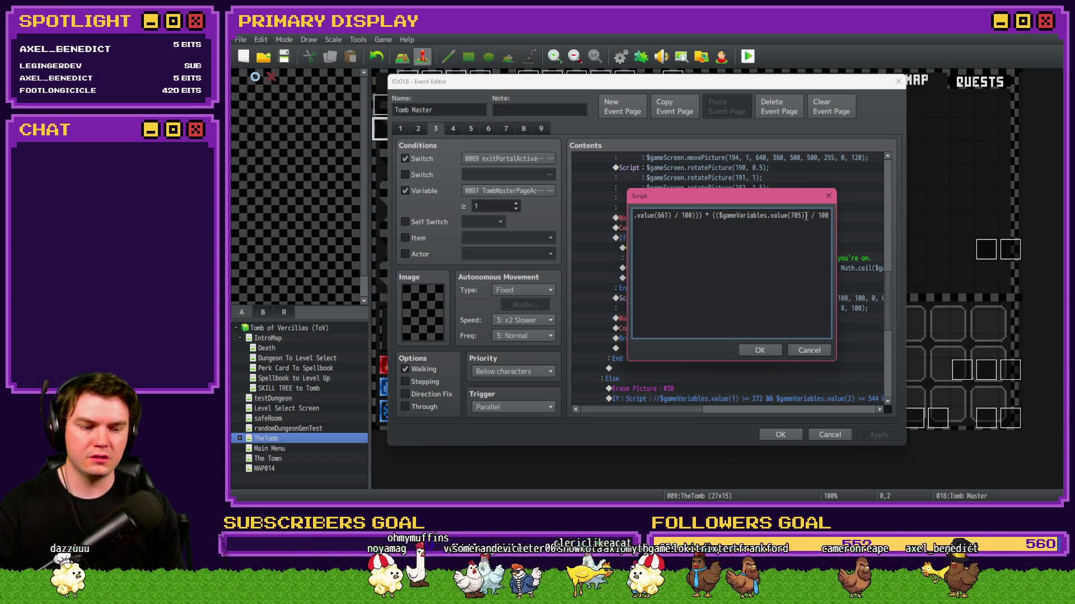
text(*)
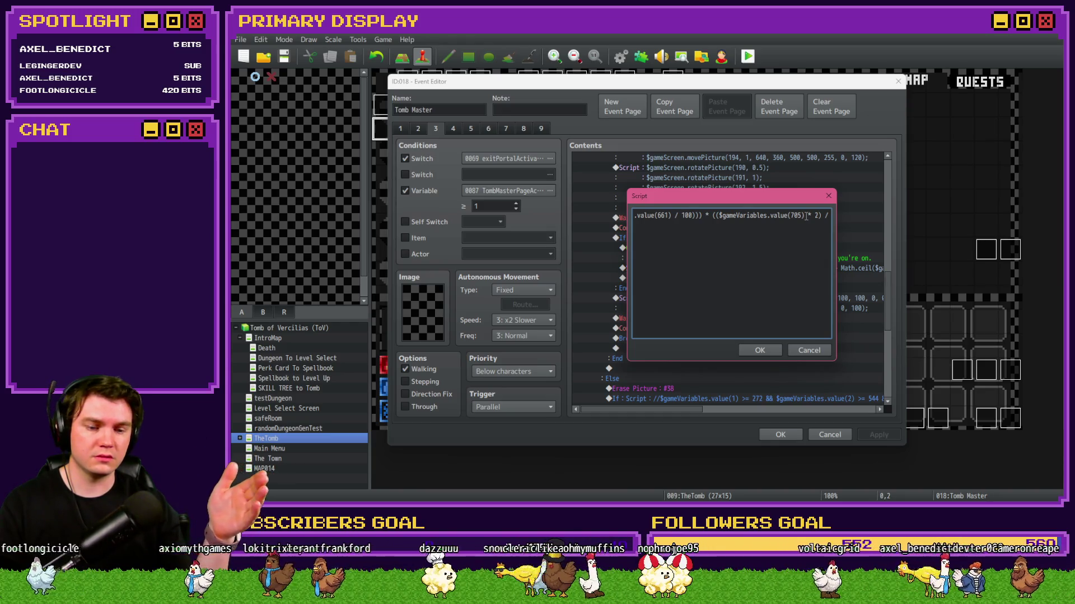
click(770, 351)
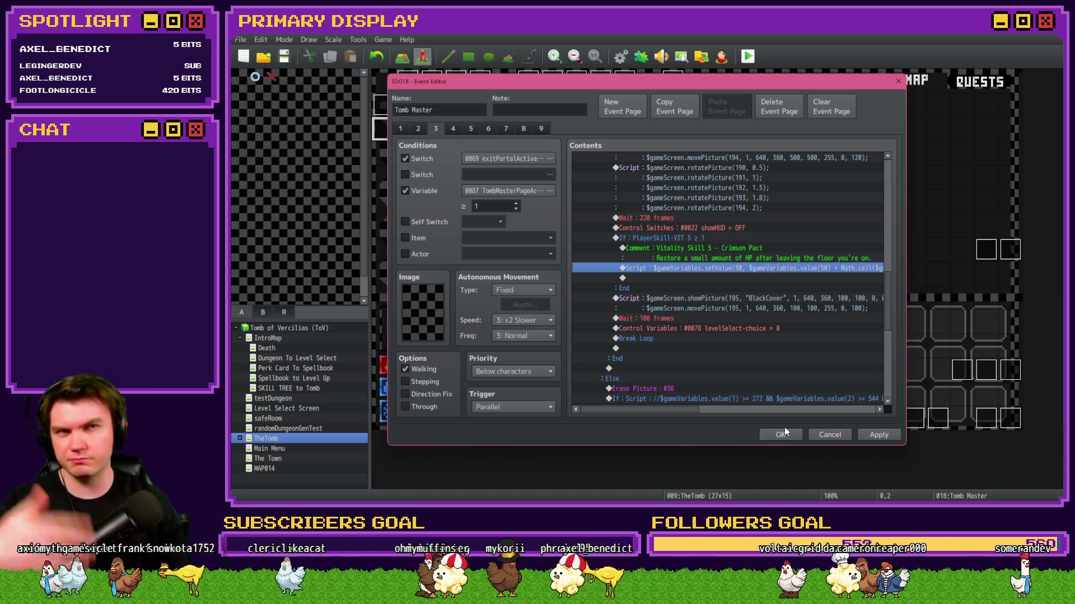
click(785, 434)
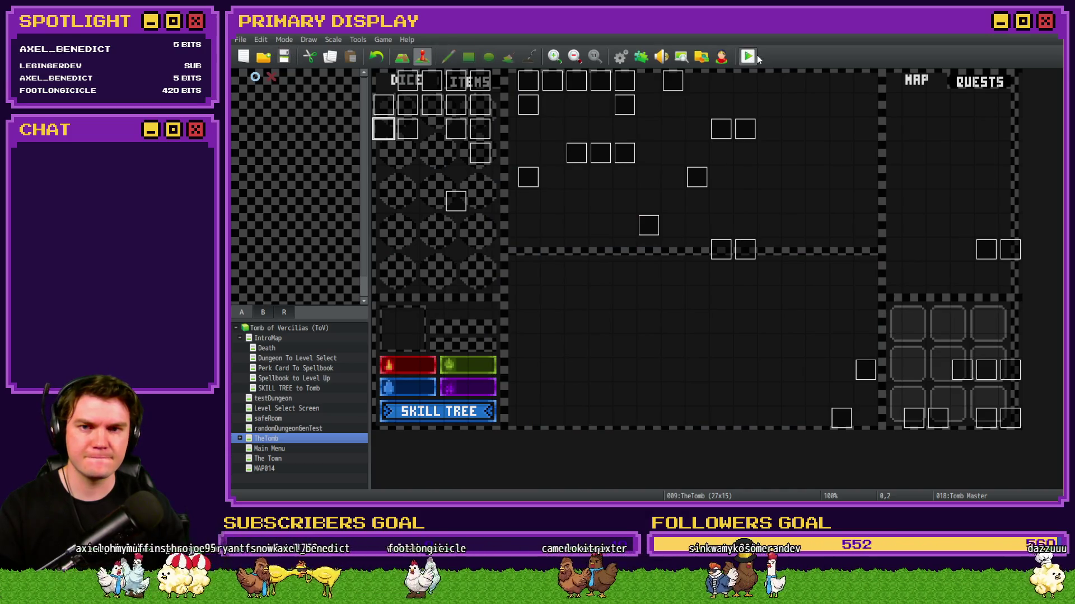
Launch a playtest and take Mathra's Ale Soaked Gauntlet as the perk card.
click(750, 56)
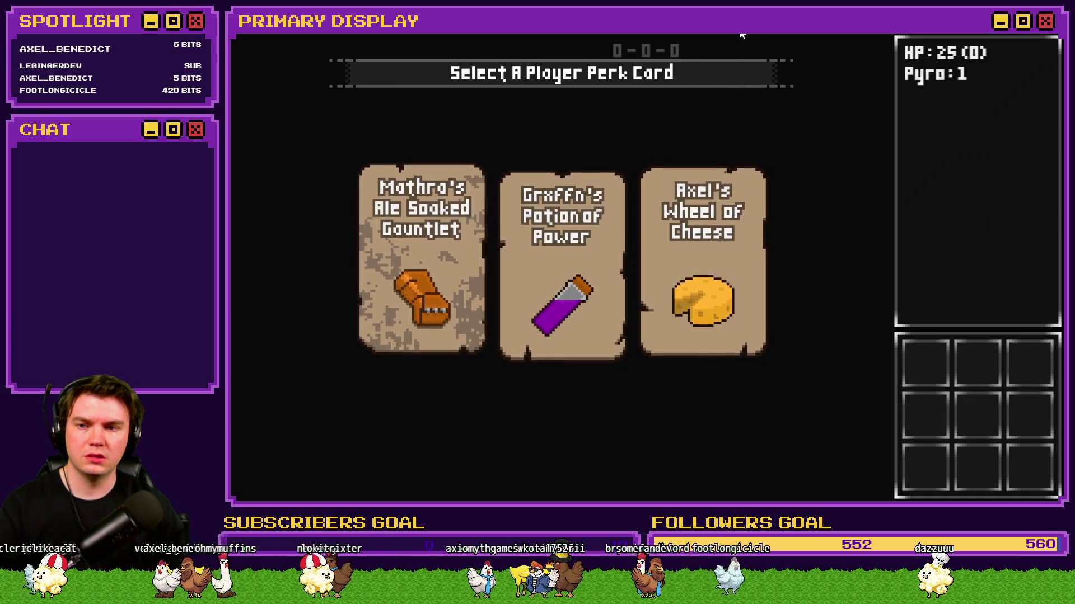
click(455, 223)
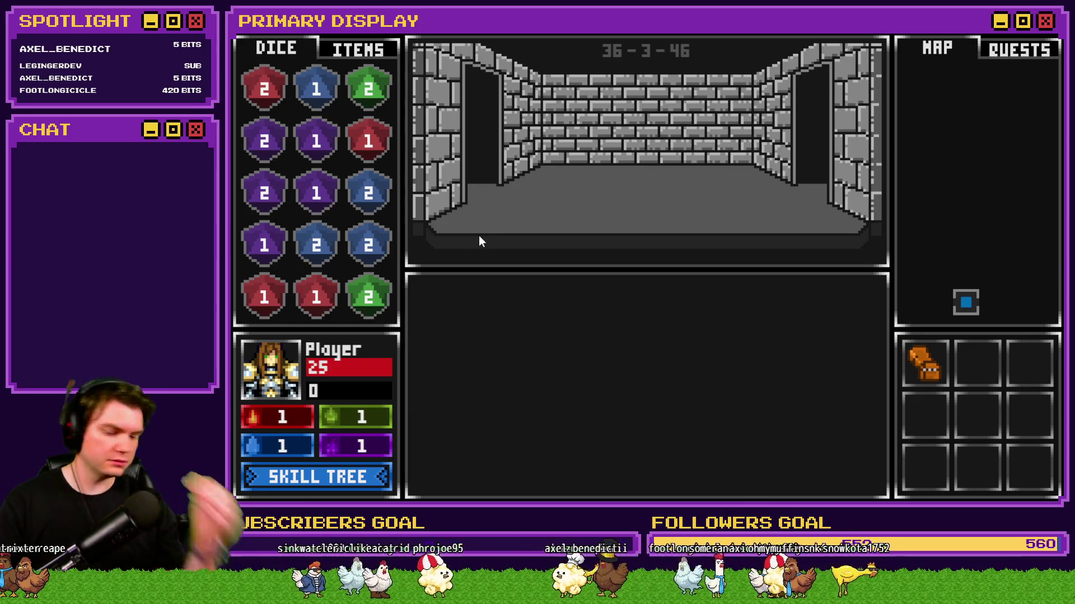
Buy four Enduring Spirit ranks, another Vitality skill and a Crimson Pact rank in the skill tree.
click(334, 475)
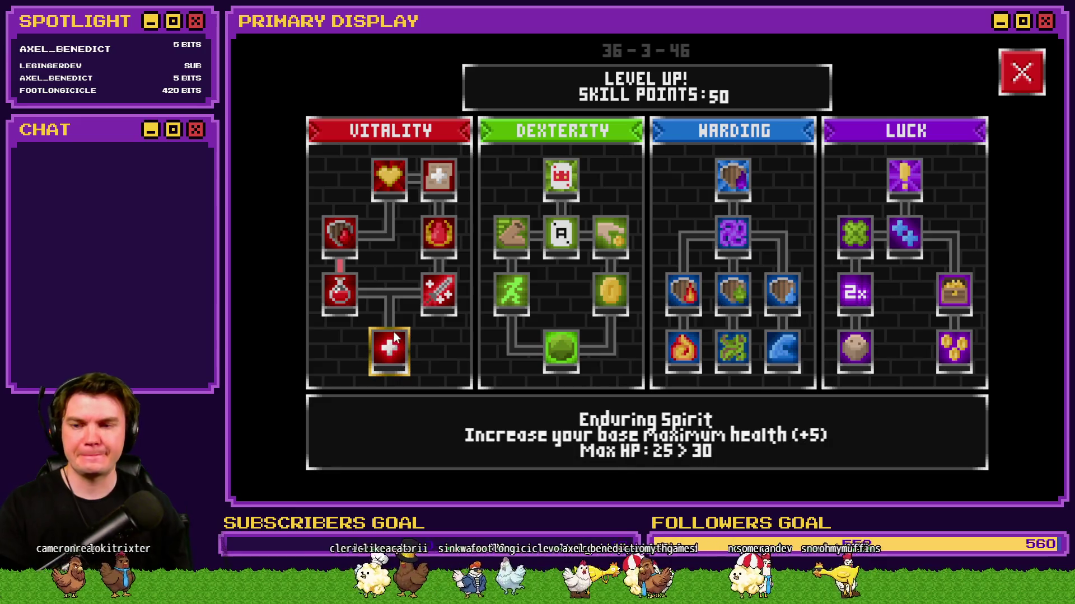
click(394, 347)
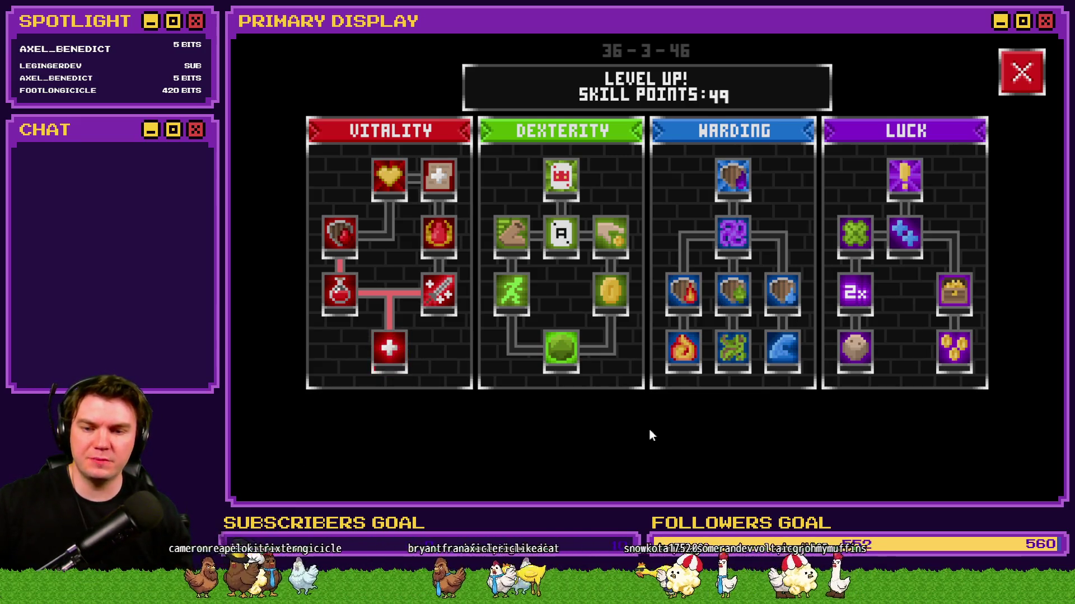
click(390, 350)
click(390, 349)
click(390, 350)
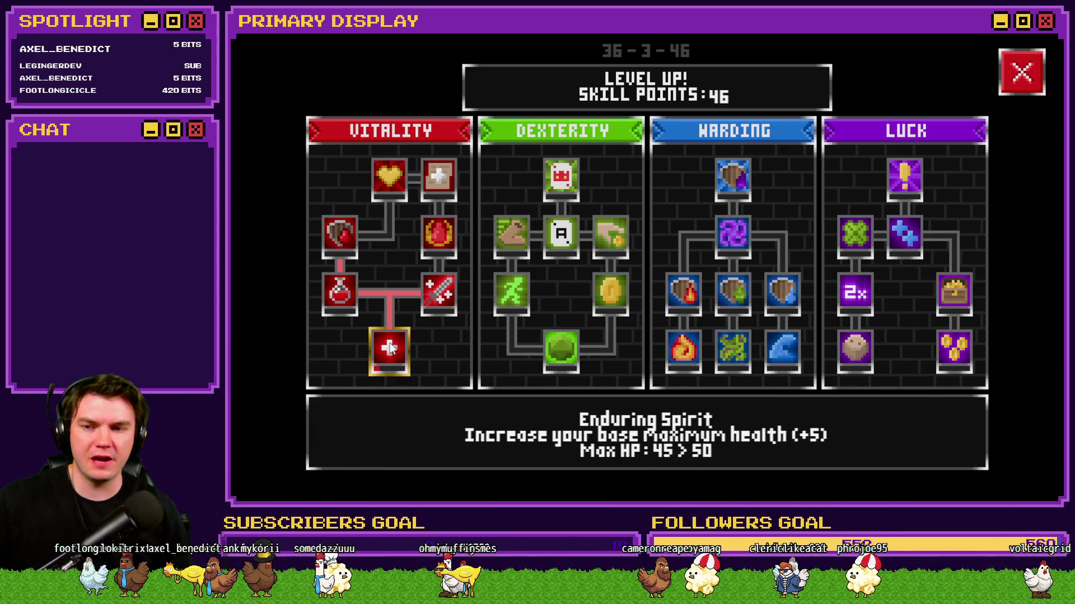
click(443, 300)
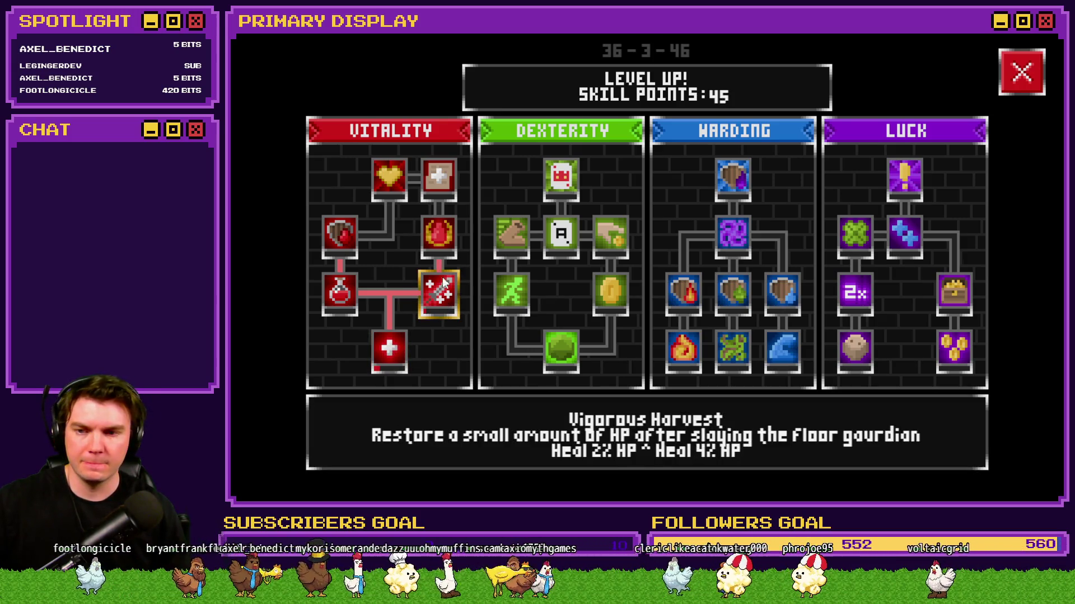
click(443, 244)
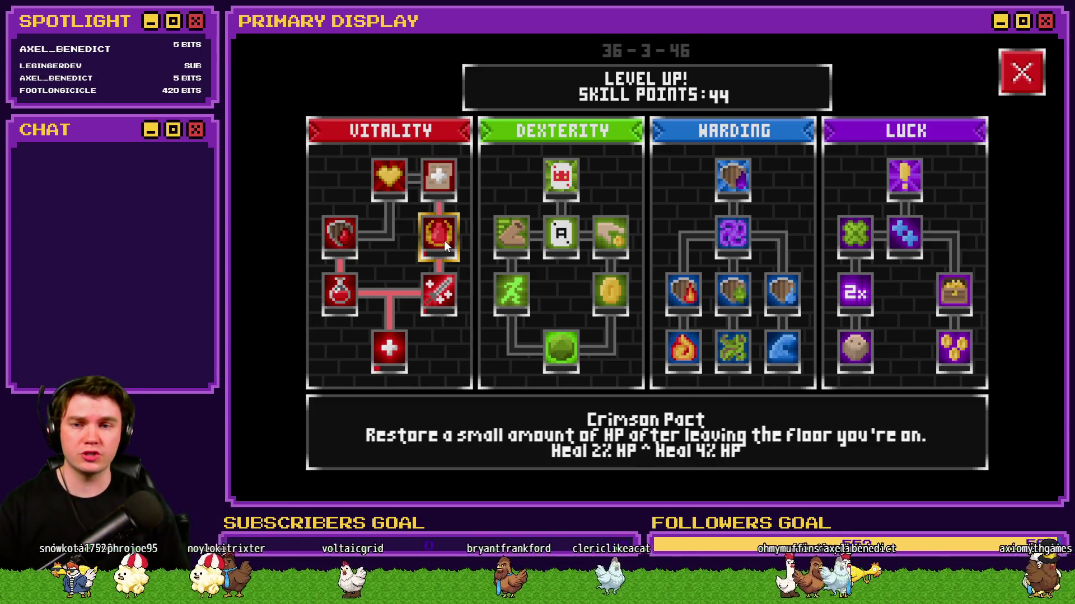
click(1010, 84)
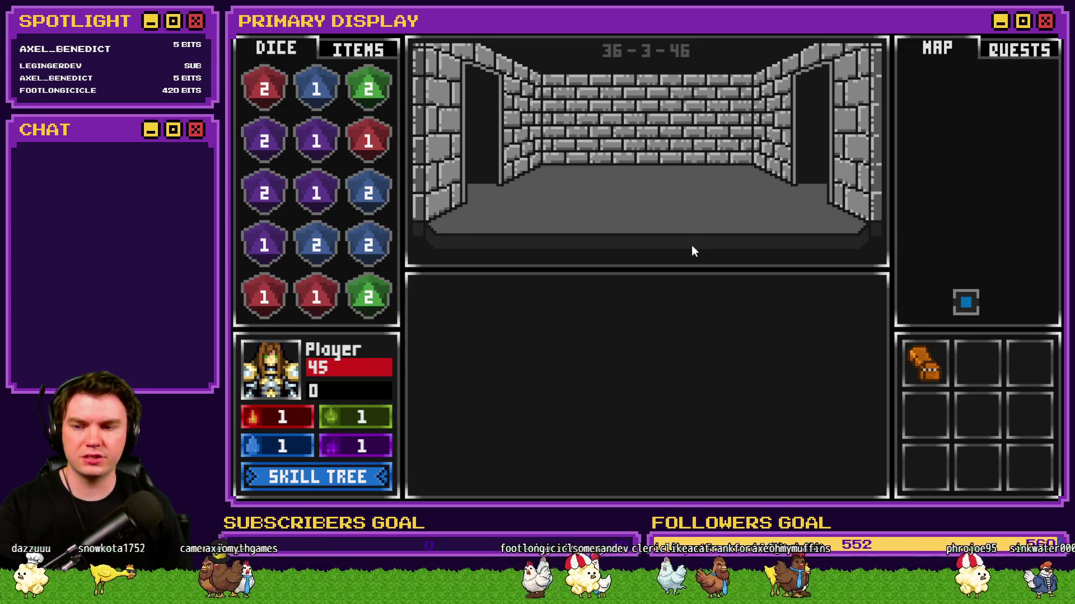
Check the debug variables 0041–0060 to confirm playerHPMax is 45.
key(F9)
key(F9)
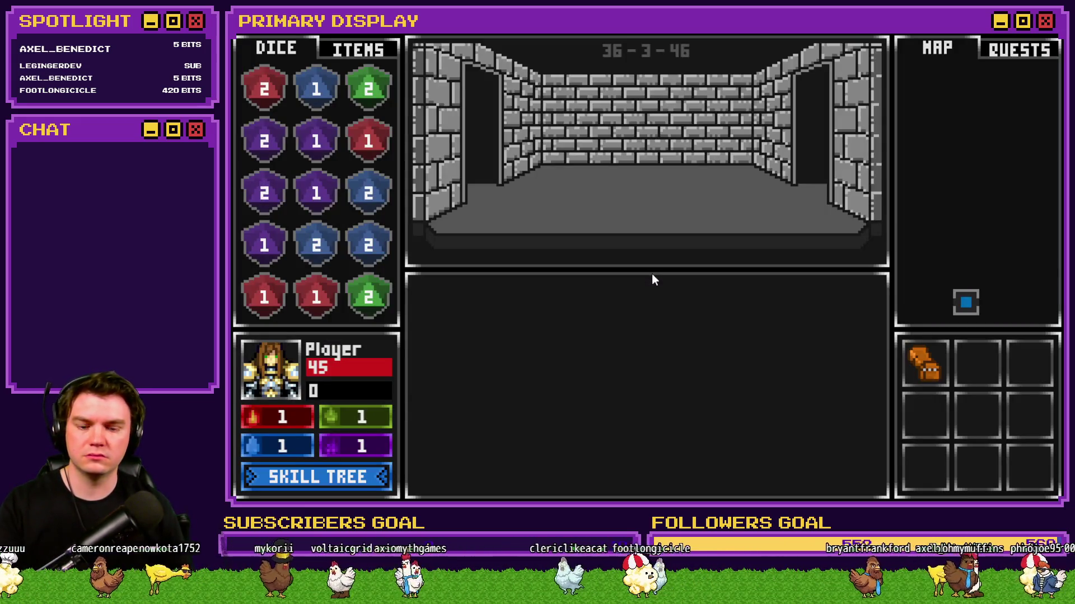
key(F9)
mouse_move(275, 482)
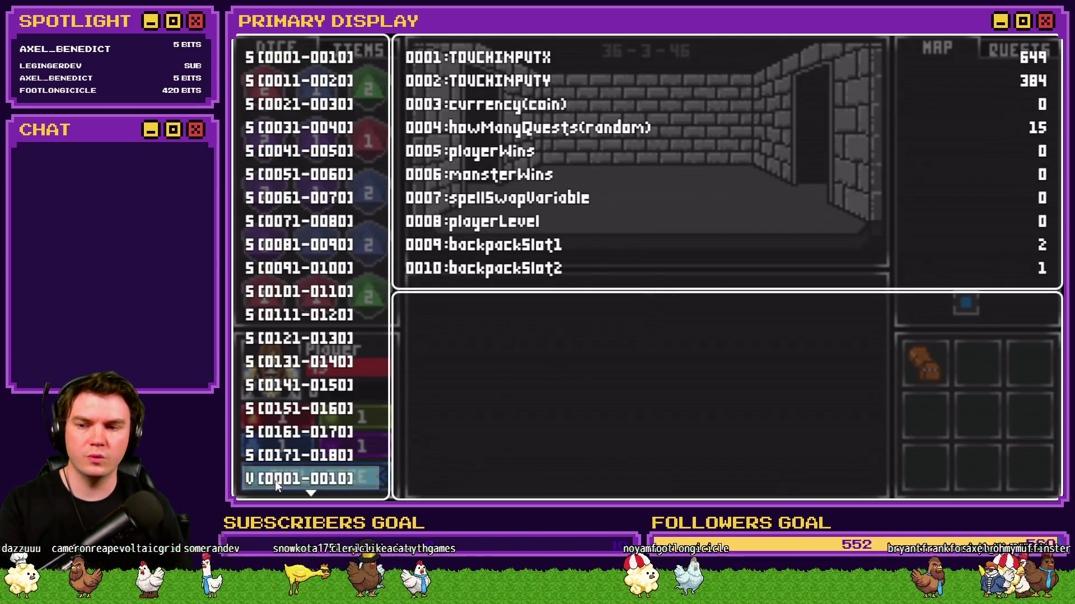
key(Down)
key(Down)
key(Down)
key(Down)
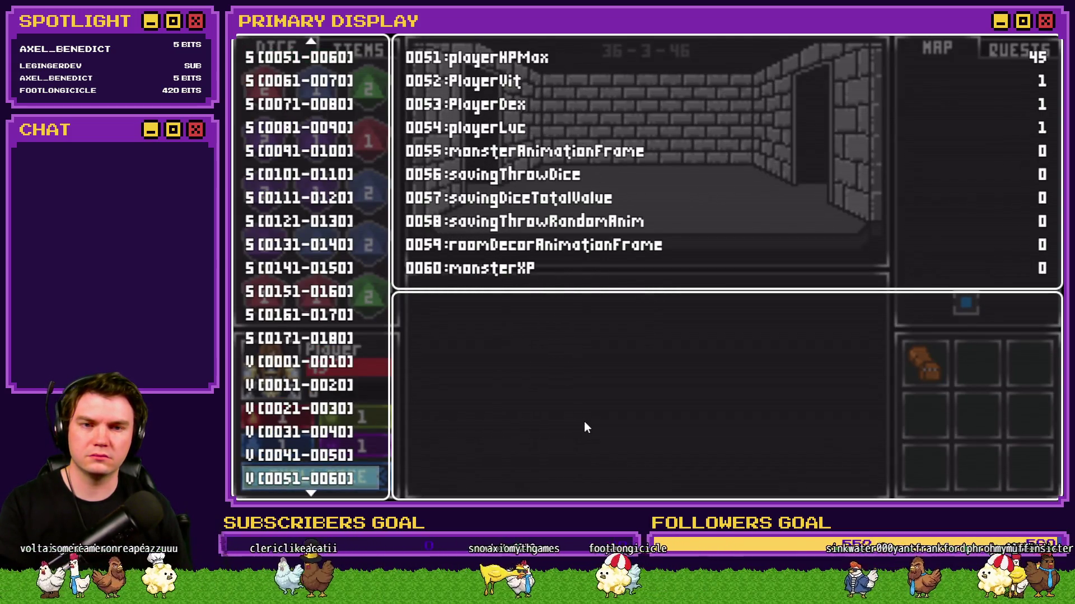
key(Escape)
Buy one more Enduring Spirit rank, then reopen the Crimson Pact heal script in the editor.
click(362, 474)
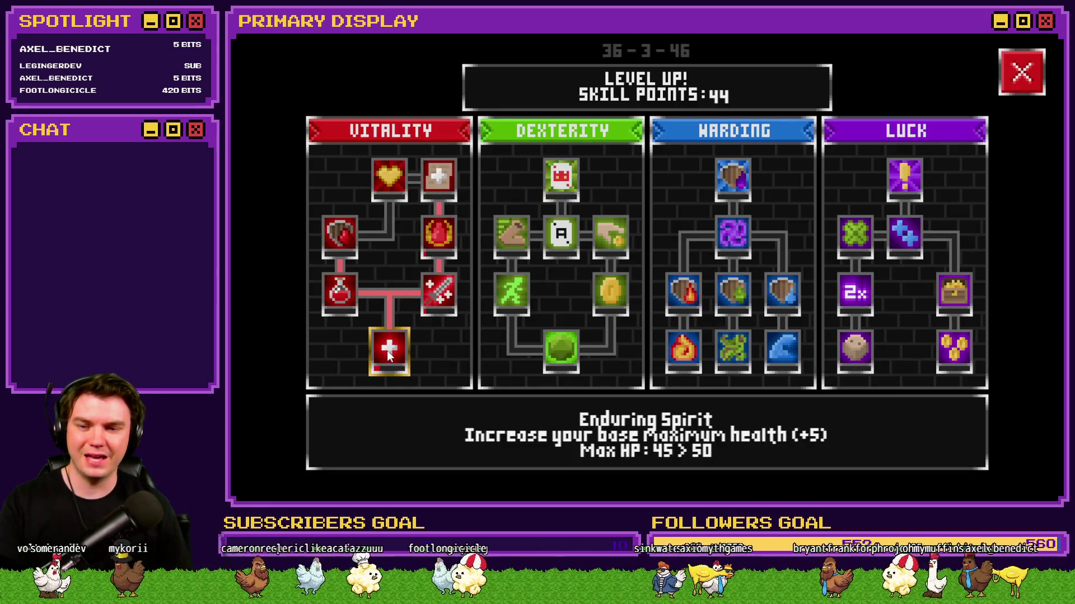
click(389, 348)
key(alt+Tab)
double_click(734, 280)
mouse_move(708, 216)
mouse_down()
mouse_move(625, 220)
mouse_move(650, 216)
mouse_up()
click(649, 216)
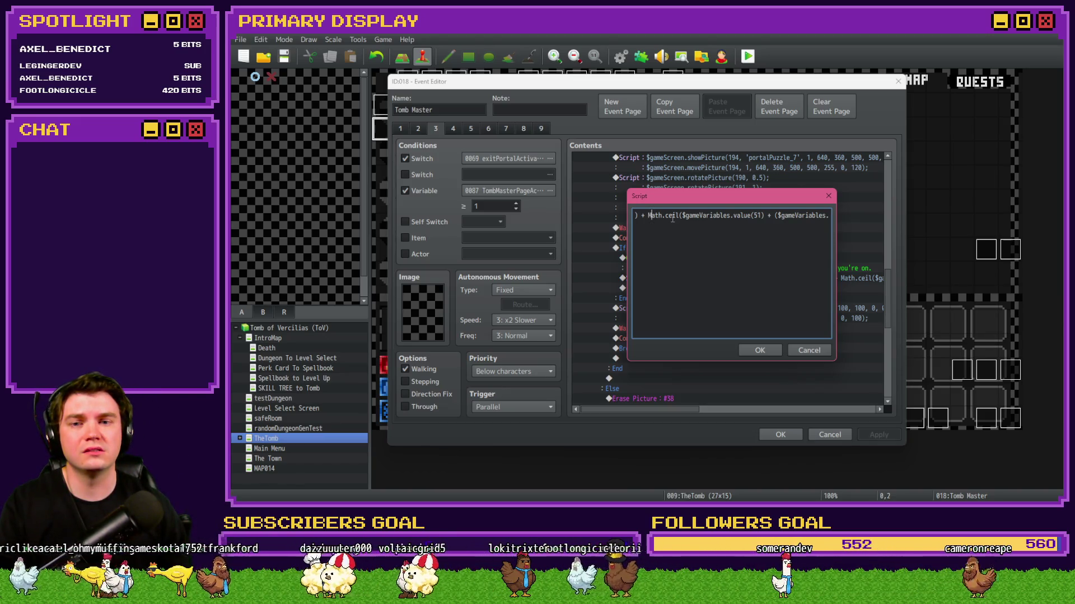
Confirm the heal script edit in the Tomb Master event and relaunch the playtest.
click(764, 351)
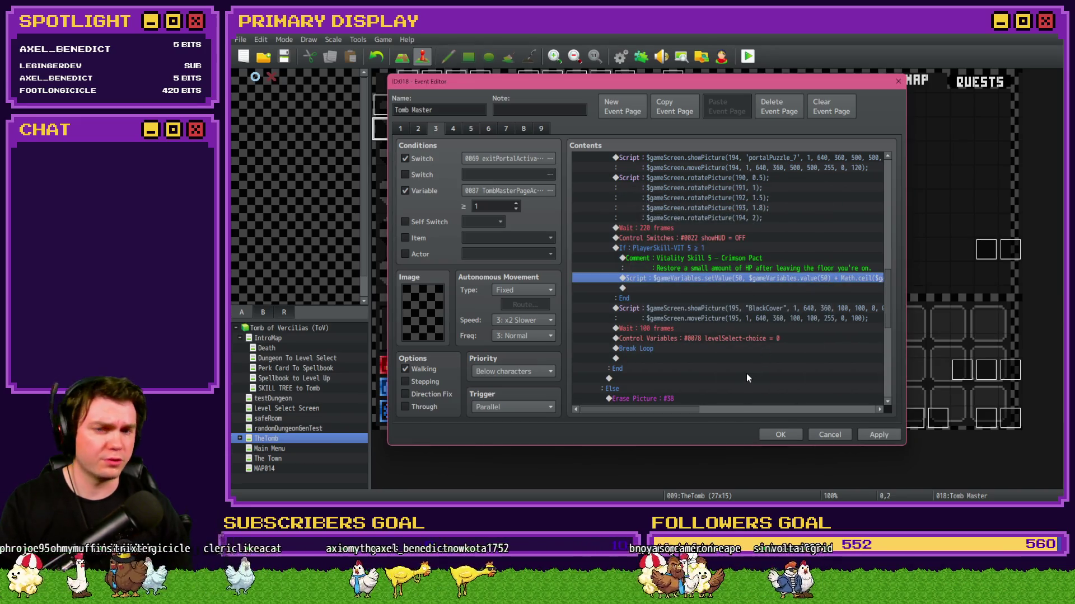
drag(694, 409, 702, 416)
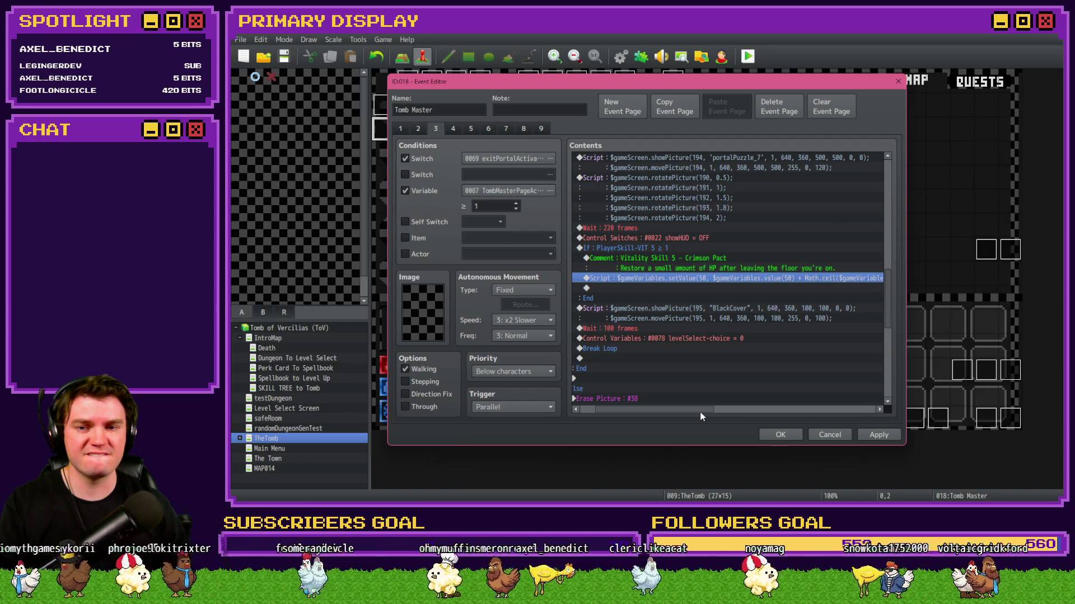
drag(701, 416, 702, 417)
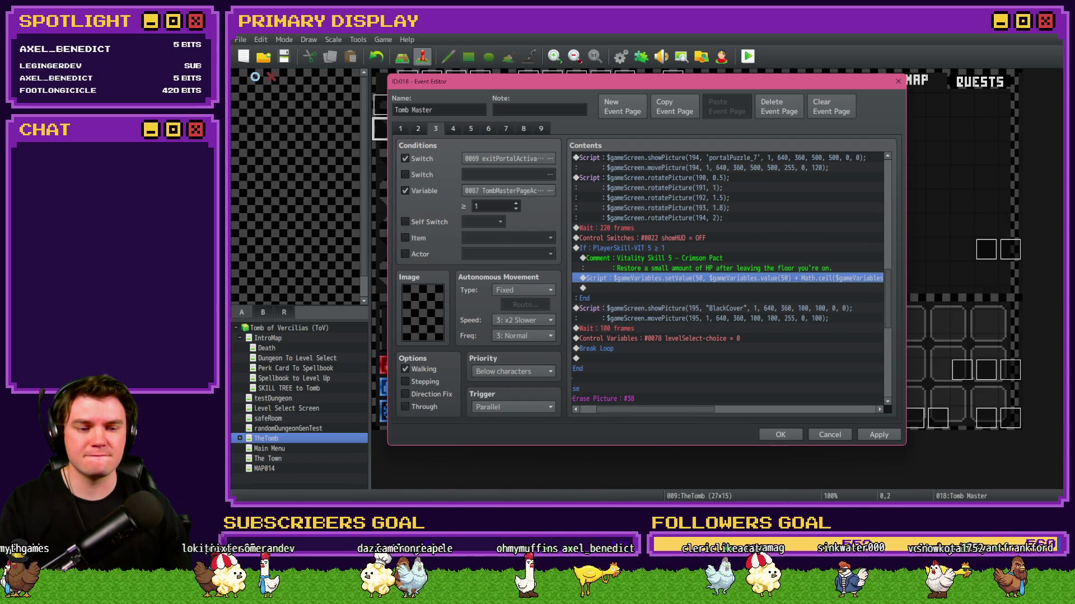
key(alt+Tab)
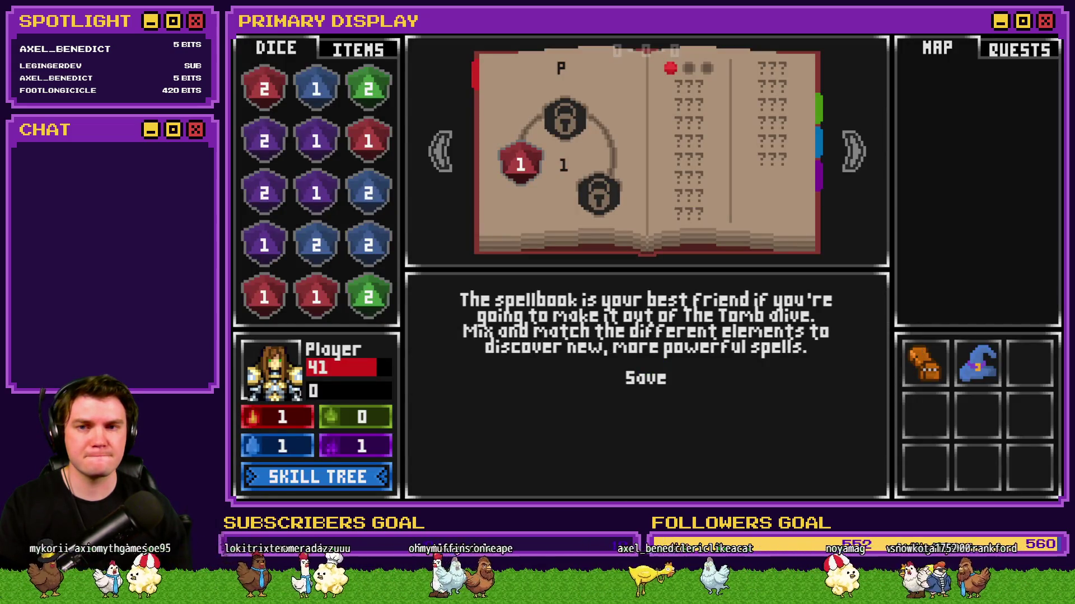
Verify playerHPMax is 50 and PlayerVit, PlayerDex, playerLuc are 1, then view variables 0651–0660.
key(F1)
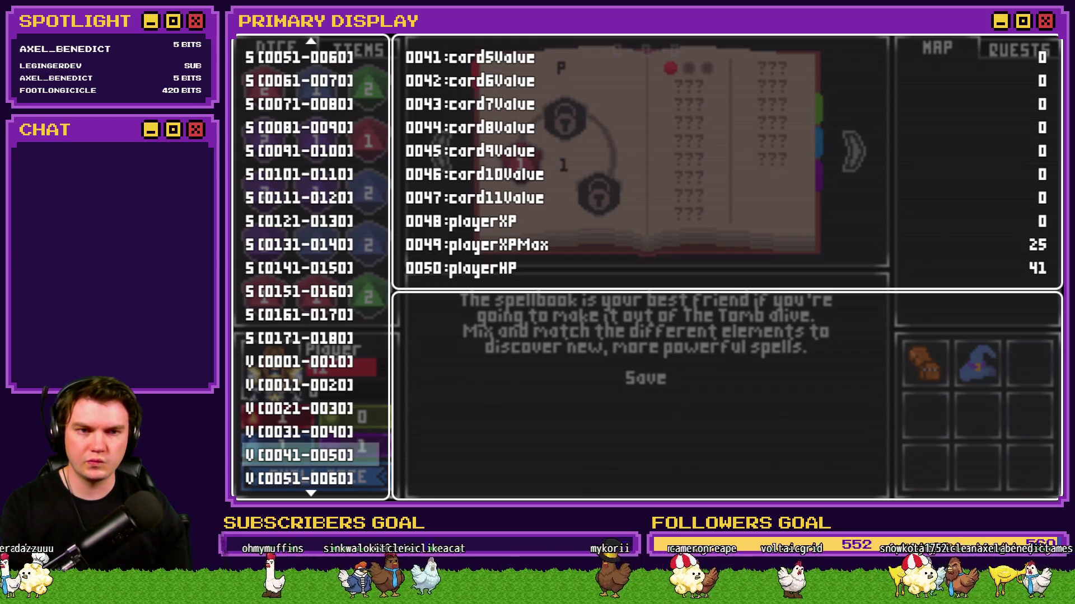
key(Down)
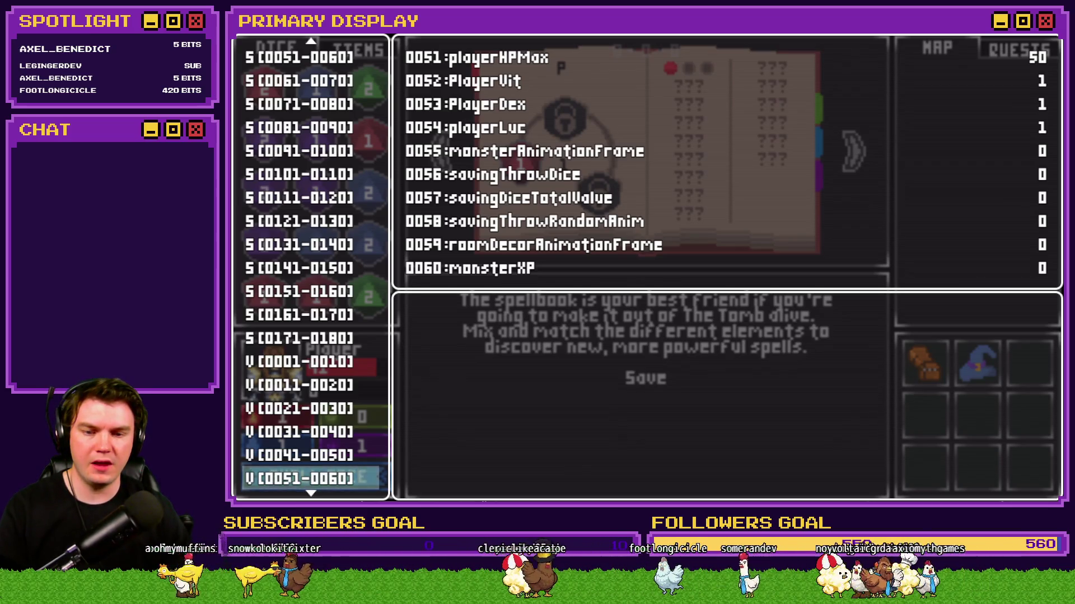
scroll(294, 326, down, 10)
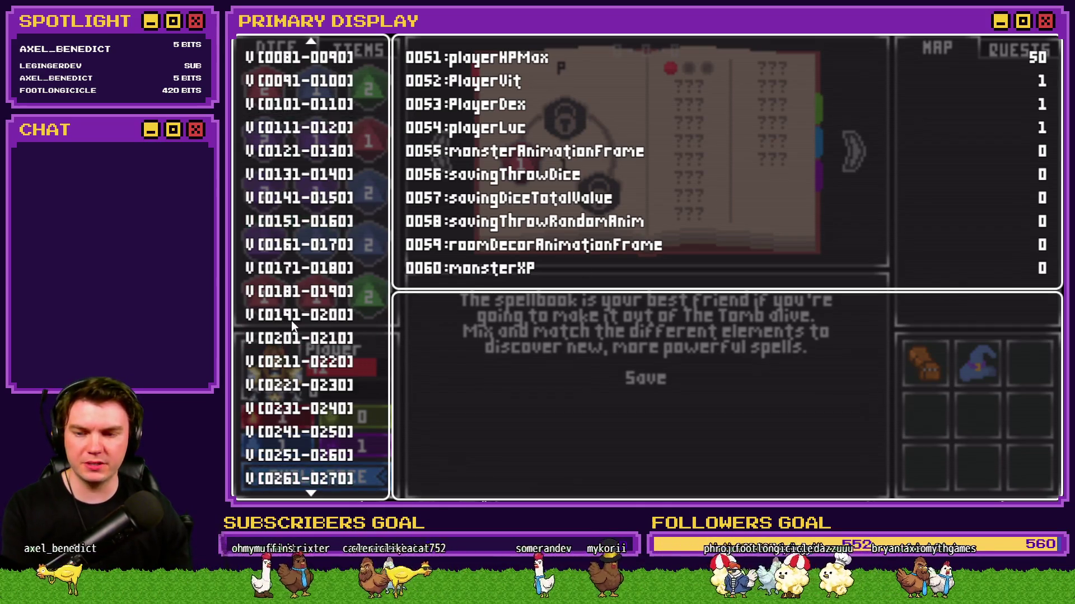
scroll(294, 326, down, 20)
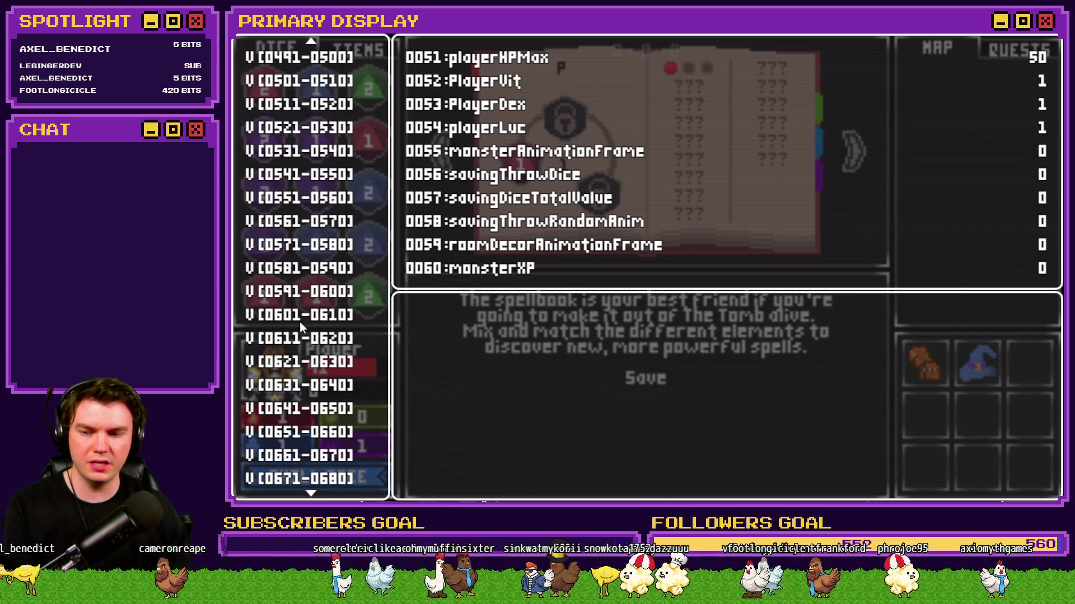
click(314, 207)
Review perk variables 0661–0670 and the all-zero PlayerSkill variables 0701–0710, then close the playtest.
key(Down)
key(Down)
key(Down)
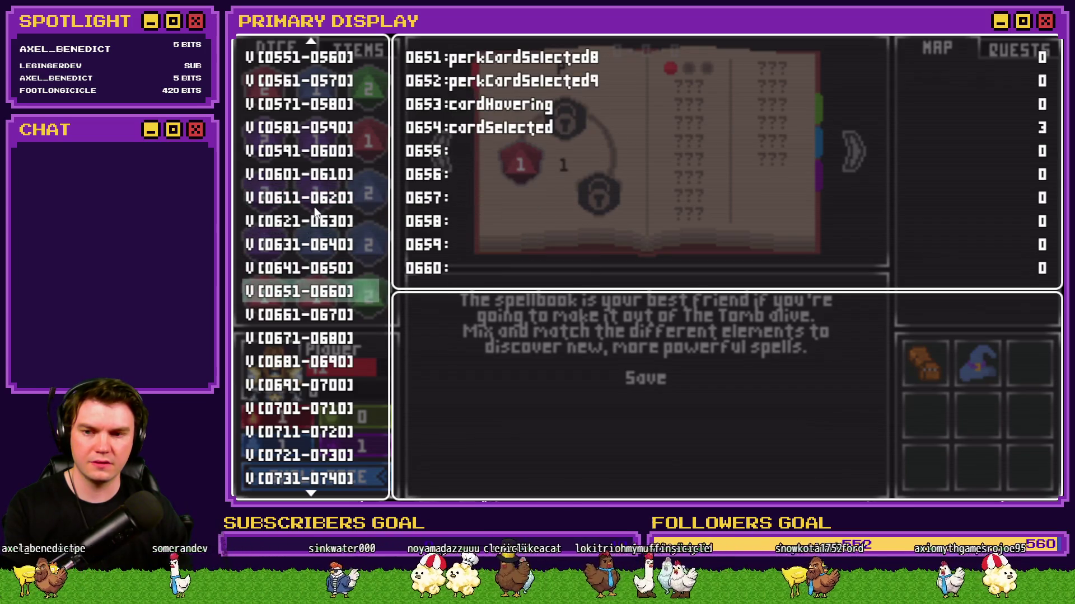
key(Down)
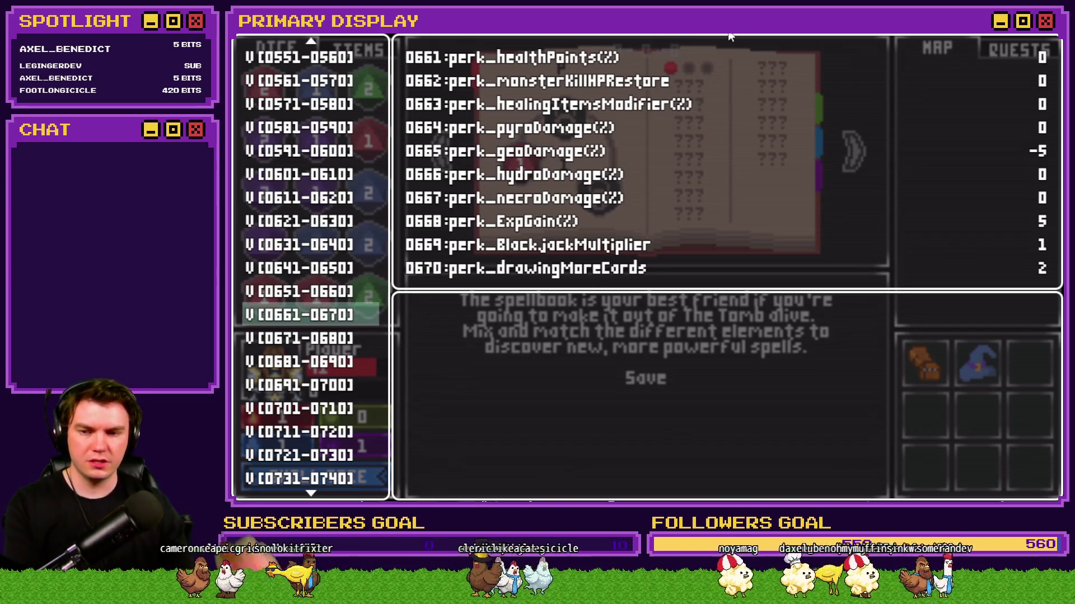
key(Down)
key(Down)
key(Down)
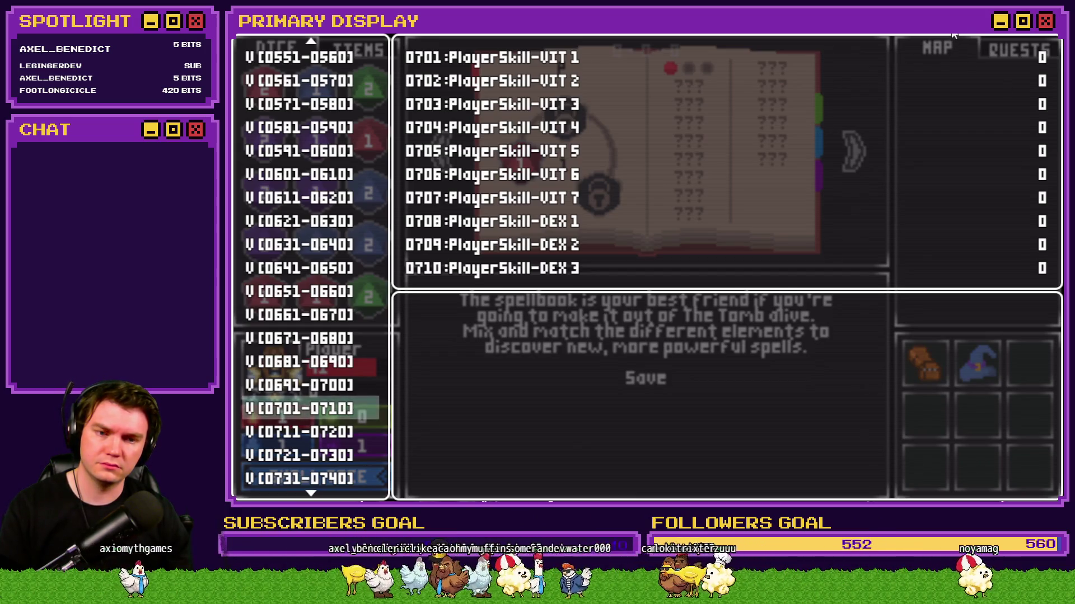
key(Down)
key(Up)
key(Up)
key(Down)
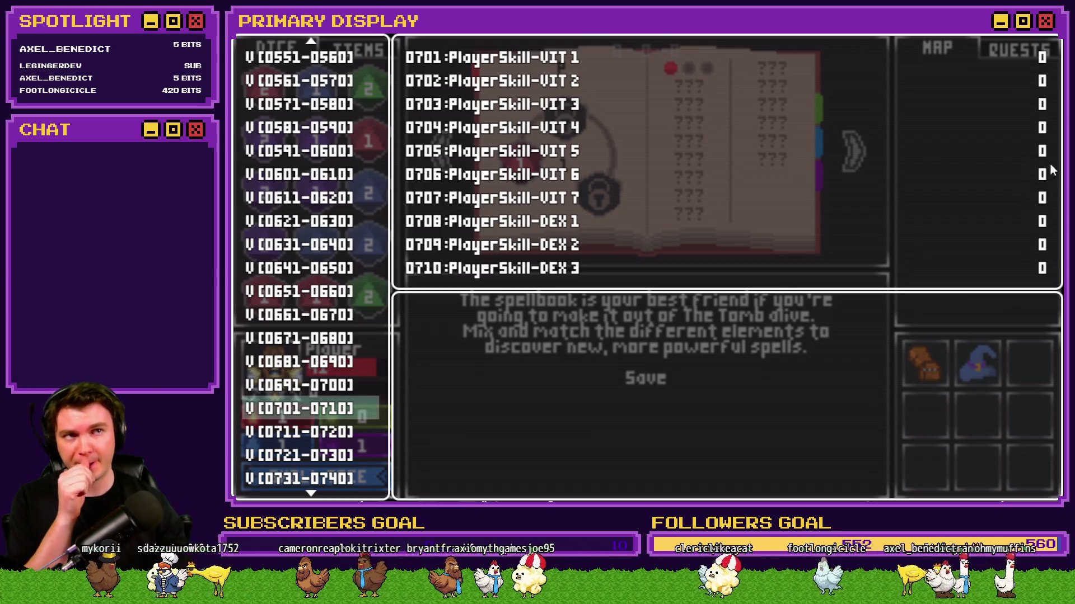
key(alt+F4)
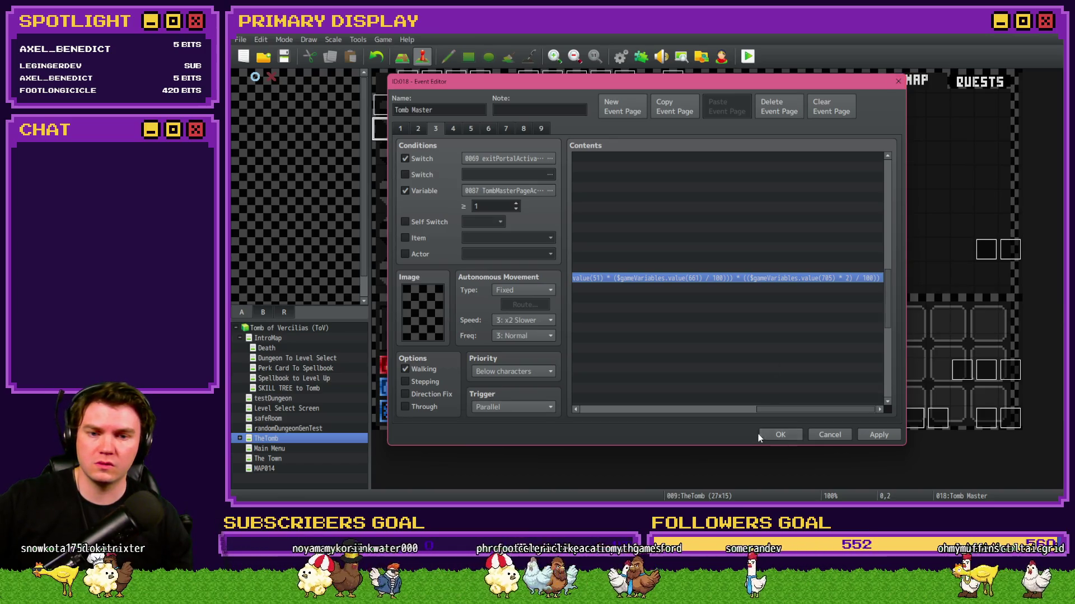
Confirm the Tomb Master event, save the project and run a brief playtest.
click(782, 435)
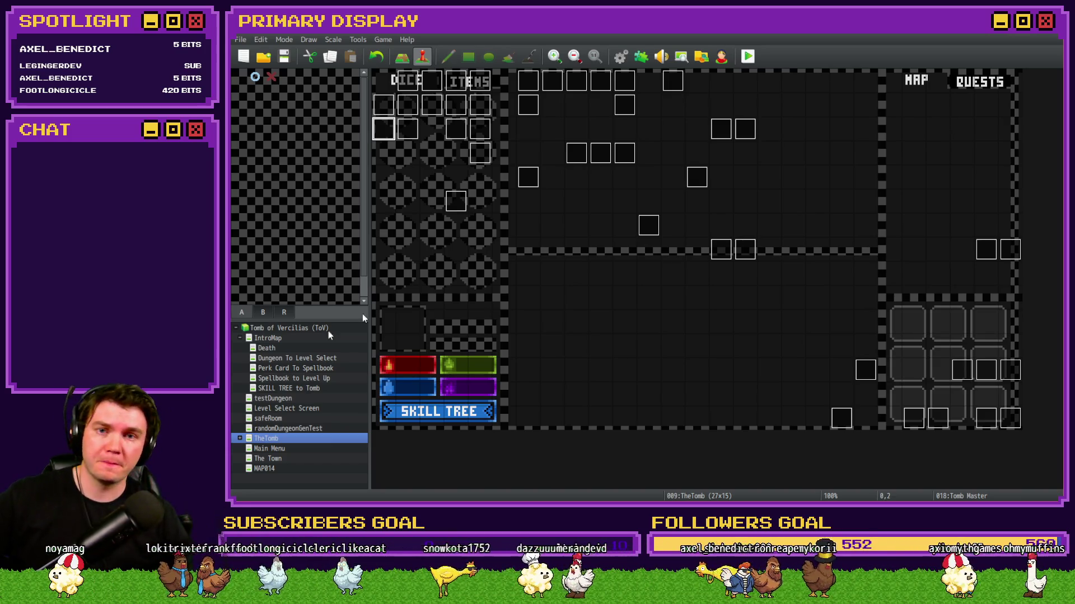
click(748, 57)
click(603, 288)
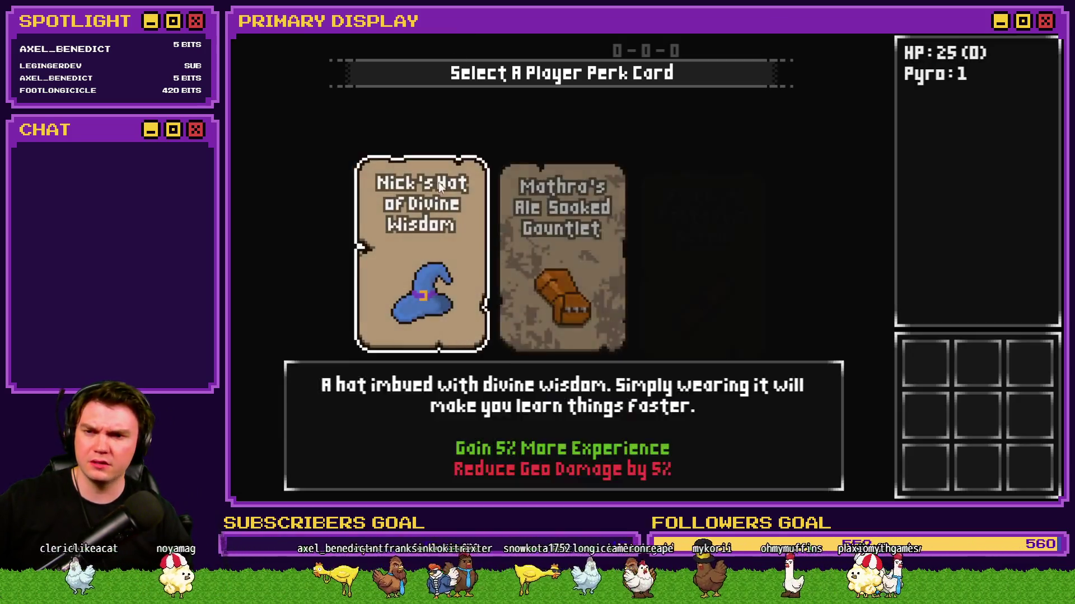
key(alt+F4)
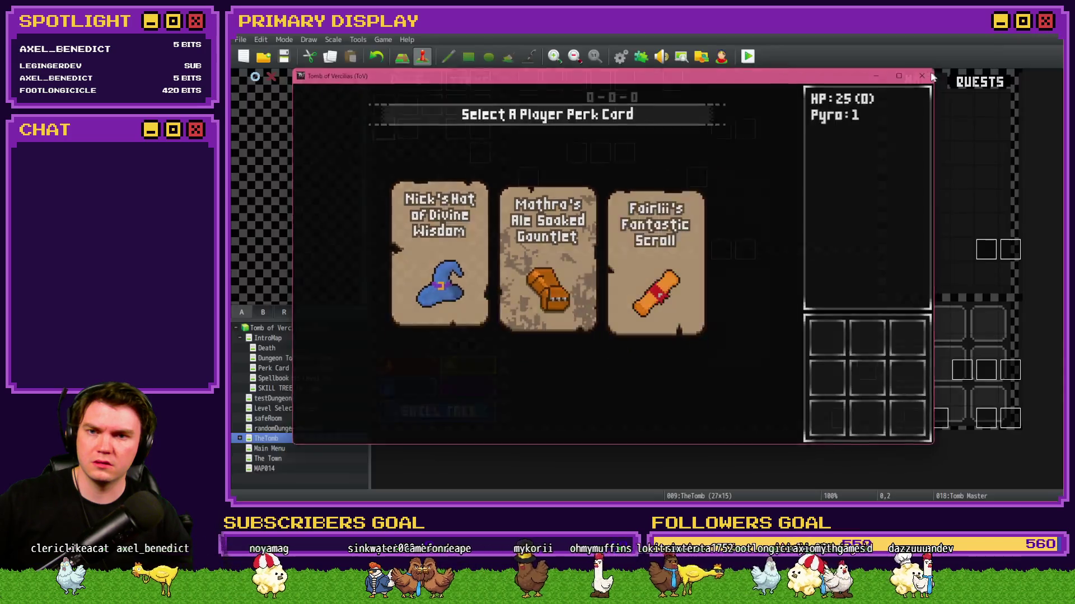
Open the Init/Anim/Wrap-up event on the Perk Card To Spellbook map.
click(286, 368)
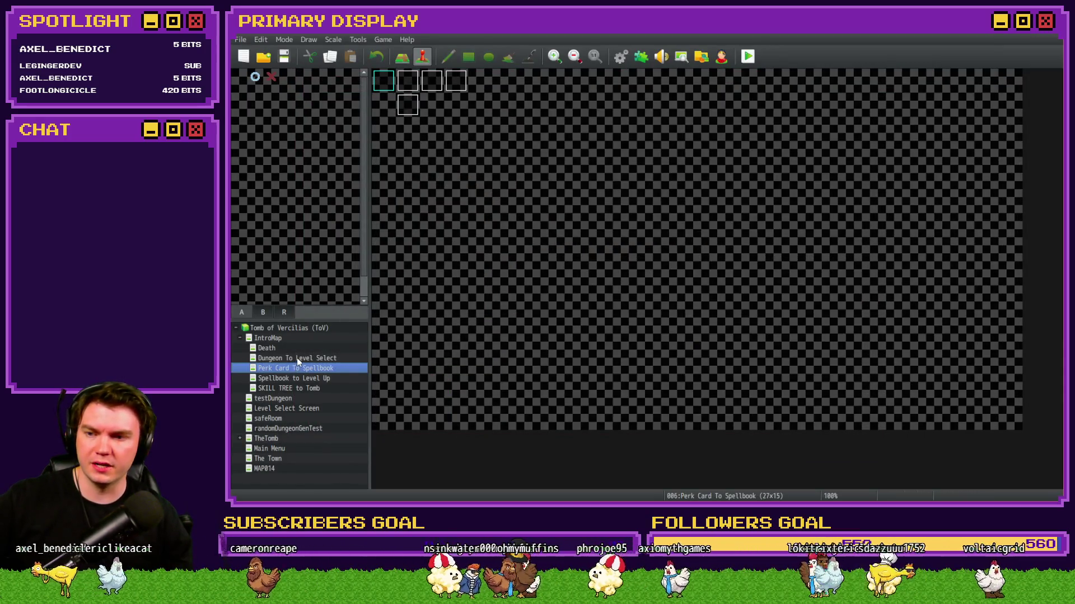
click(297, 358)
click(298, 369)
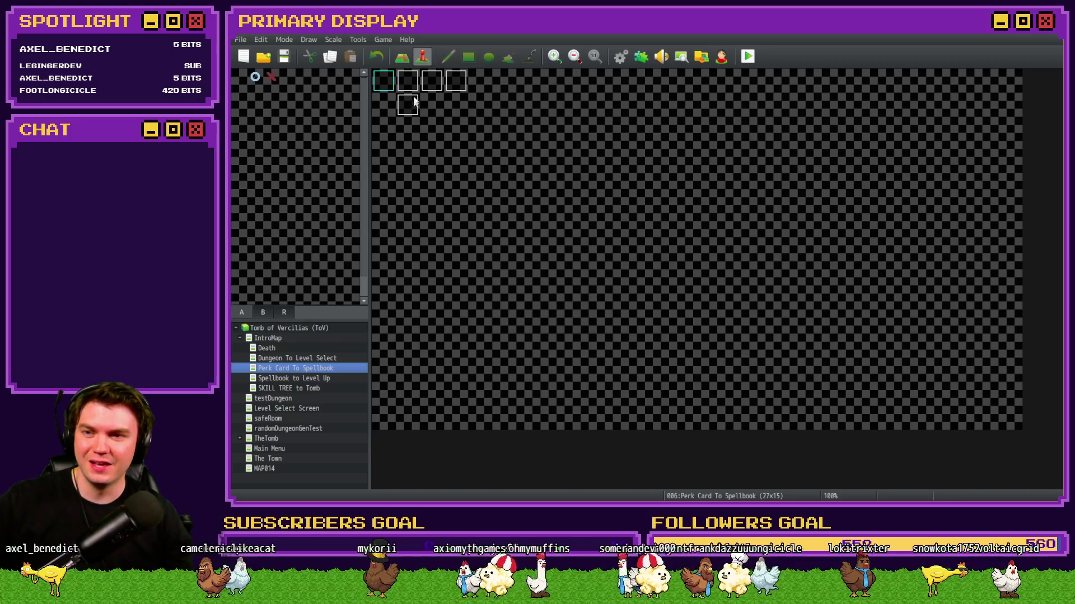
double_click(411, 83)
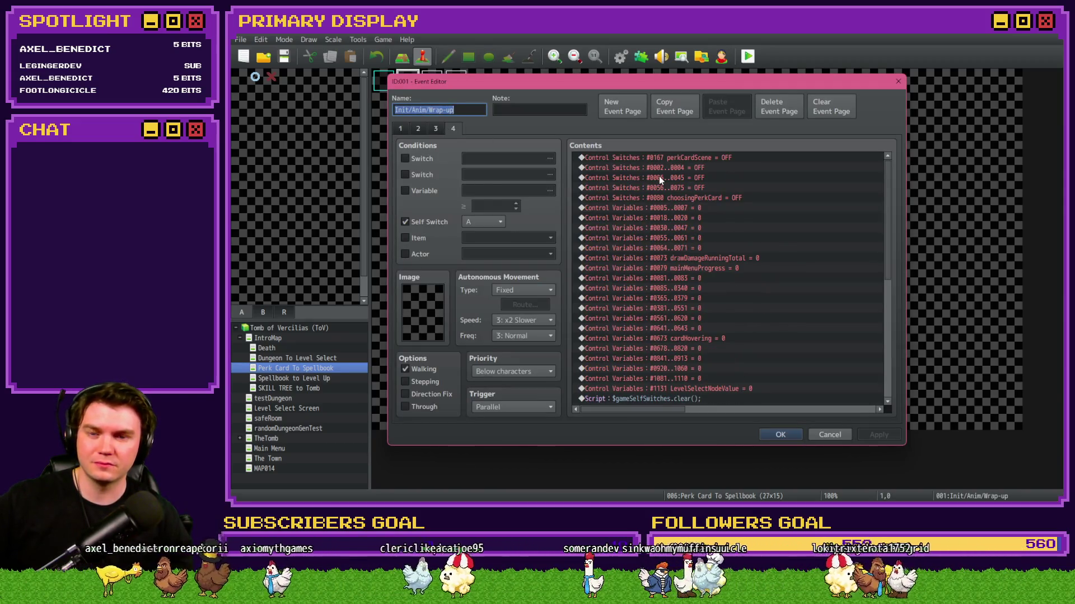
Select the Control Variables #0678..0820 = 0 command and open its settings.
click(684, 328)
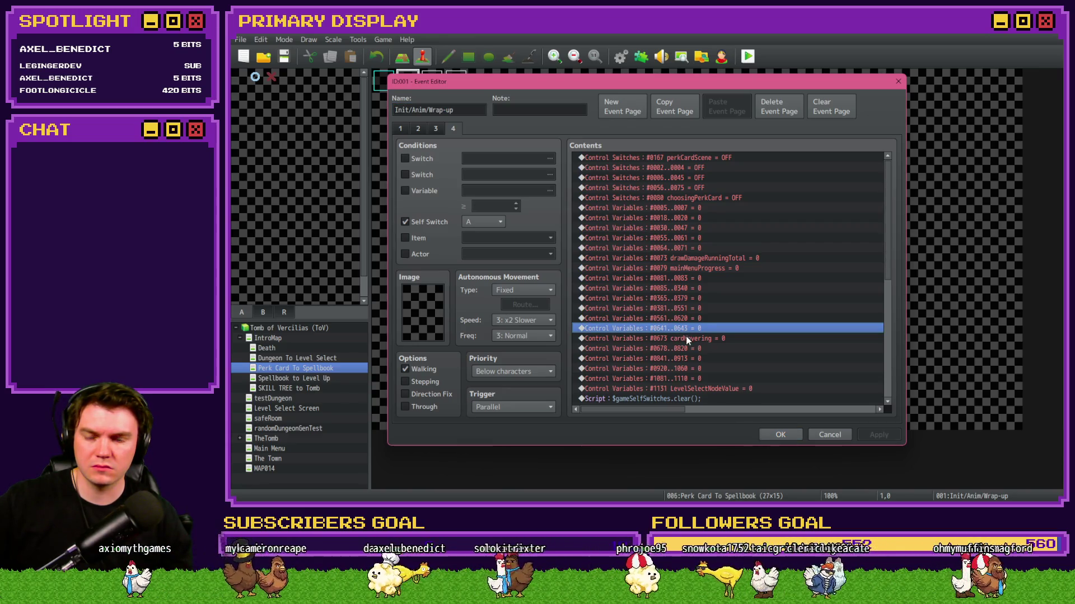
click(688, 348)
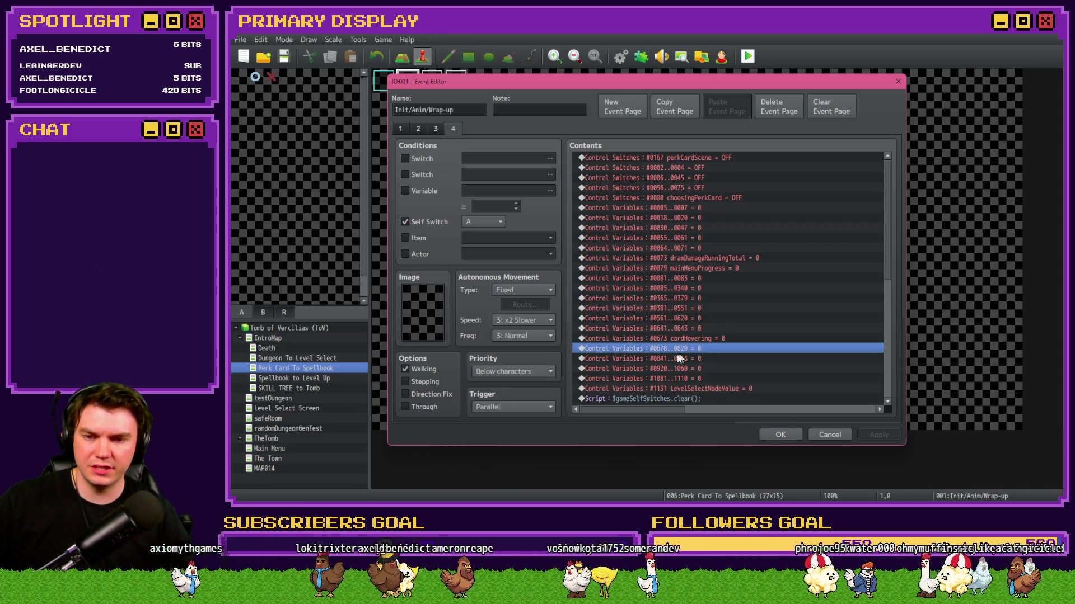
click(678, 359)
click(680, 352)
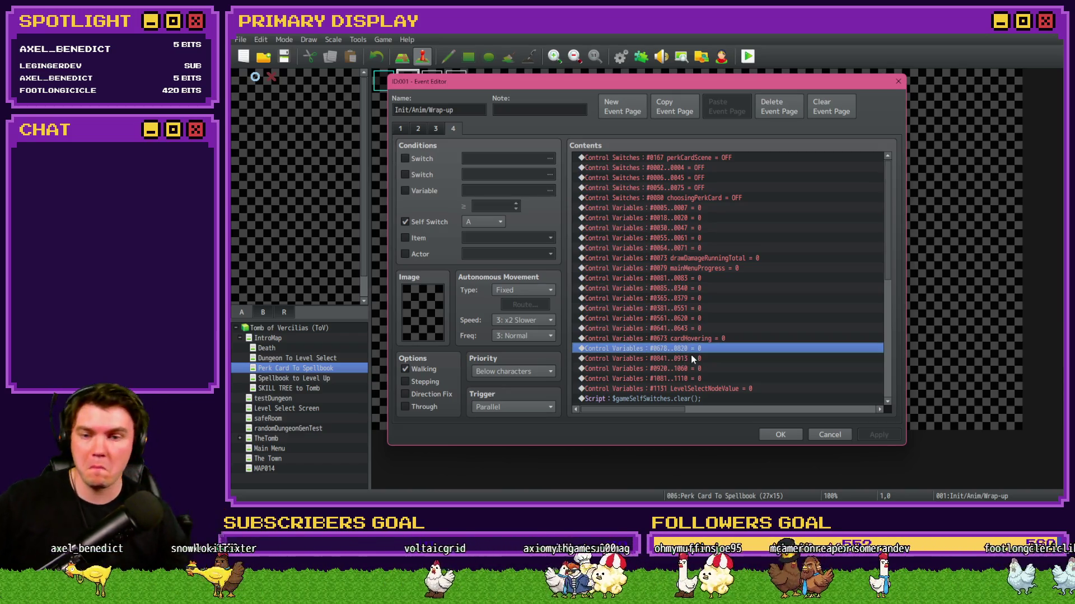
click(693, 339)
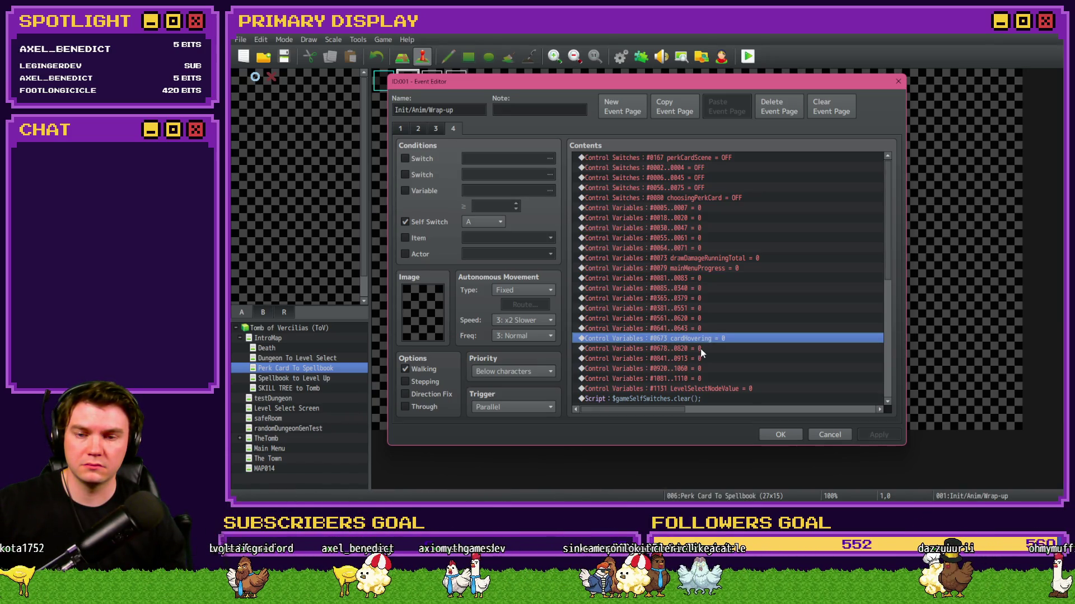
click(701, 350)
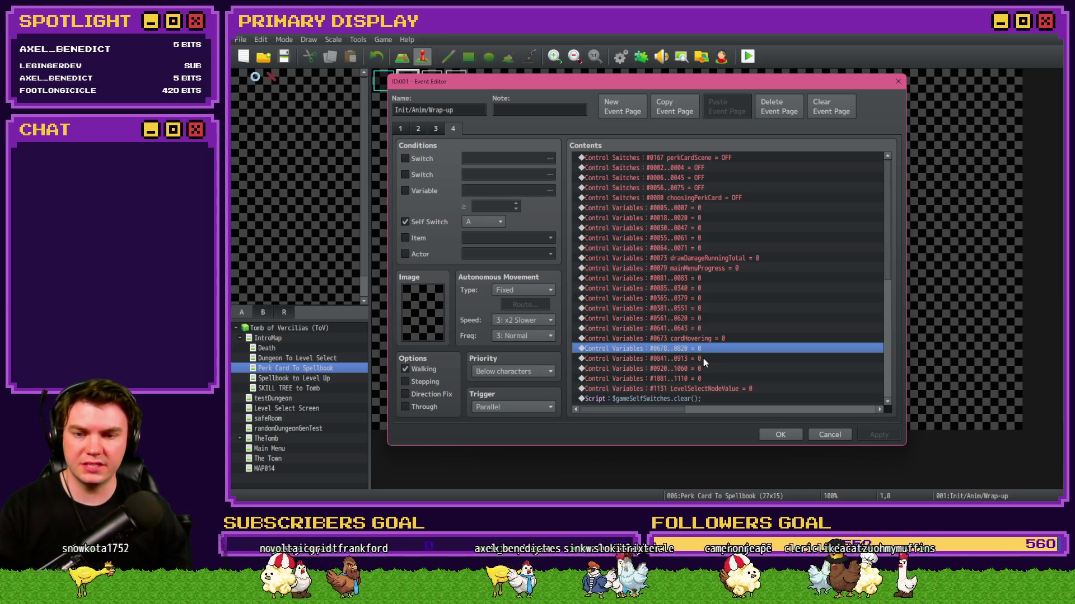
key(Return)
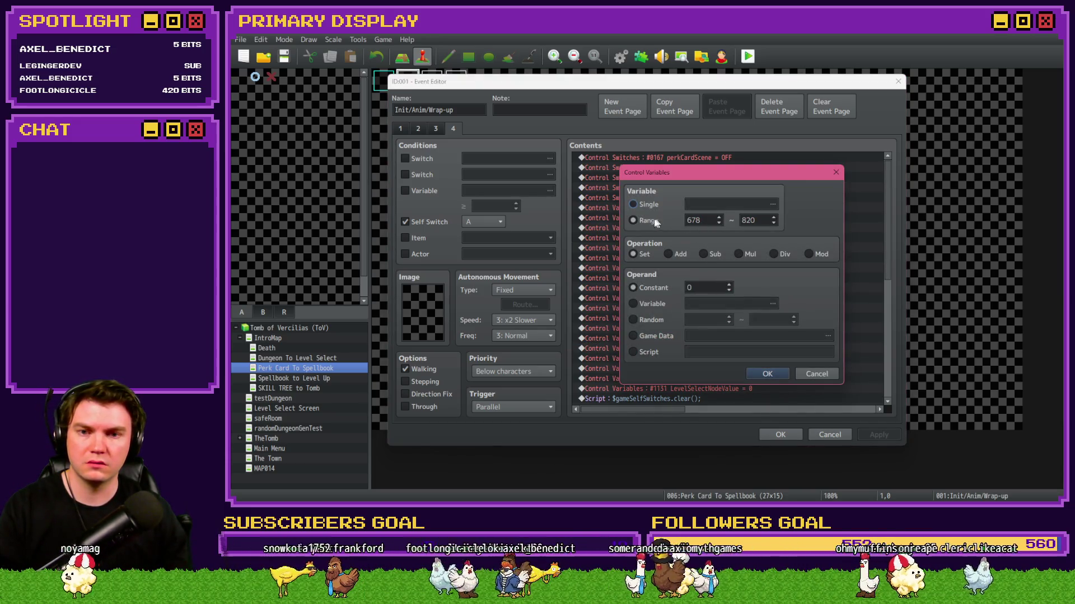
Browse the Variable Selector through groups 0661–0680 and the PerkStatPreReq variables 0681–0700.
drag(671, 176, 768, 117)
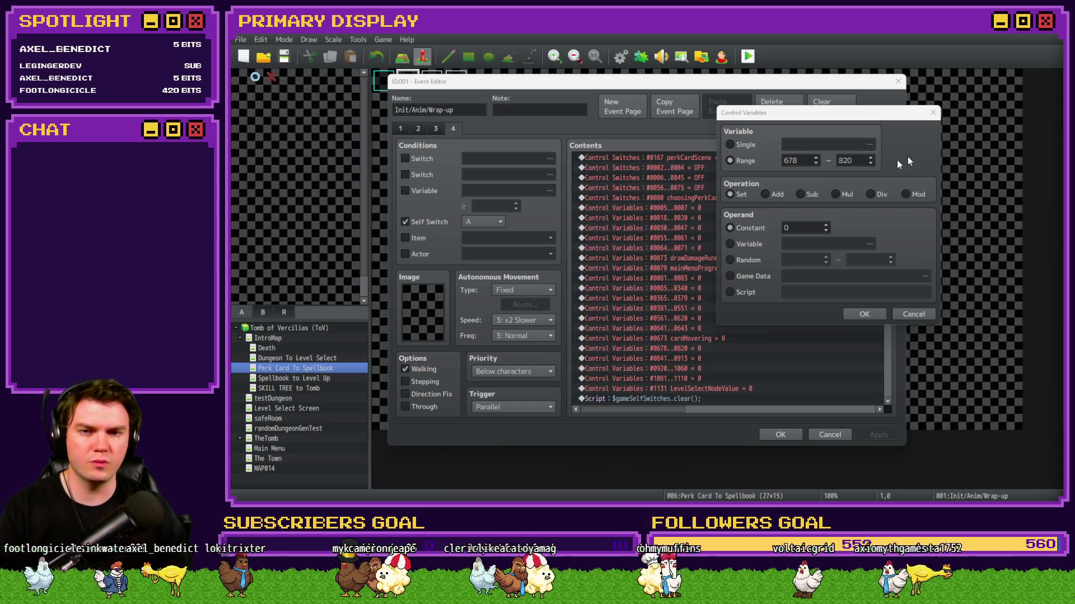
click(741, 146)
click(811, 144)
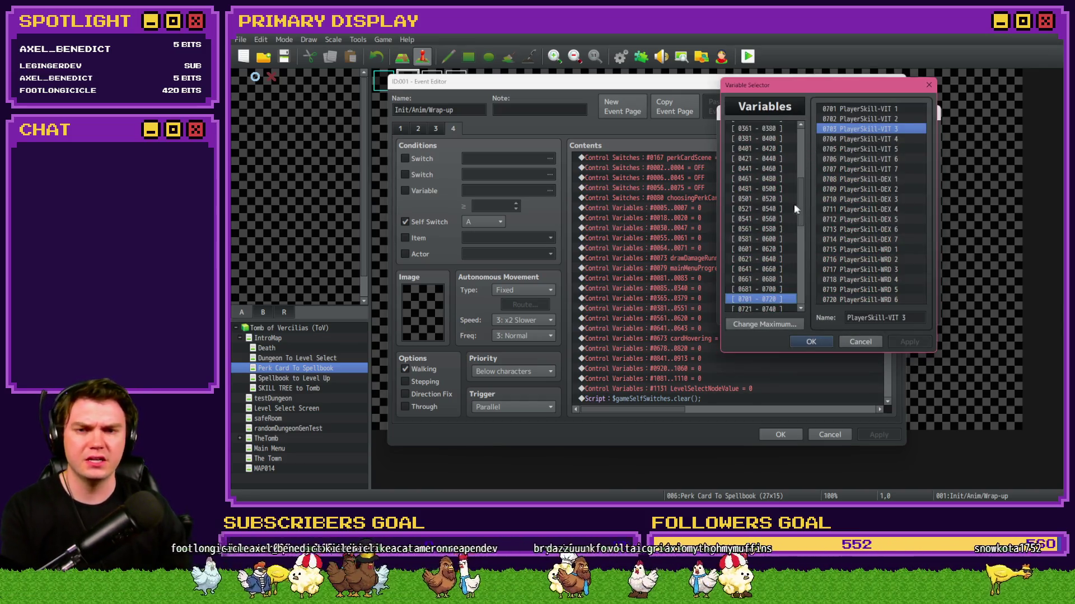
click(782, 219)
key(Down)
key(Down)
key(Down)
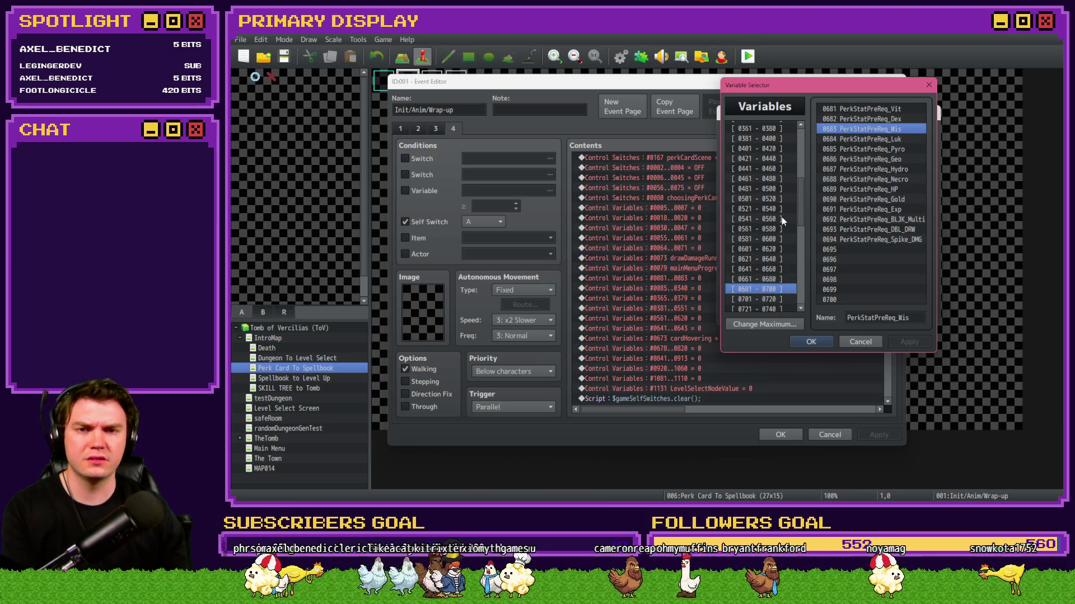
key(Up)
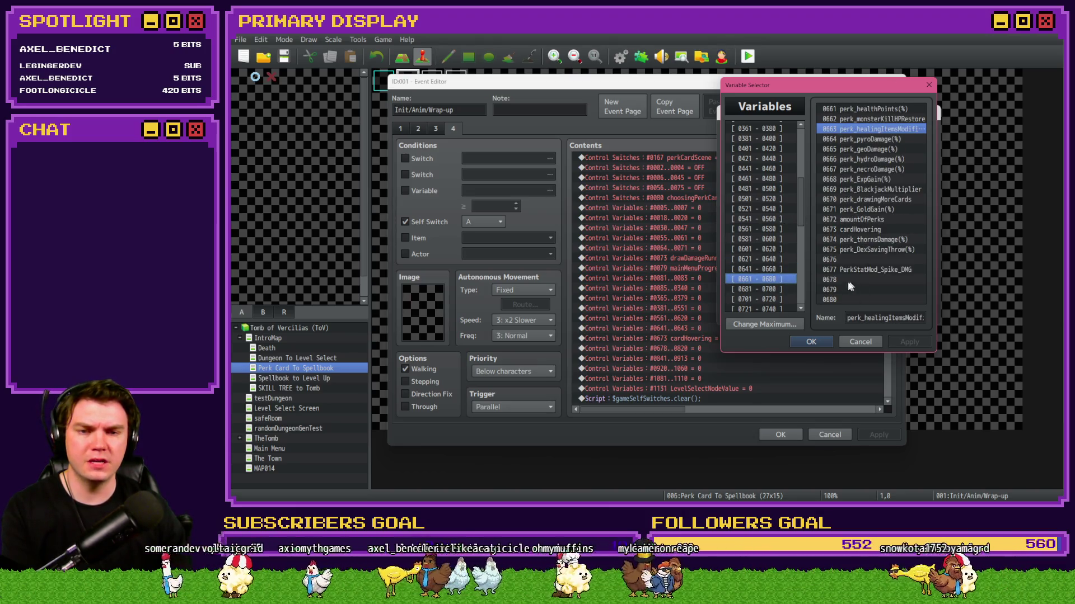
key(Down)
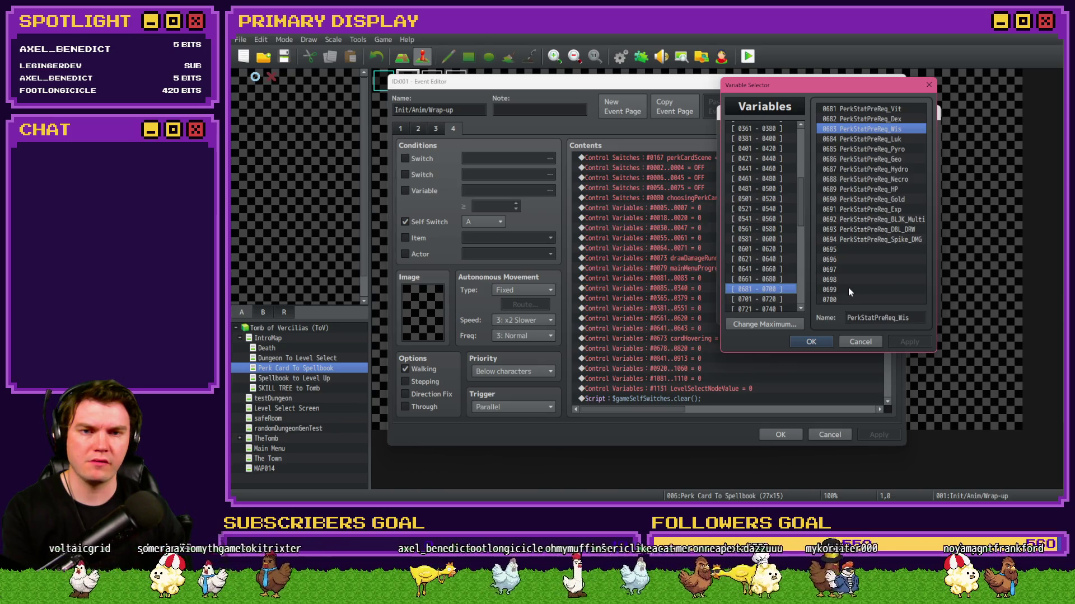
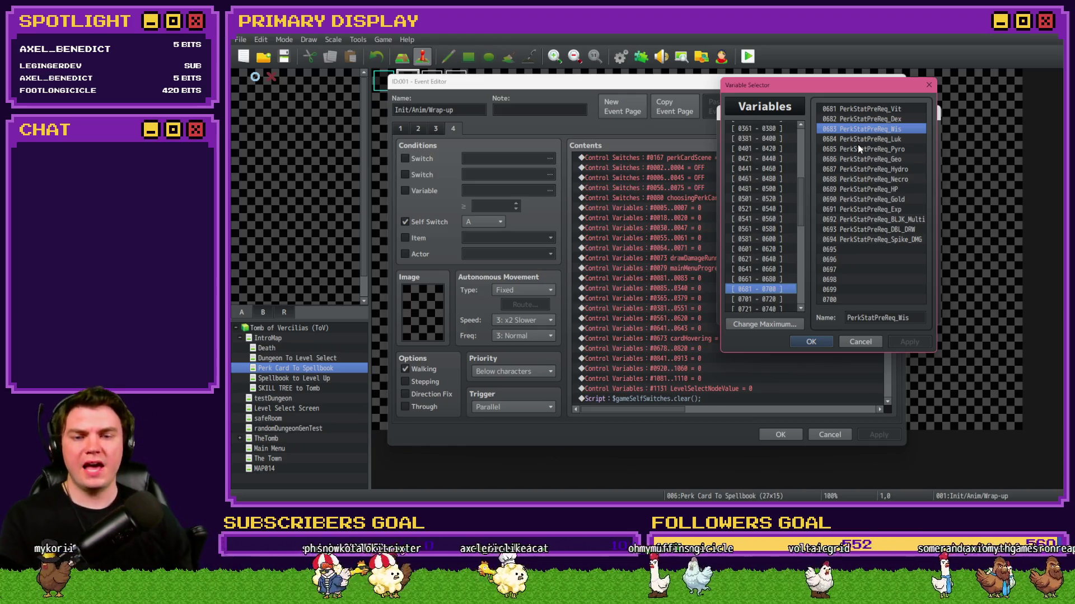
Limit the existing variable reset to variables 678–700.
key(Up)
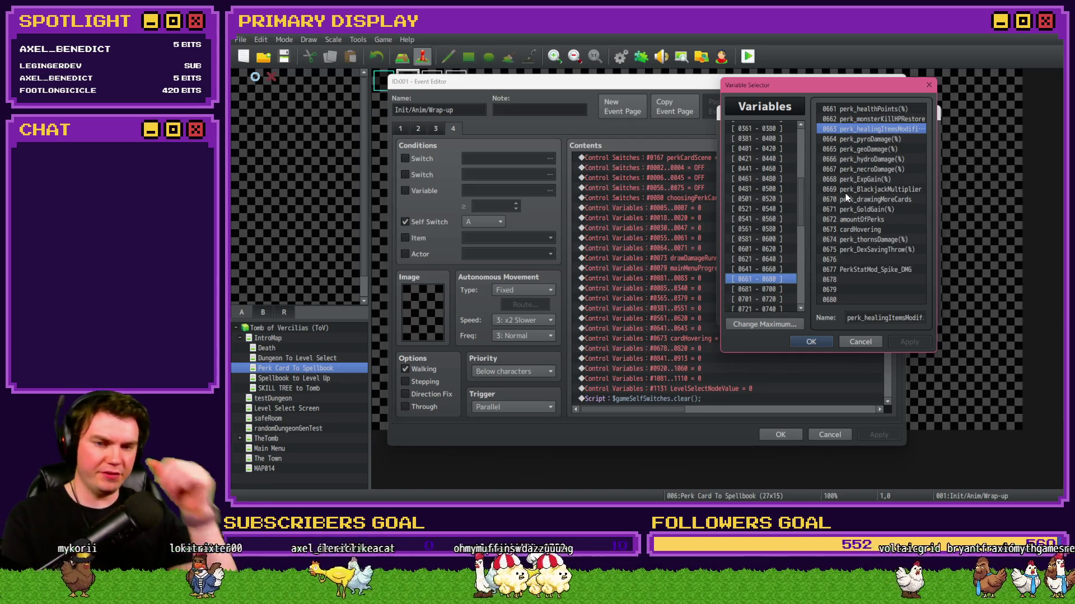
key(Down)
key(Down)
key(Up)
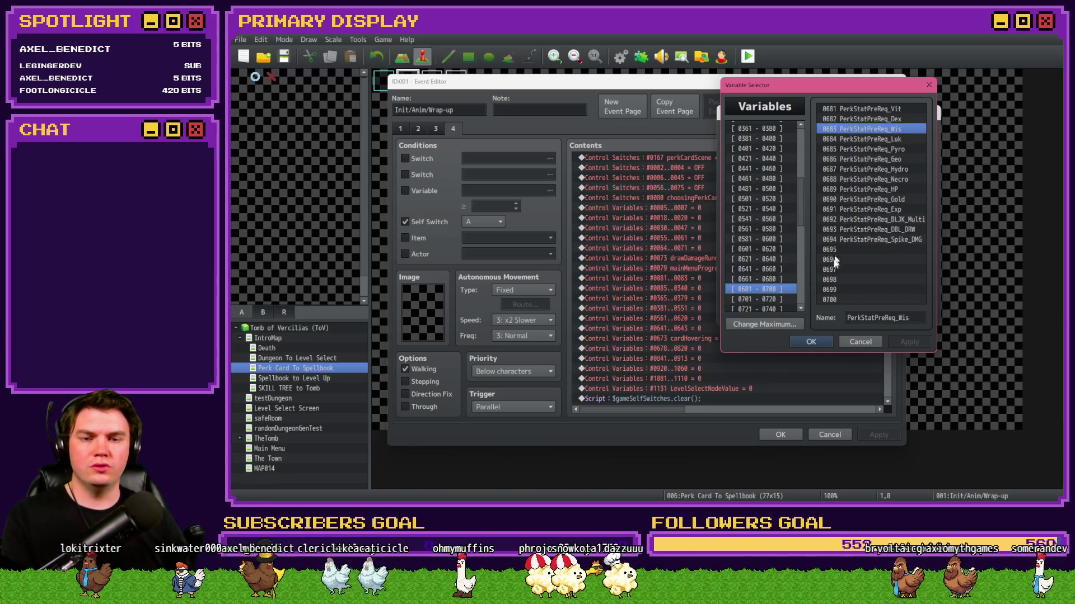
click(854, 341)
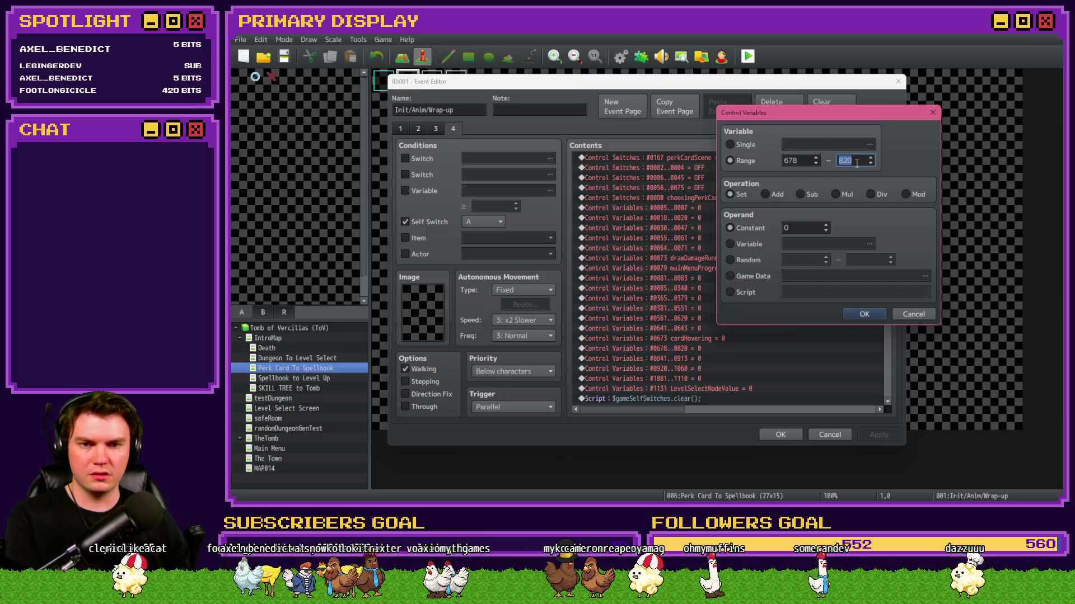
click(860, 314)
Add another Control Variables command and locate variable 730, the first one past PlayerSkill.
key(Return)
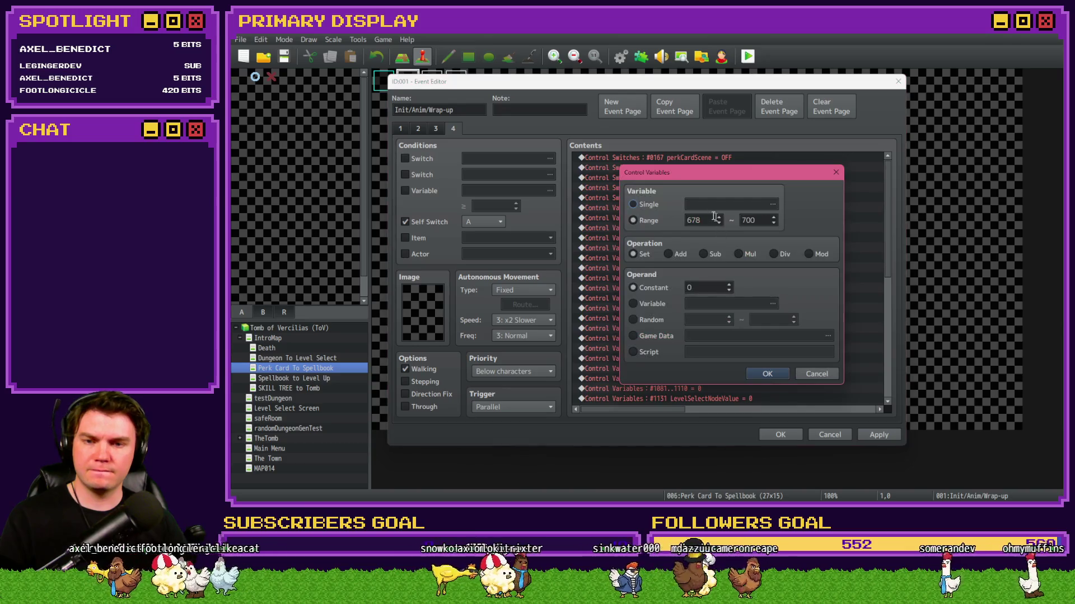
click(647, 206)
click(686, 204)
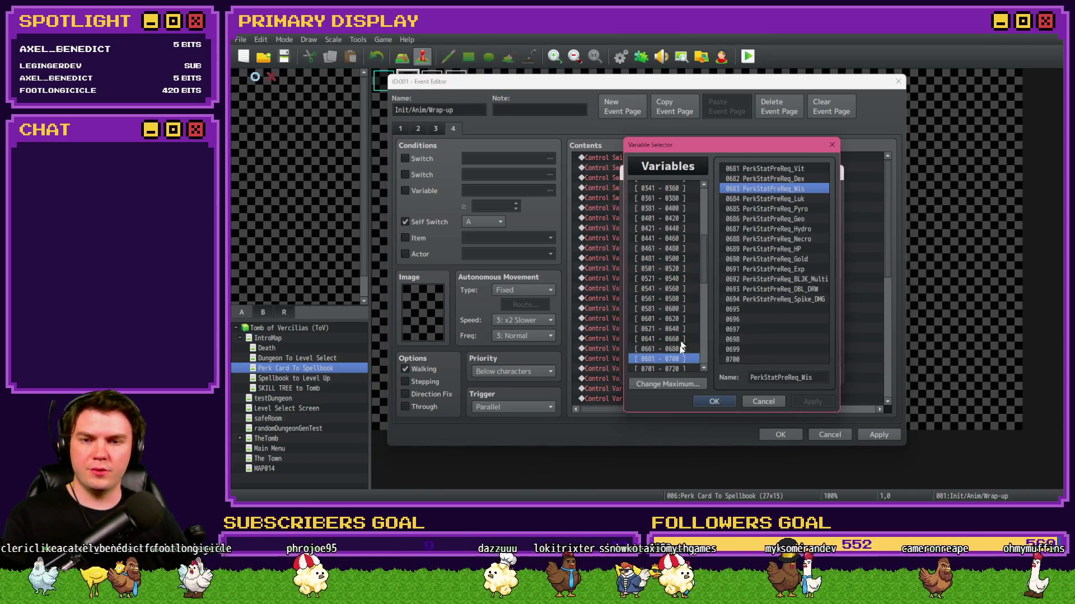
click(678, 364)
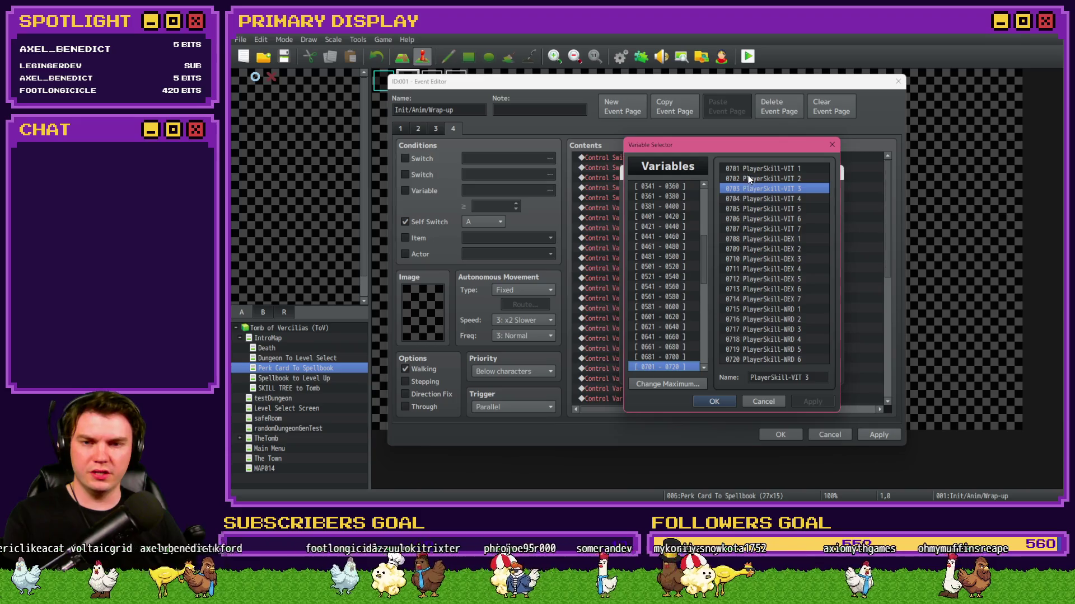
scroll(748, 176, down, 1)
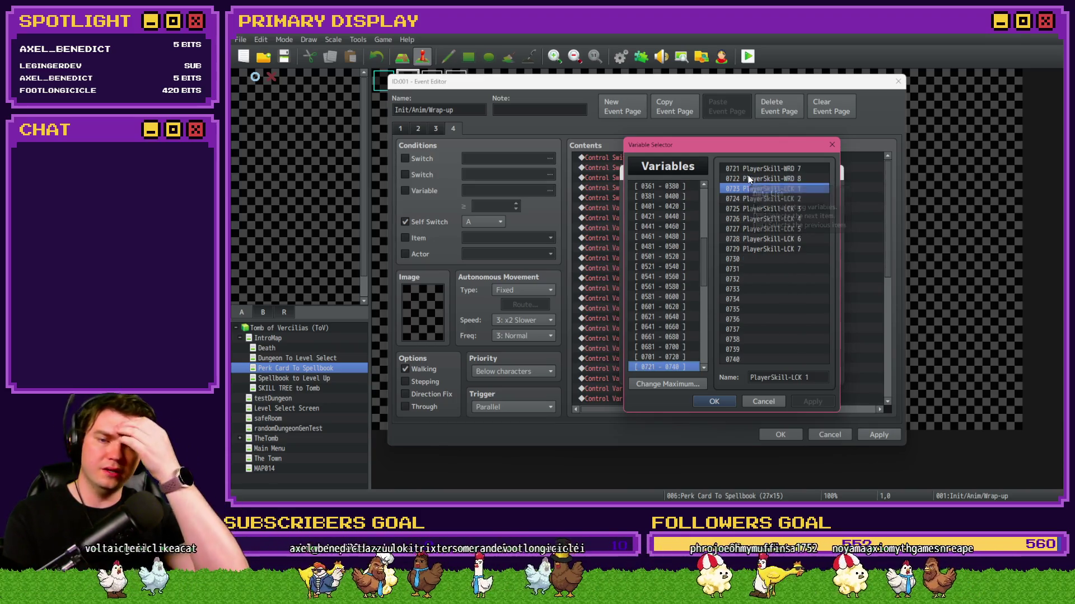
click(765, 260)
scroll(674, 368, down, 1)
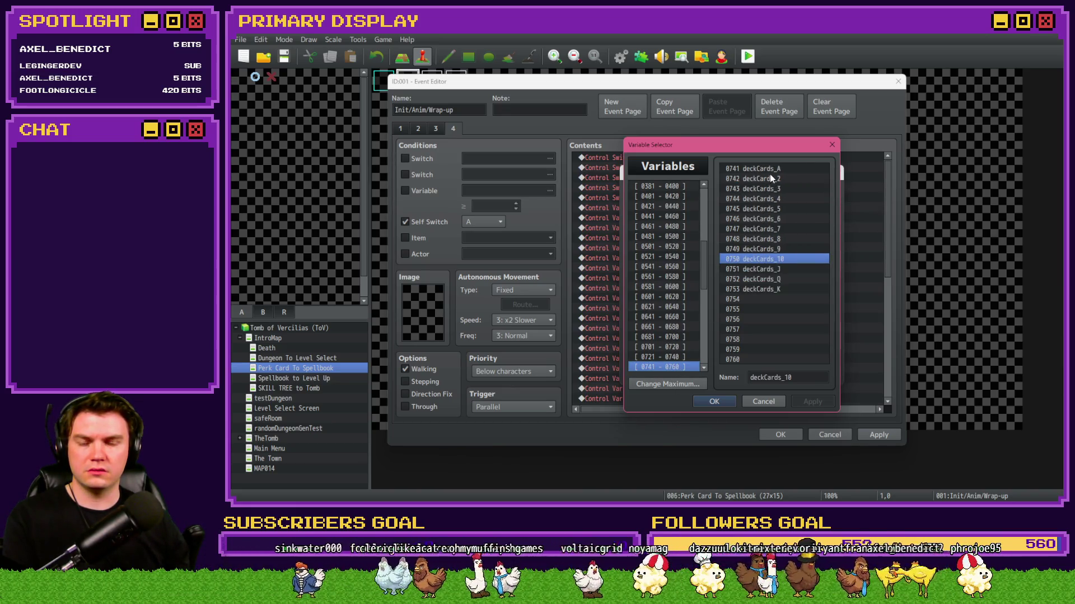
scroll(758, 298, up, 1)
key(Escape)
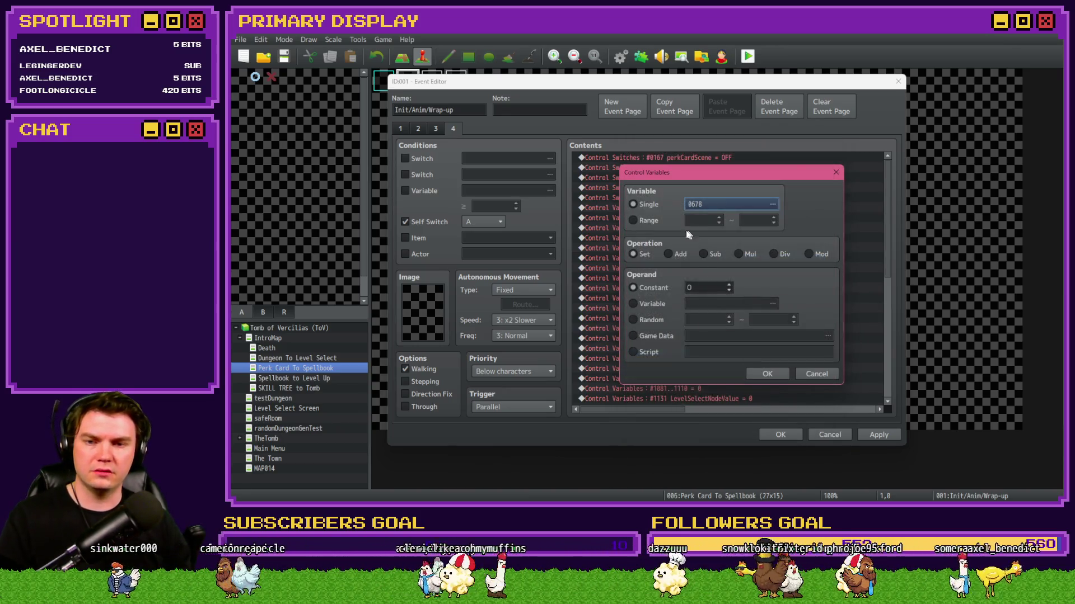
Set the new reset's range to 730–820 at 0 and close the event with OK.
click(647, 226)
double_click(708, 220)
text(730)
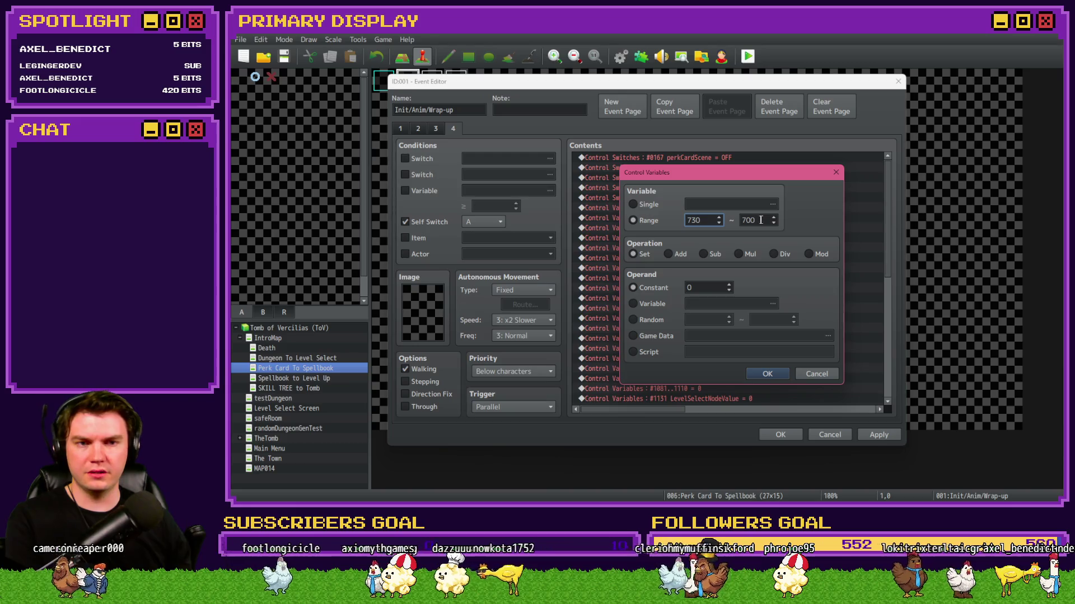
double_click(760, 220)
text(820)
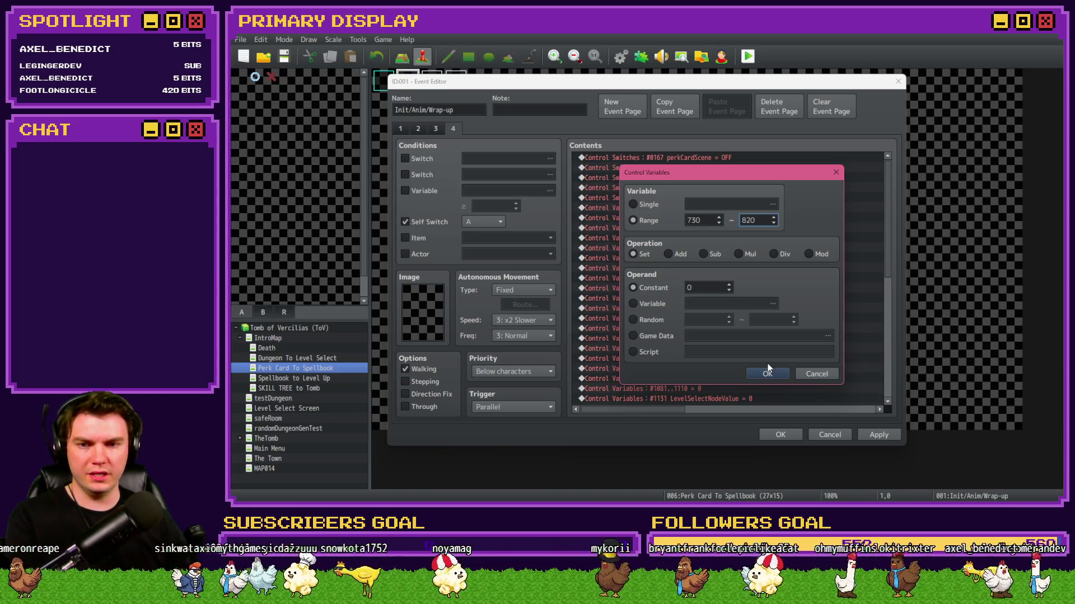
click(768, 374)
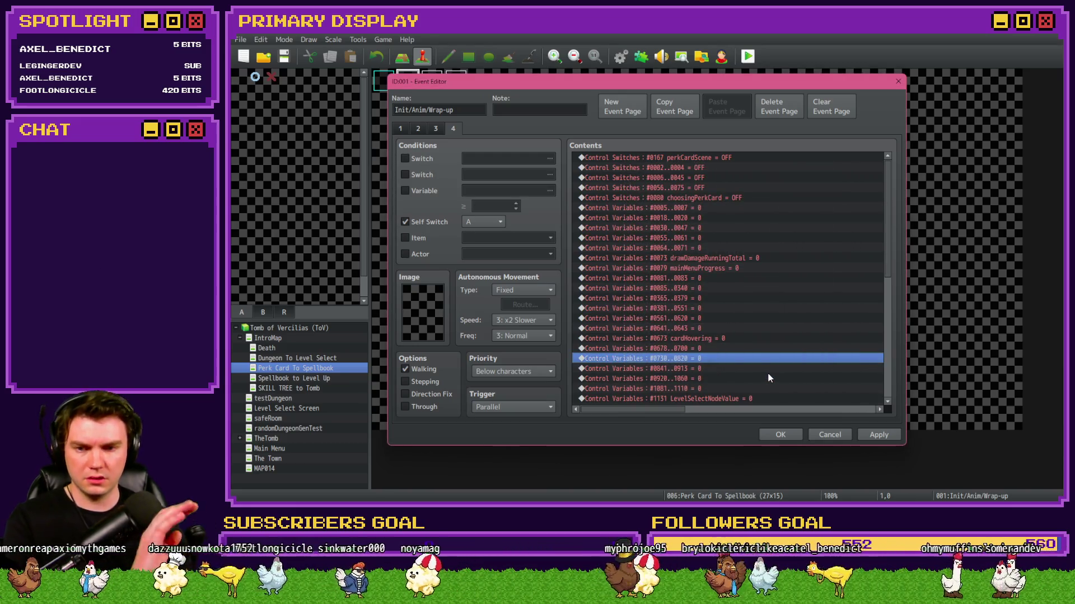
click(795, 435)
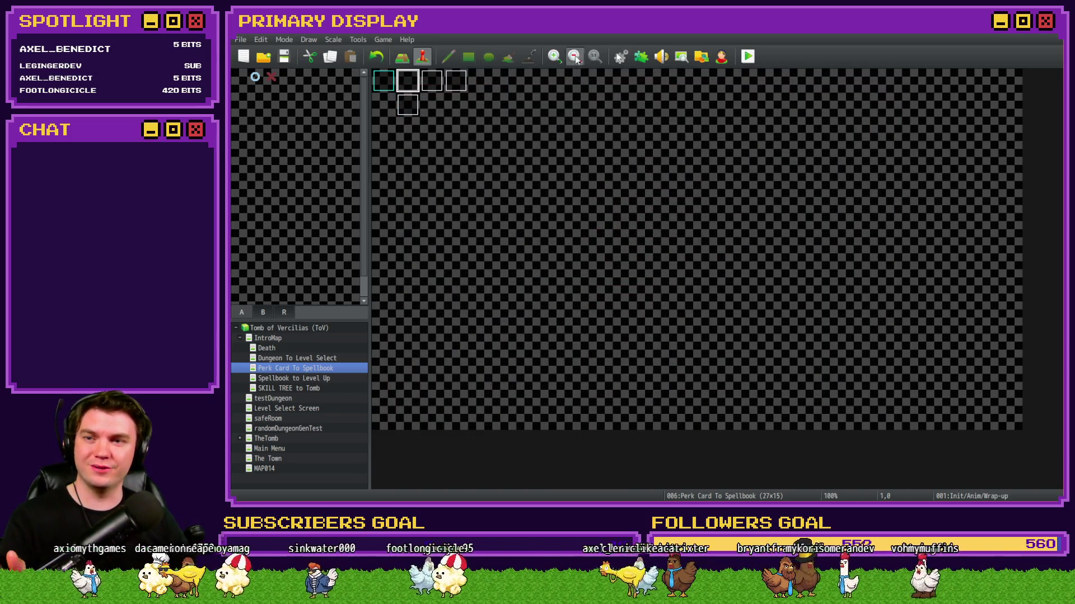
Start a playtest, take the Spiked Pauldron perk card, and open the skill tree.
click(748, 56)
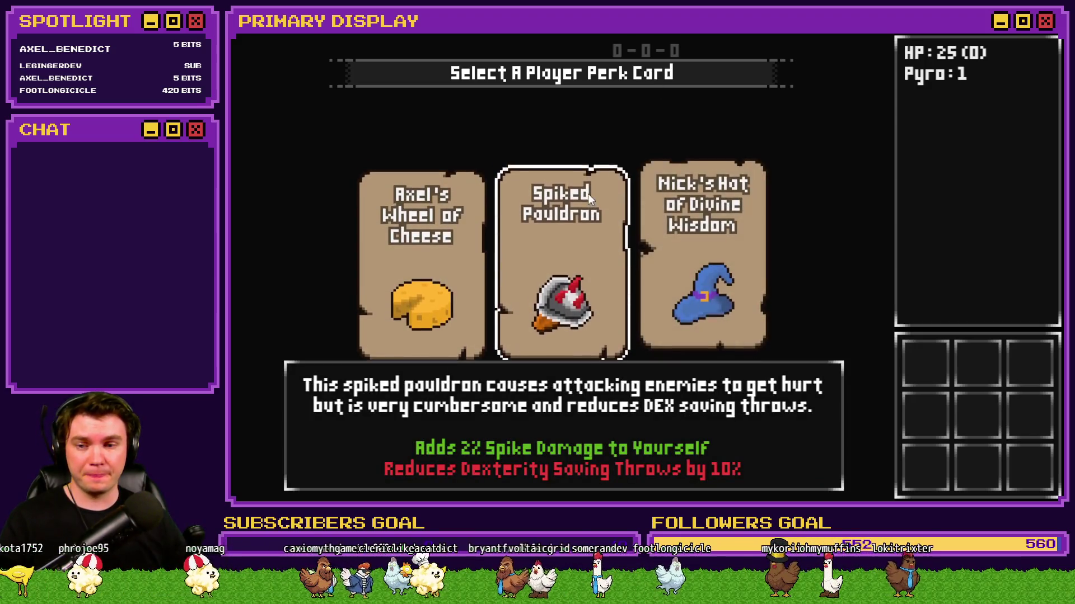
click(588, 195)
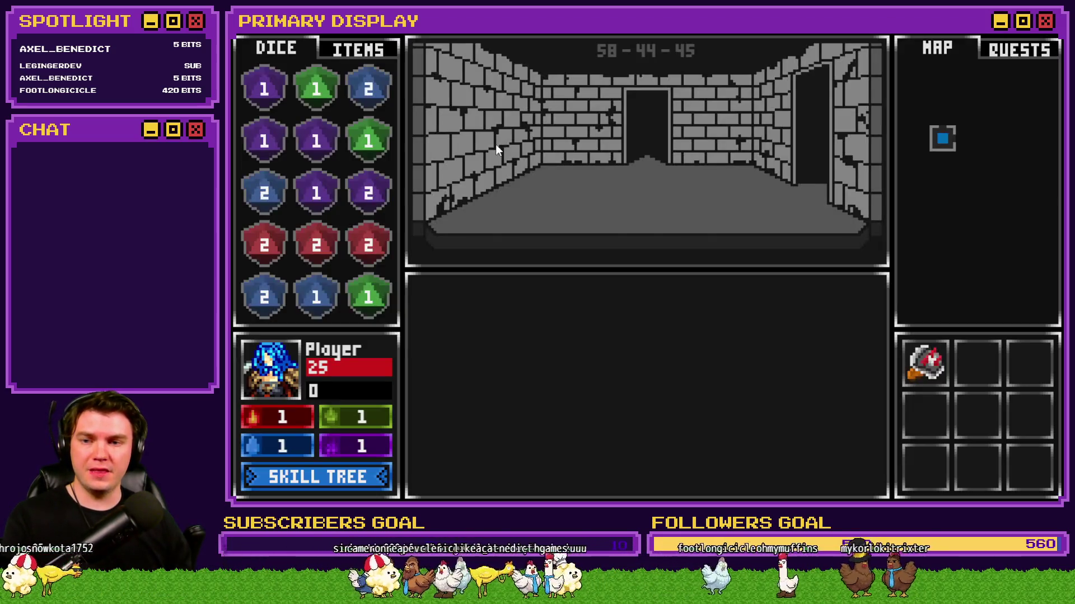
click(342, 477)
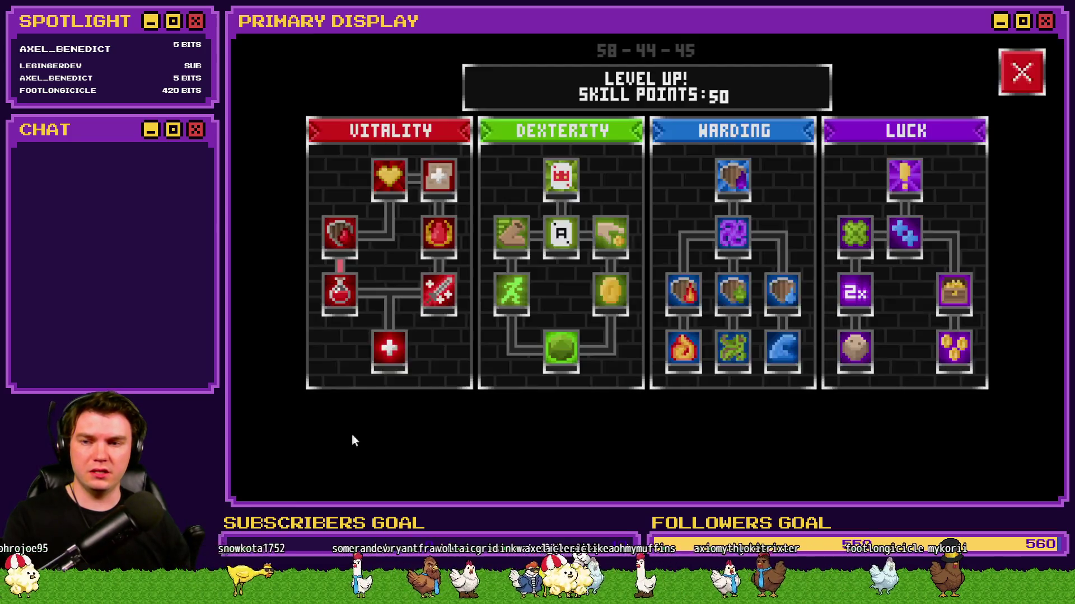
Compare debug variables 671–730, including PlayerSkill variables 701–710, in the F9 viewer.
key(F9)
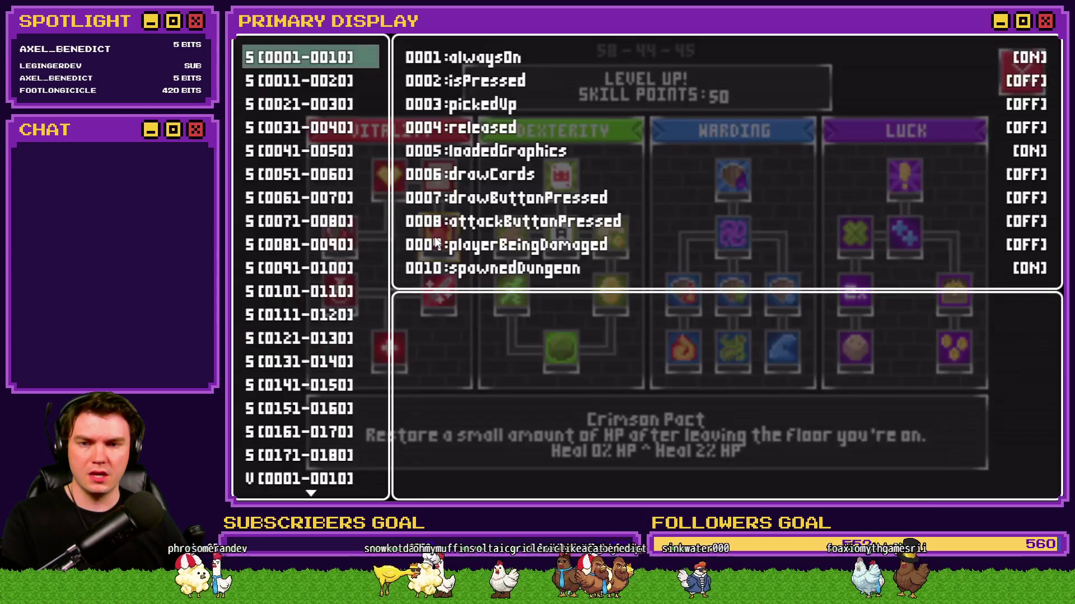
scroll(295, 335, down, 5)
scroll(295, 335, down, 13)
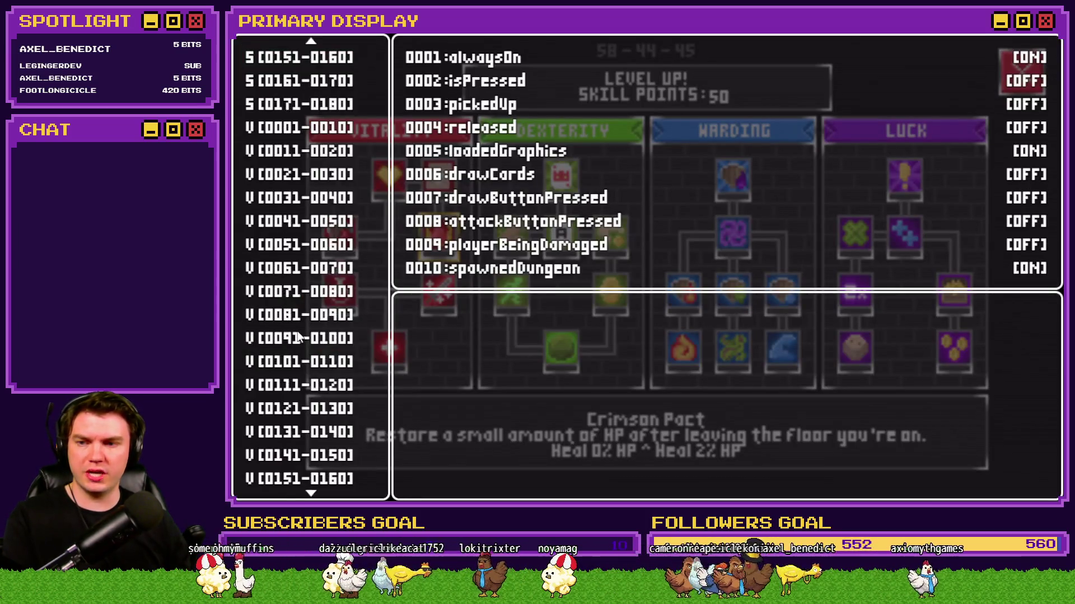
scroll(302, 332, down, 11)
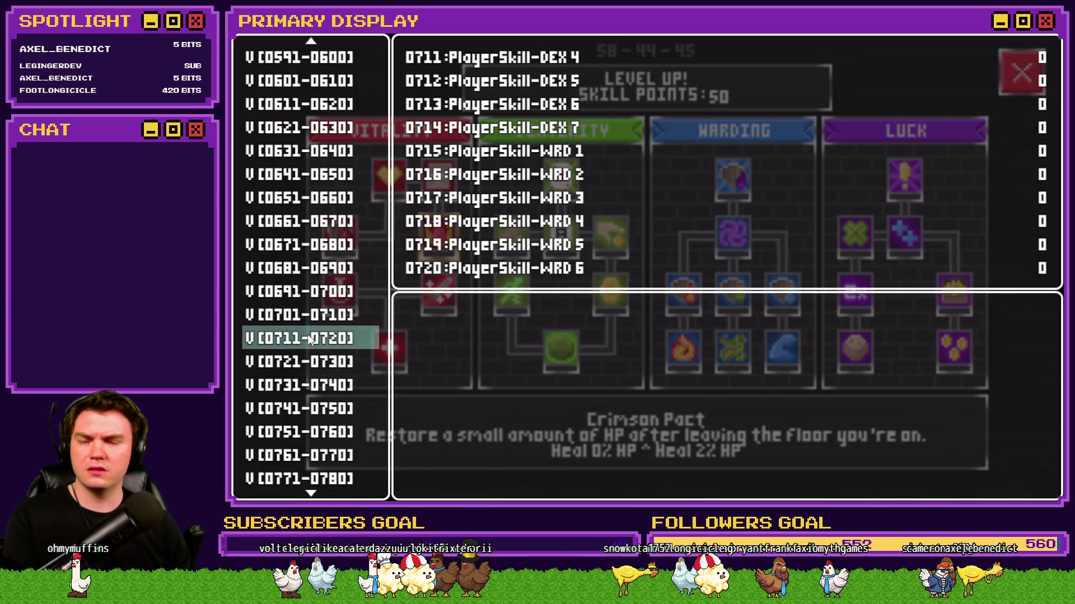
key(Down)
key(Up)
key(Up)
key(Up)
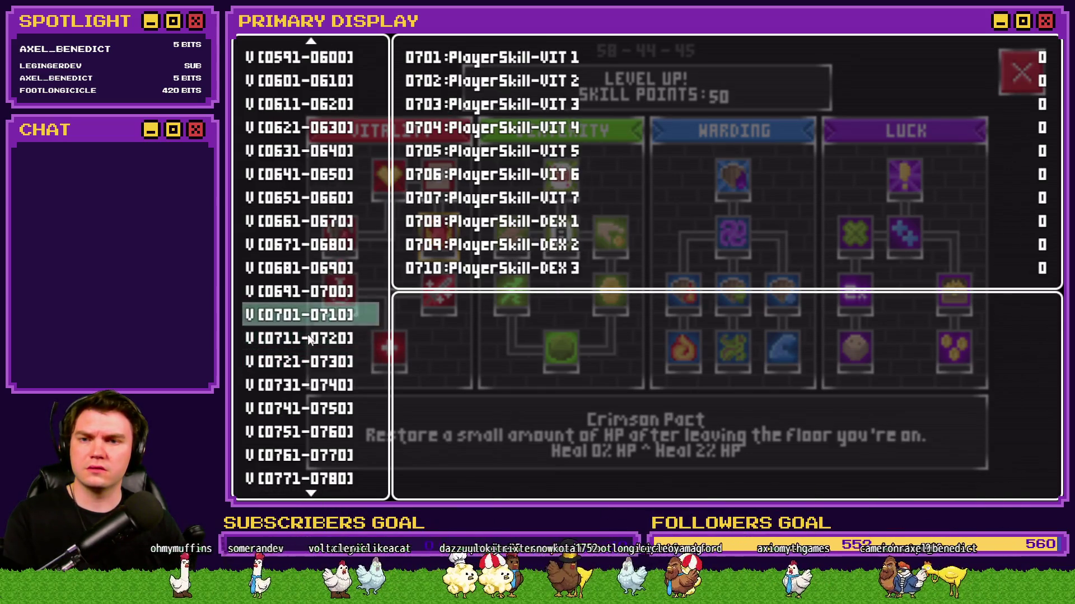
key(Up)
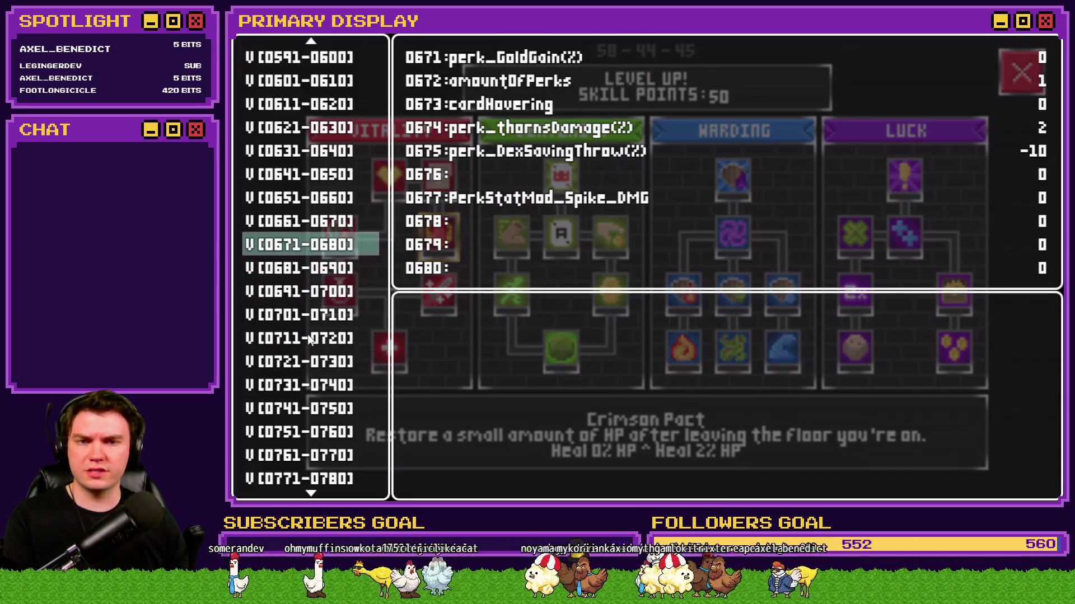
key(Down)
key(Up)
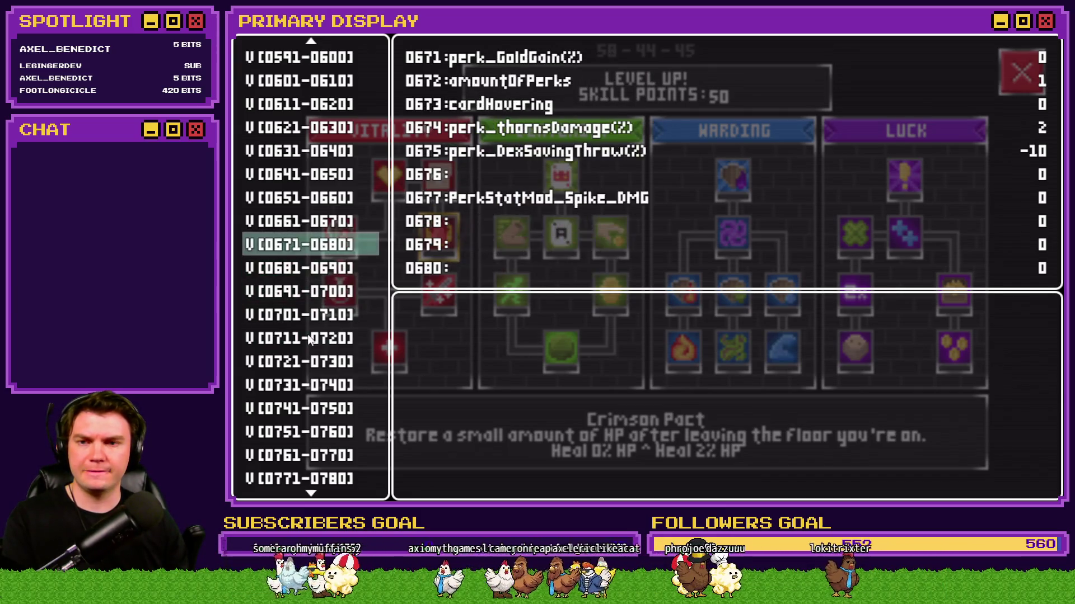
key(Down)
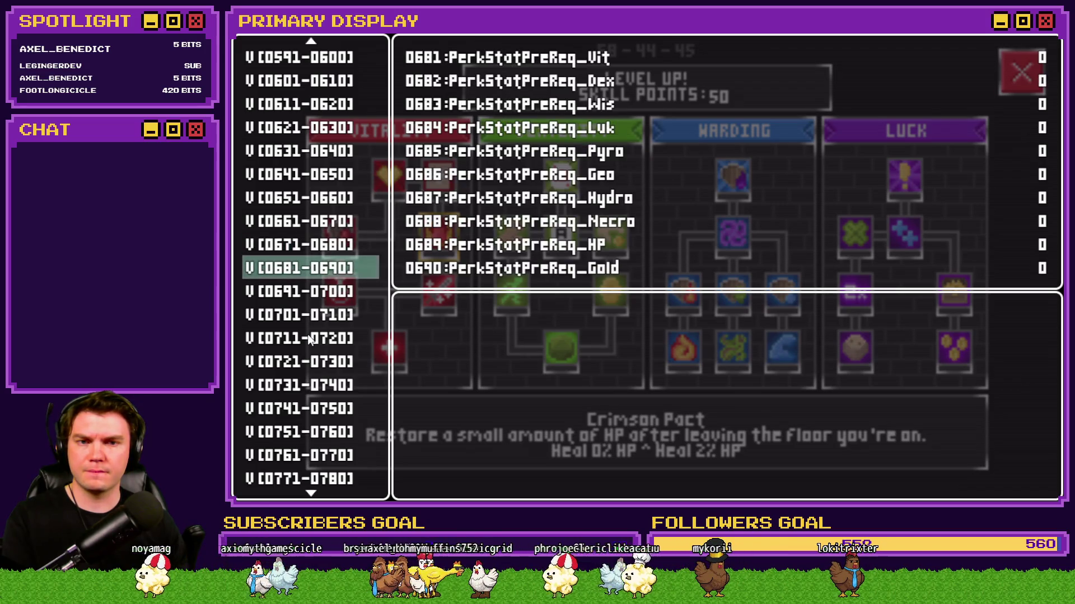
key(Down)
key(Down)
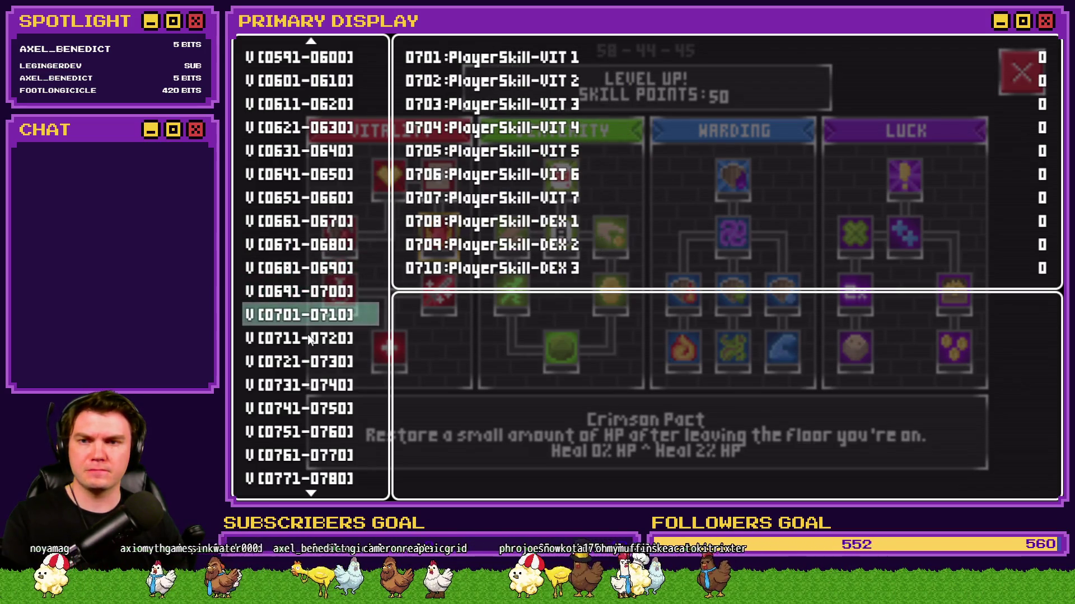
key(Escape)
Learn Enduring Spirit, Vigorous Harvest, Crimson Pact and another Enduring Spirit rank, checking variables between.
click(384, 354)
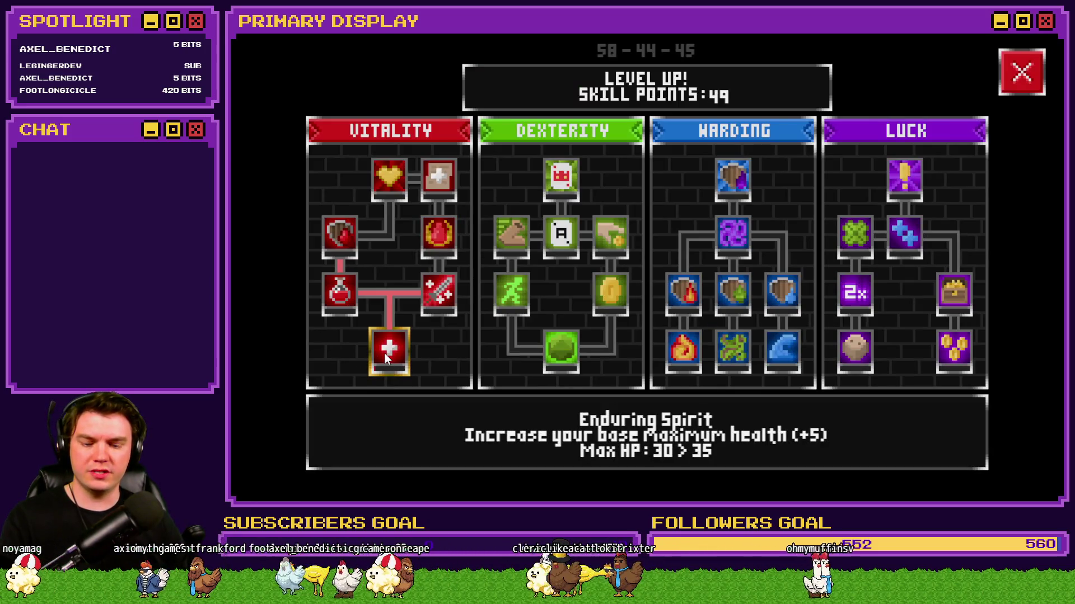
key(F9)
key(Escape)
click(455, 291)
key(F9)
key(Escape)
click(448, 240)
key(F9)
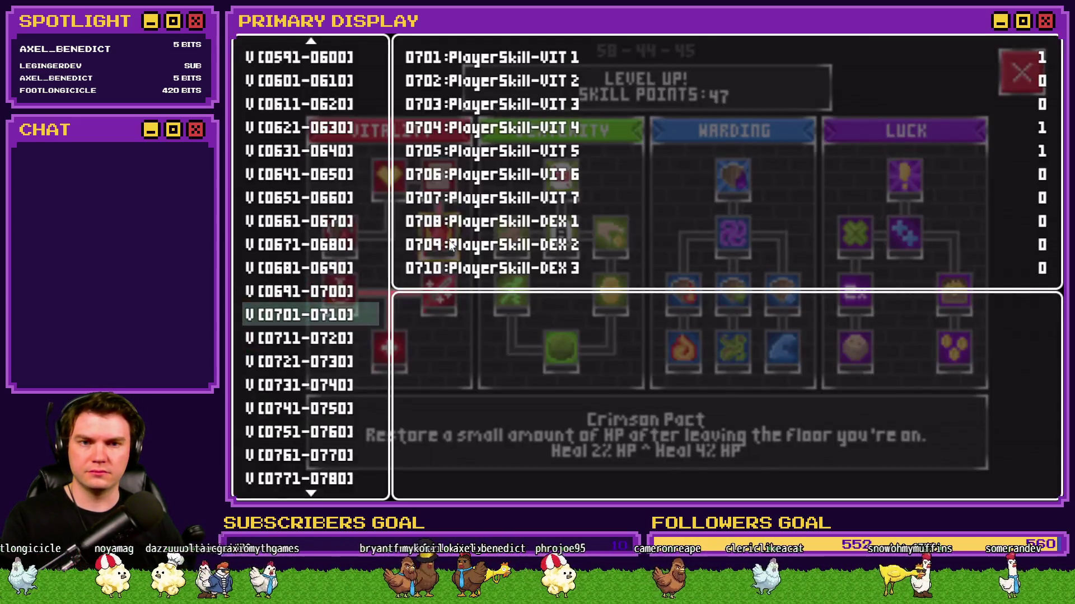
key(Escape)
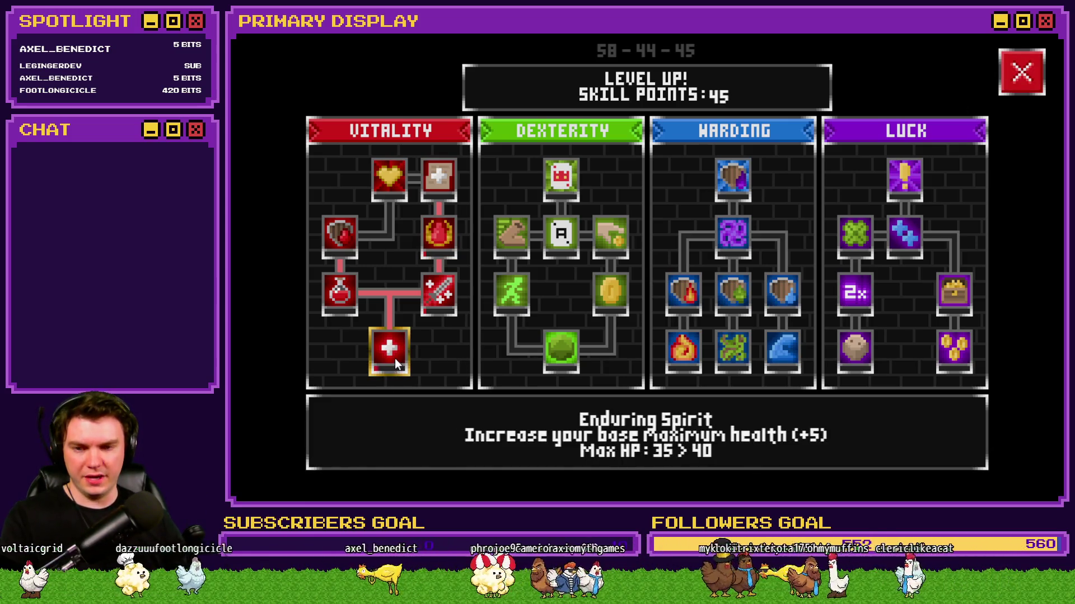
click(395, 358)
click(1029, 87)
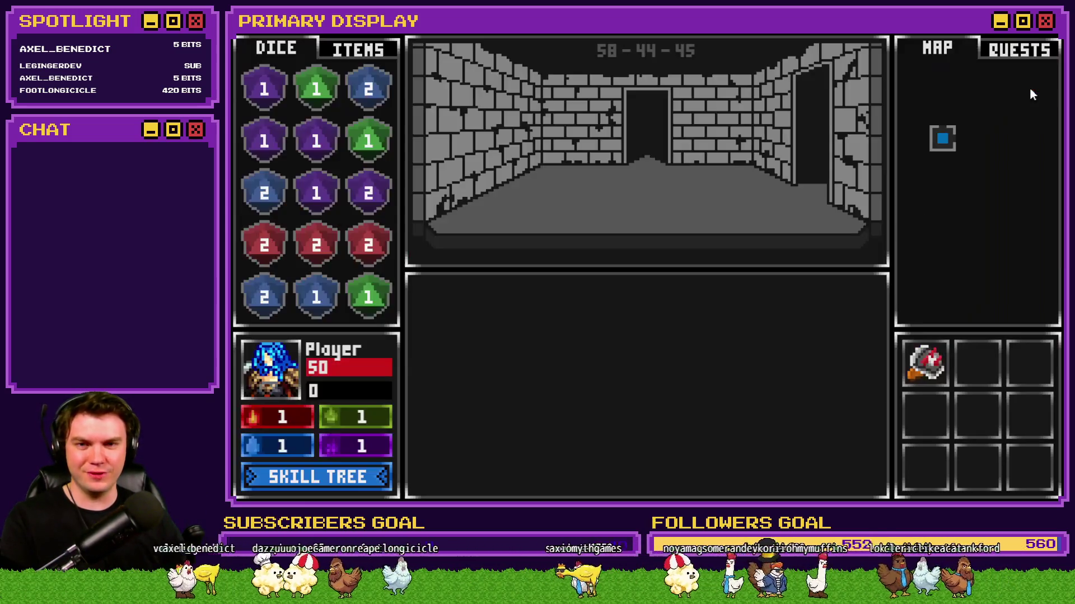
Lower debug variable 0050 playerHP from 50 to 40 and step toward the glyph frame.
key(F9)
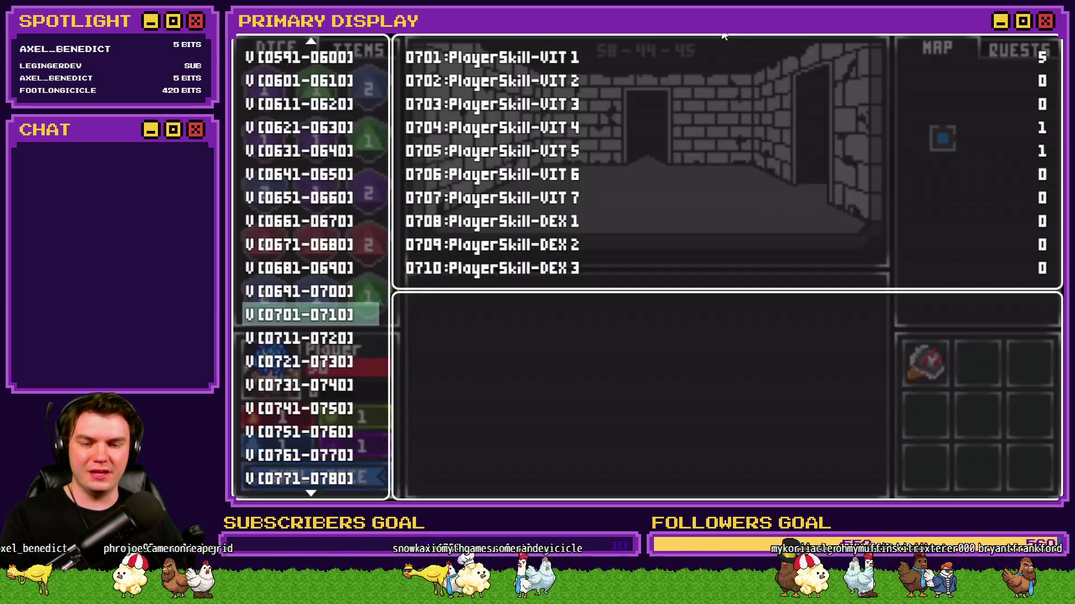
scroll(271, 255, down, 3)
scroll(271, 255, up, 13)
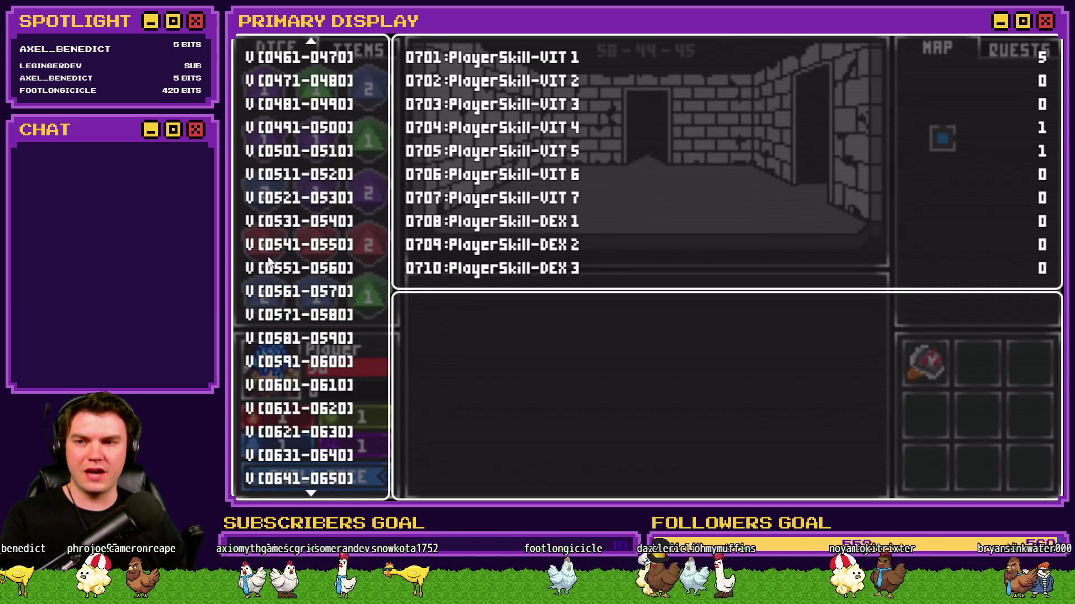
scroll(294, 267, up, 5)
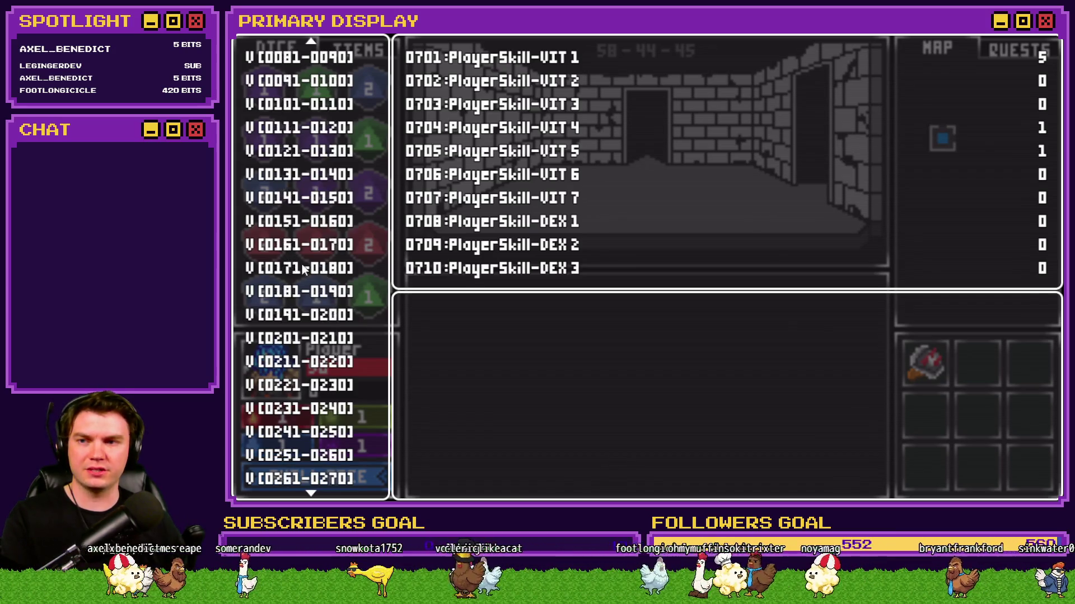
key(Up)
key(Up)
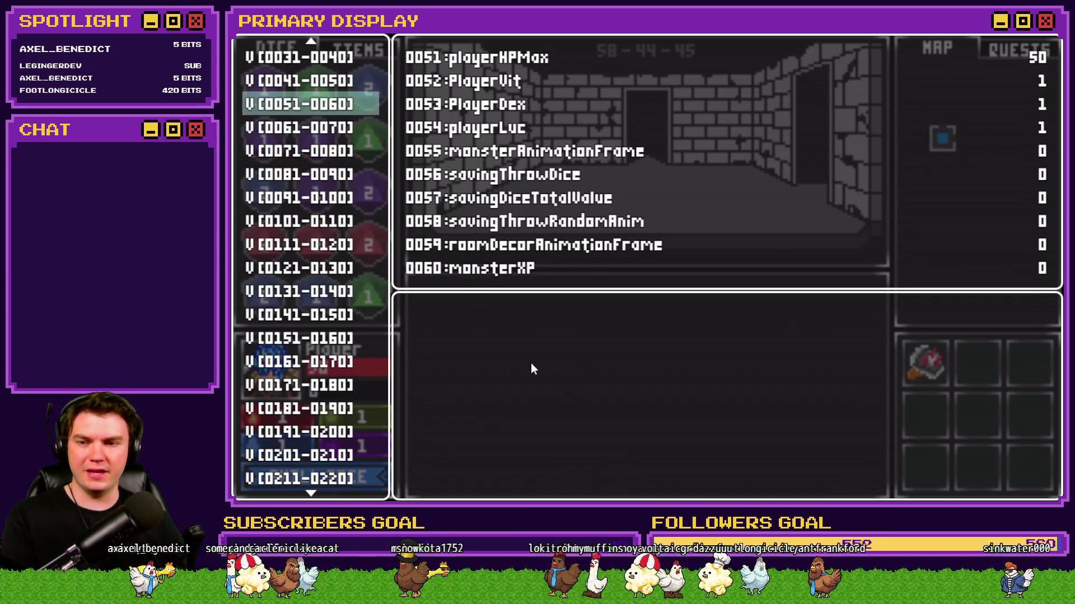
key(Return)
key(Escape)
key(Up)
key(Return)
key(Up)
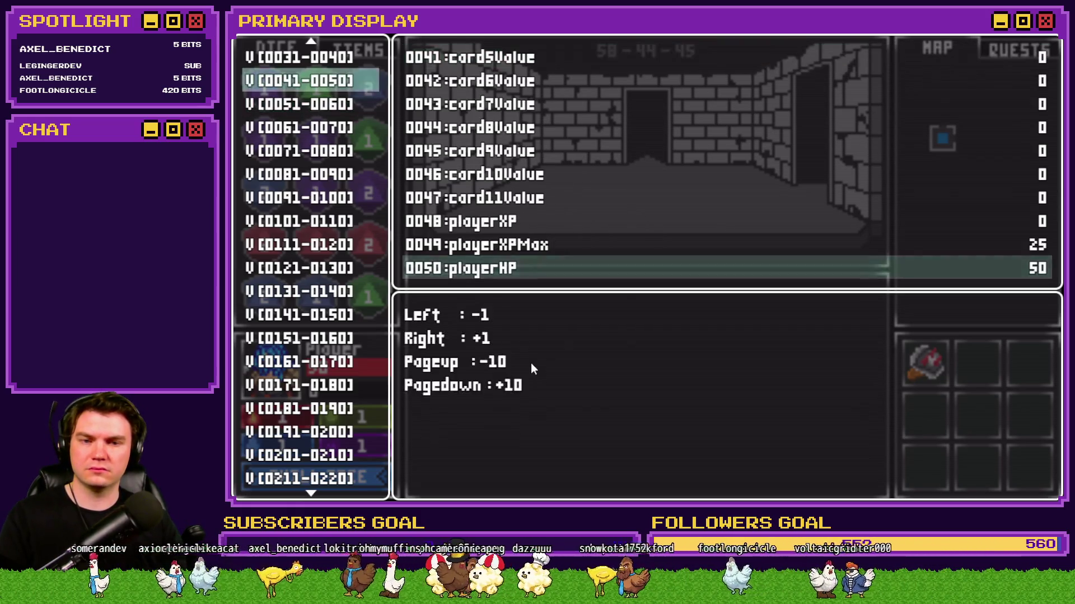
key(Page_Up)
key(Escape)
key(Escape)
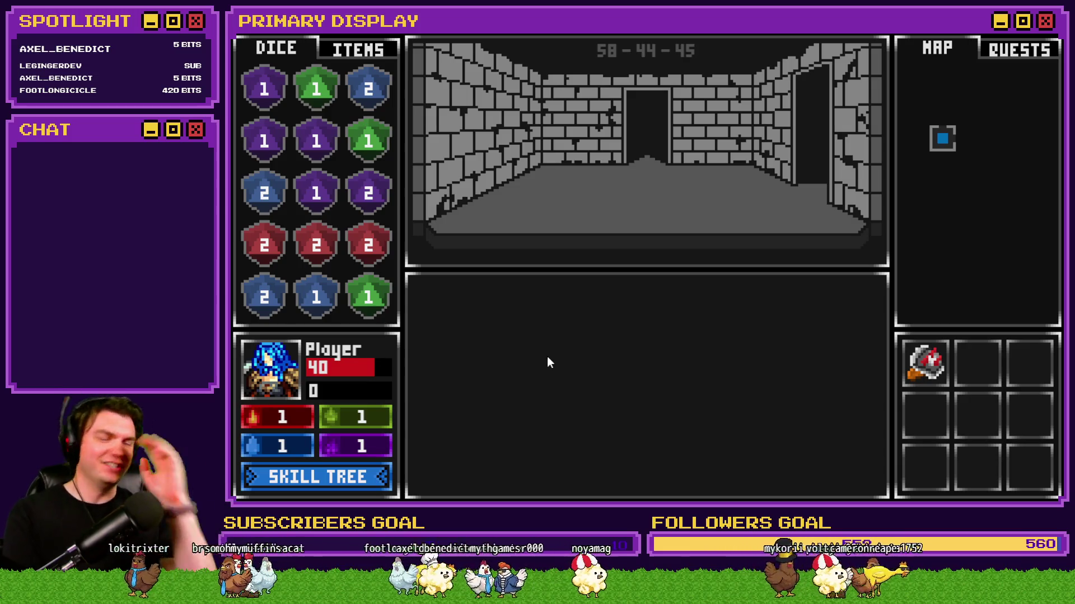
key(w)
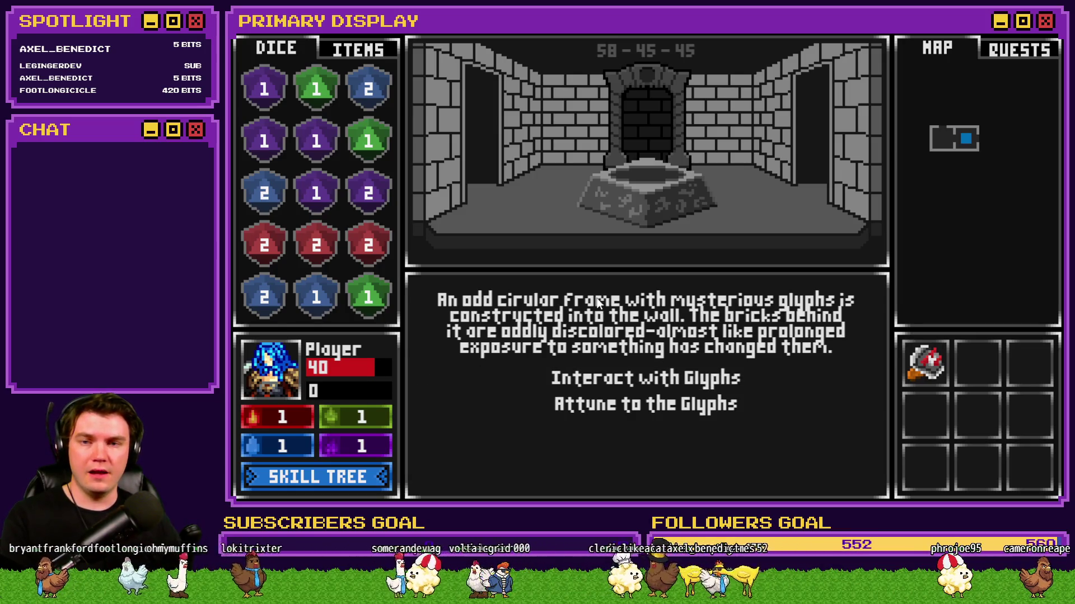
Collect the Void Stone, place it in the glyph puzzle's centre, and enter the portal.
key(w)
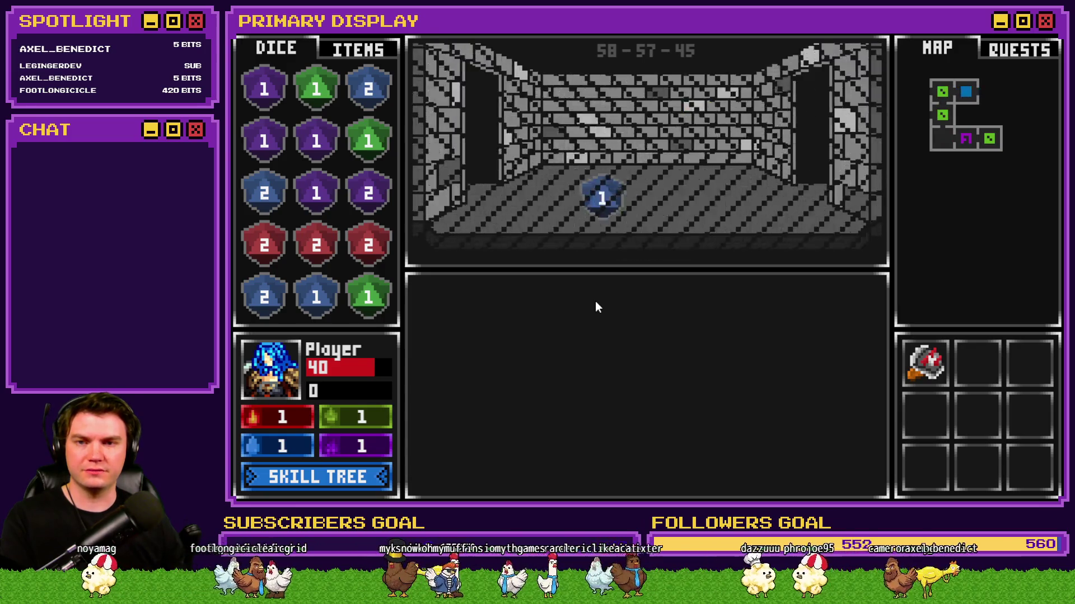
drag(647, 176, 433, 263)
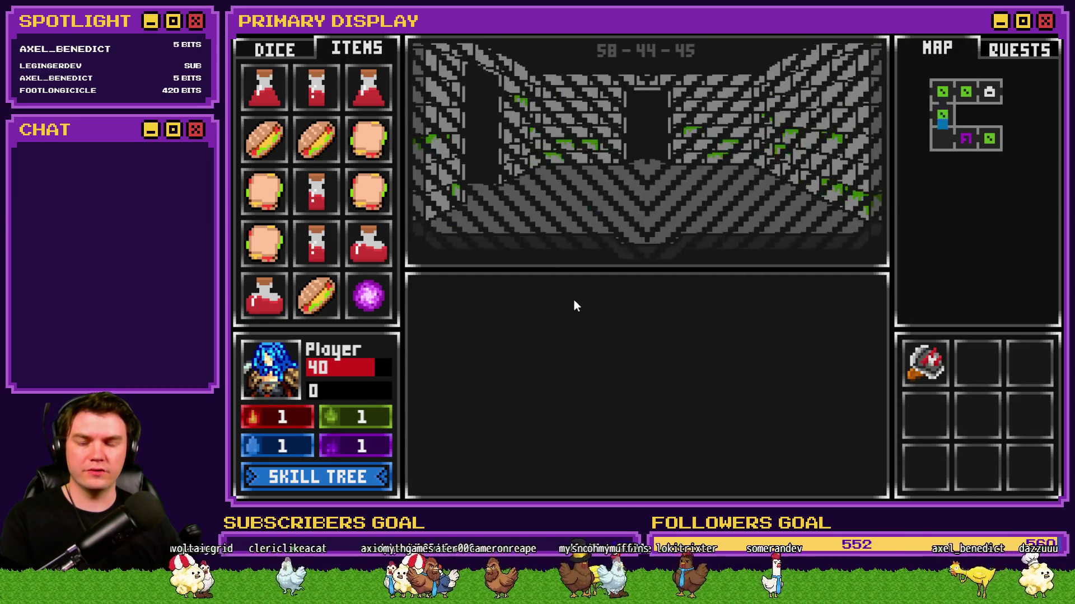
click(667, 376)
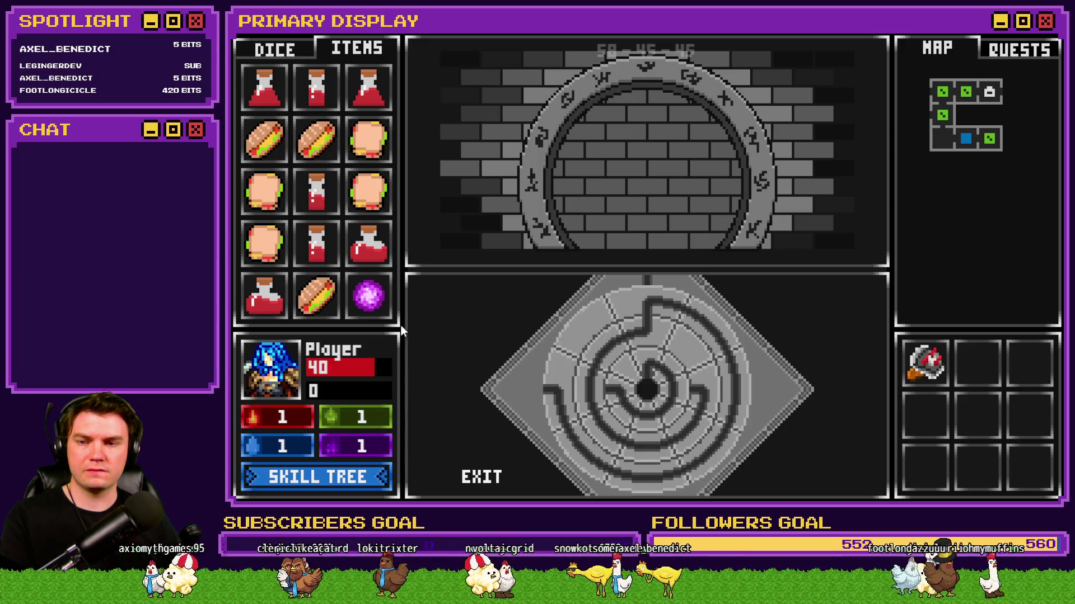
drag(369, 295, 647, 389)
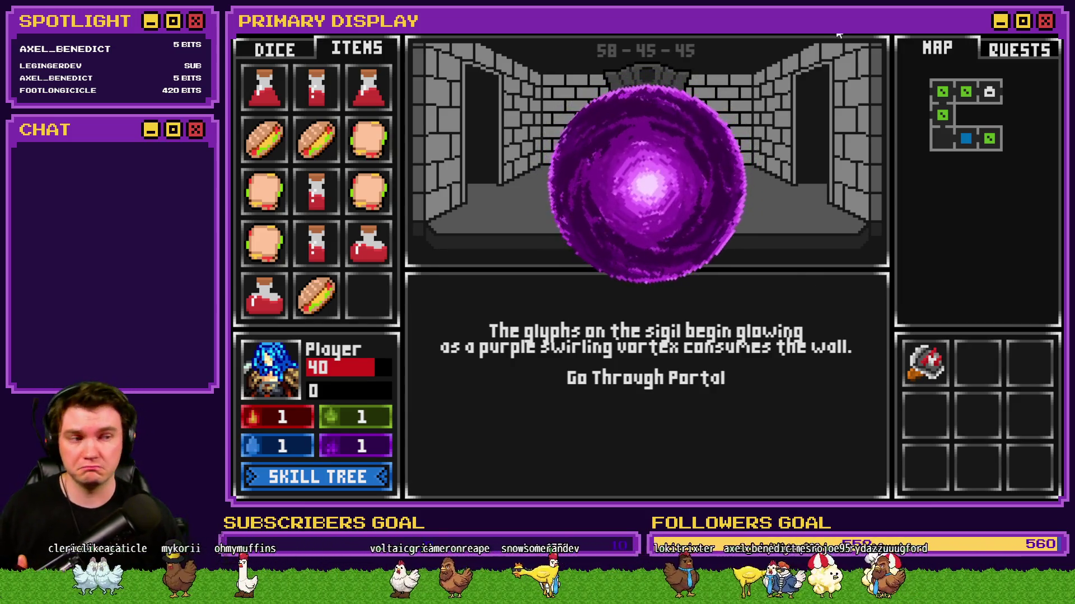
click(622, 374)
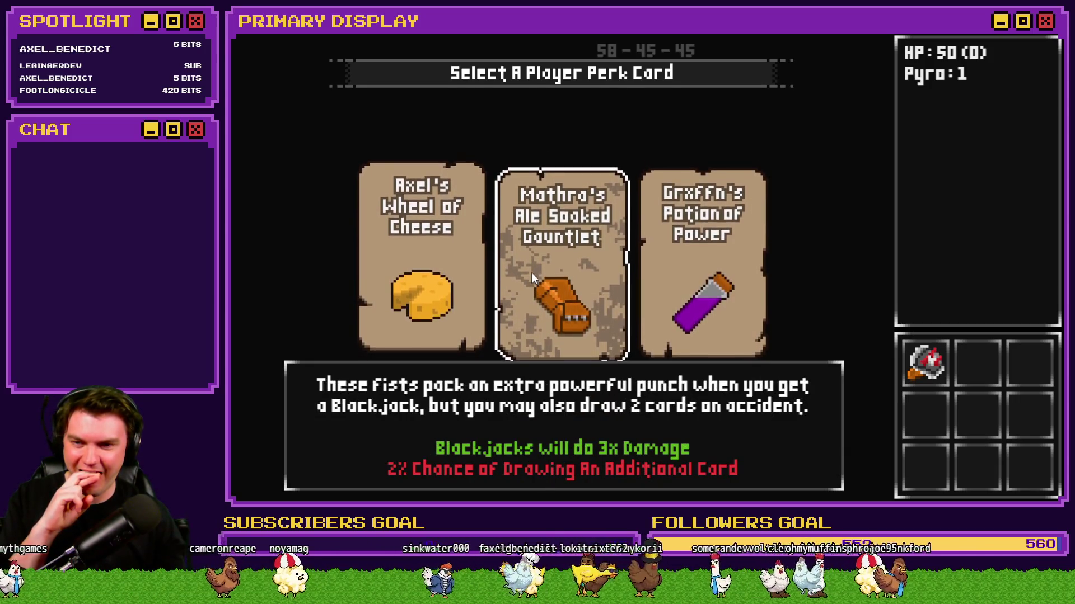
Take Mathra's Ale Soaked Gauntlet perk and check PlayerSkill-VIT variables 0701–0710 in the debug list.
click(531, 274)
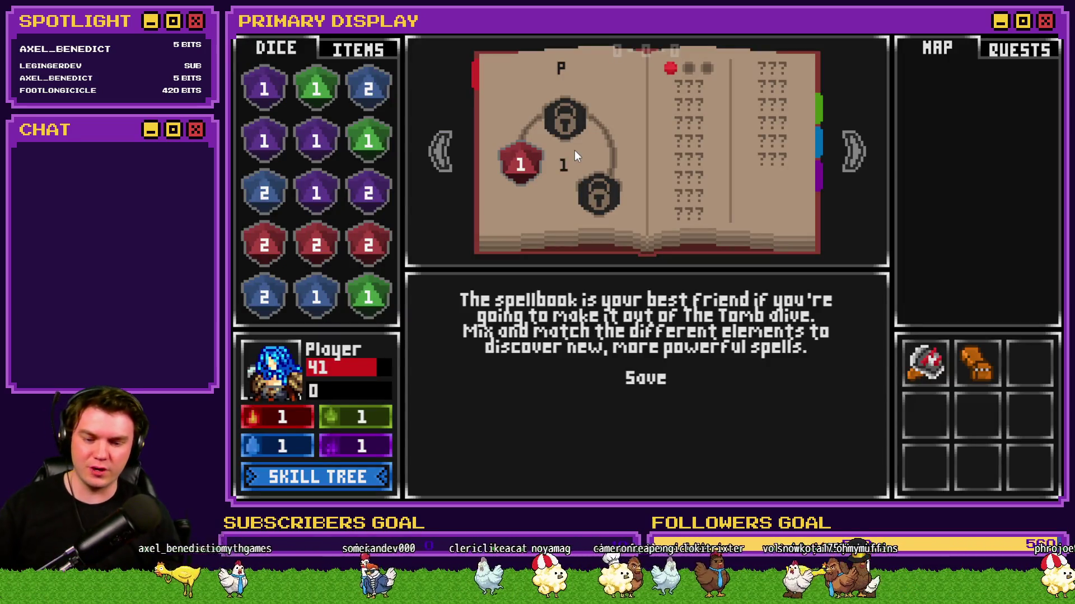
key(F1)
scroll(292, 298, down, 14)
scroll(295, 306, down, 5)
click(307, 193)
click(306, 193)
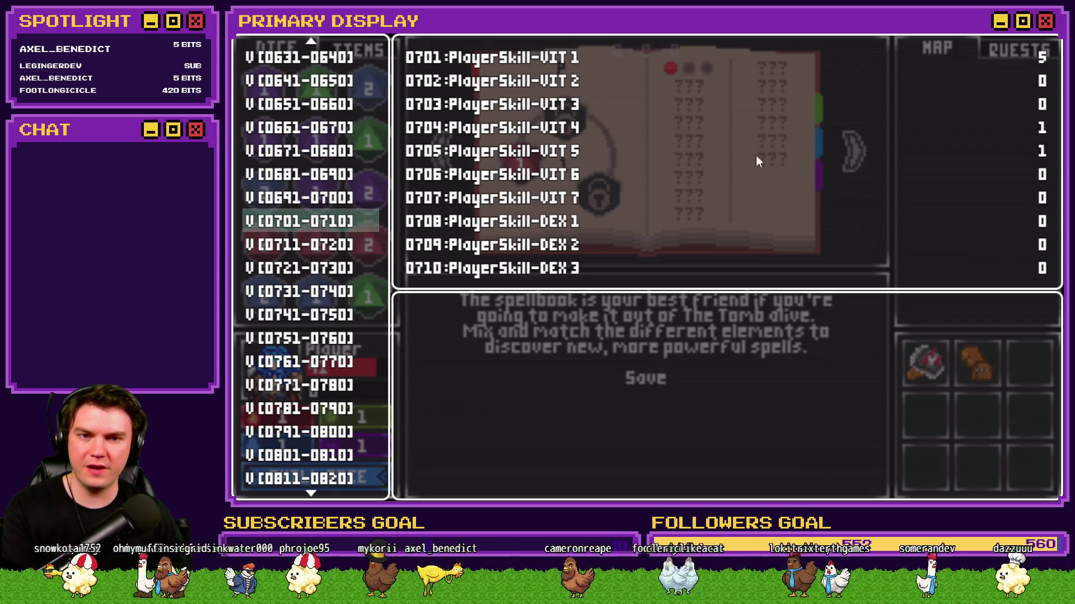
Close the playtest, select TheTomb, and open the Tomb Master event, scrolling to Vitality Skill 5.
key(super+Down)
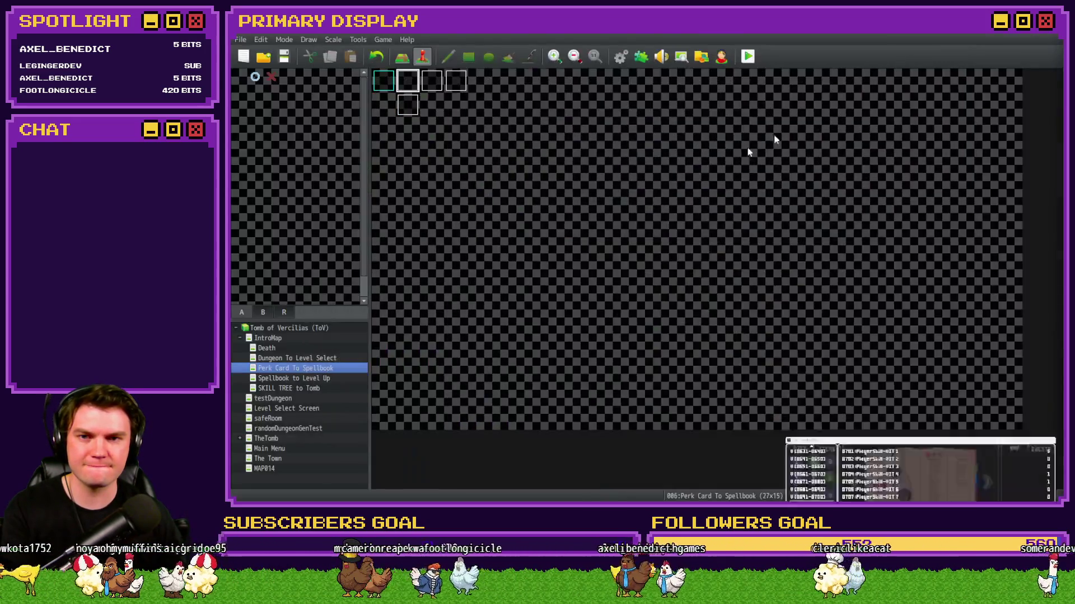
click(292, 410)
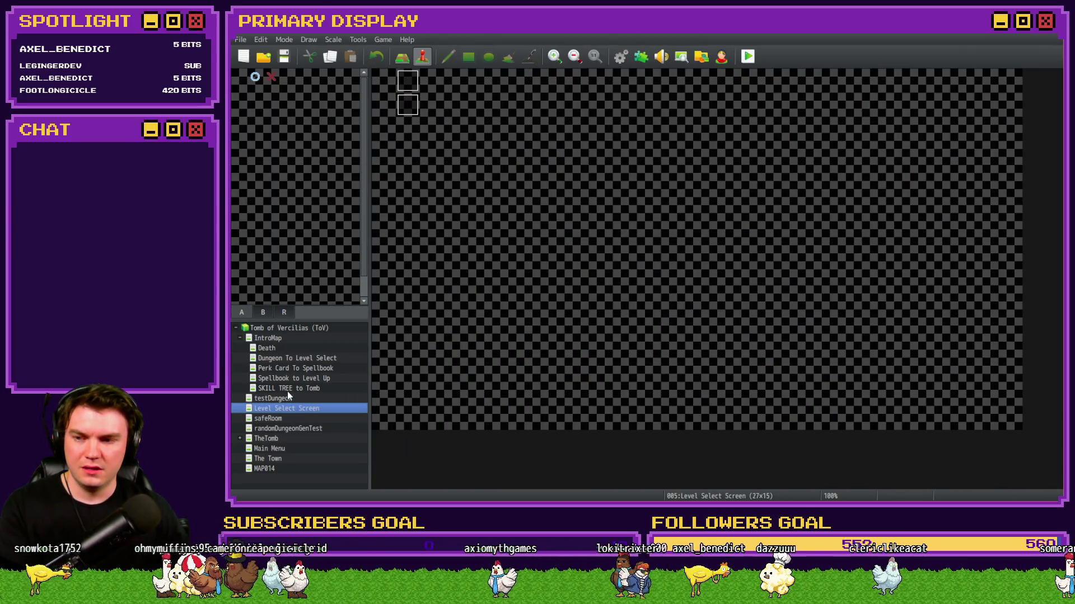
click(269, 439)
double_click(387, 130)
key(Escape)
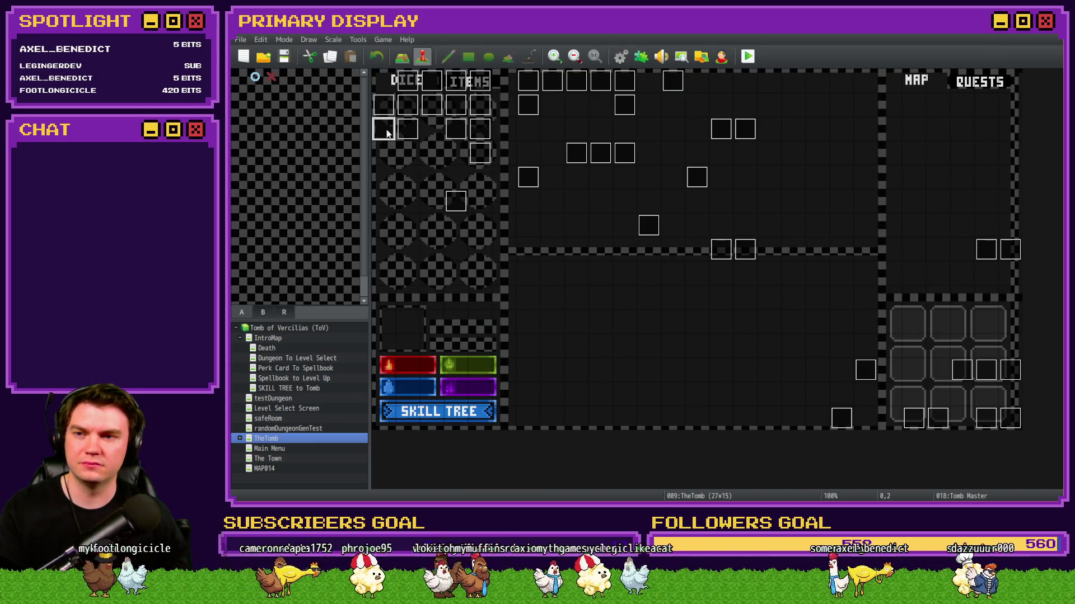
double_click(387, 132)
scroll(627, 272, down, 10)
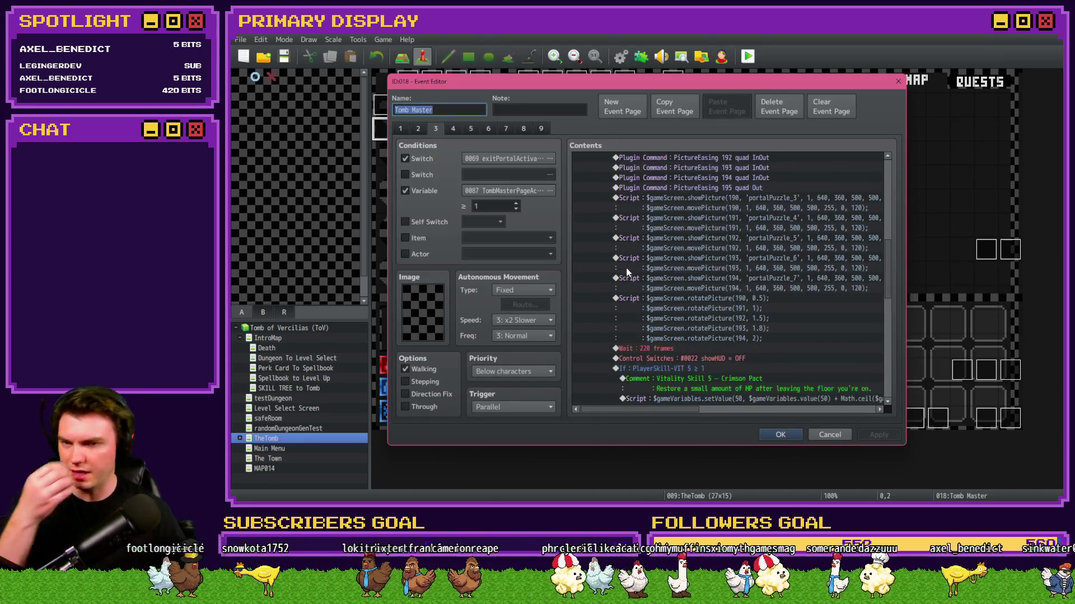
Open the Crimson Pact script under the Vitality Skill 5 comment and select parts of its formula.
scroll(627, 273, down, 5)
click(667, 240)
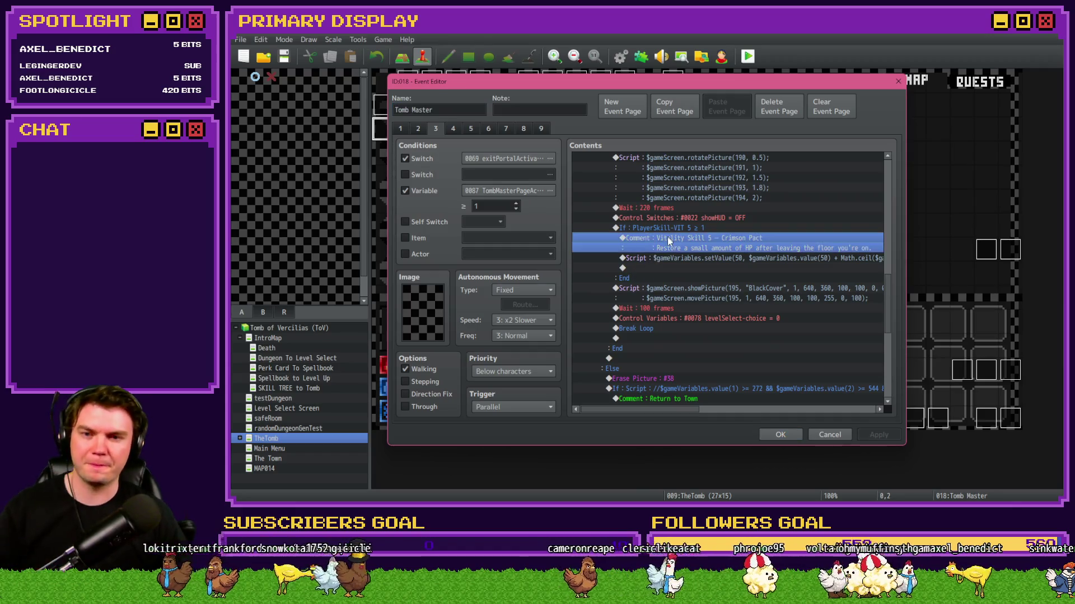
click(674, 259)
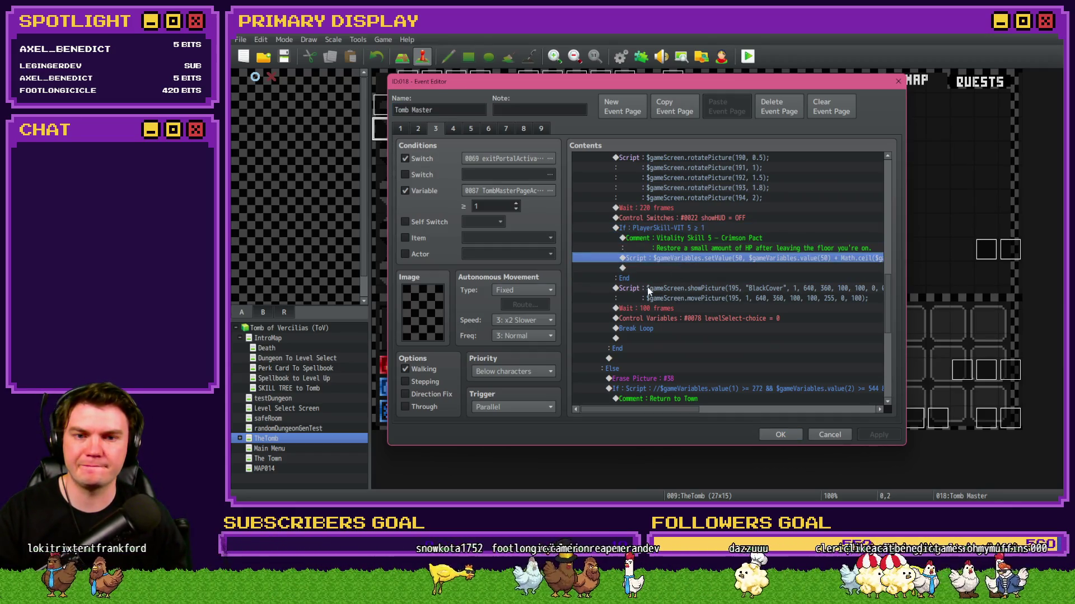
double_click(846, 259)
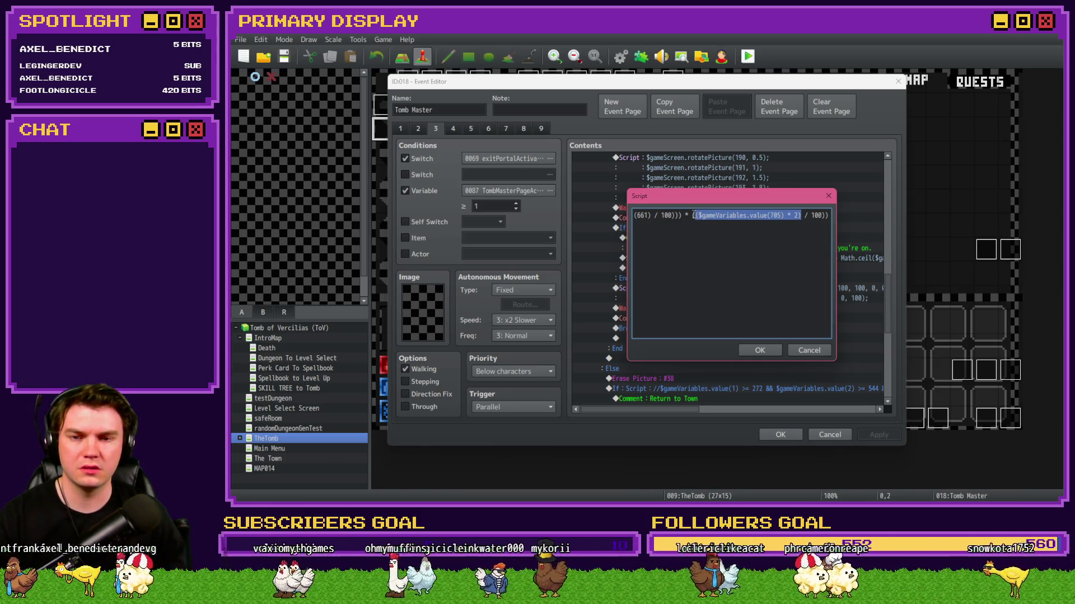
drag(693, 215, 815, 216)
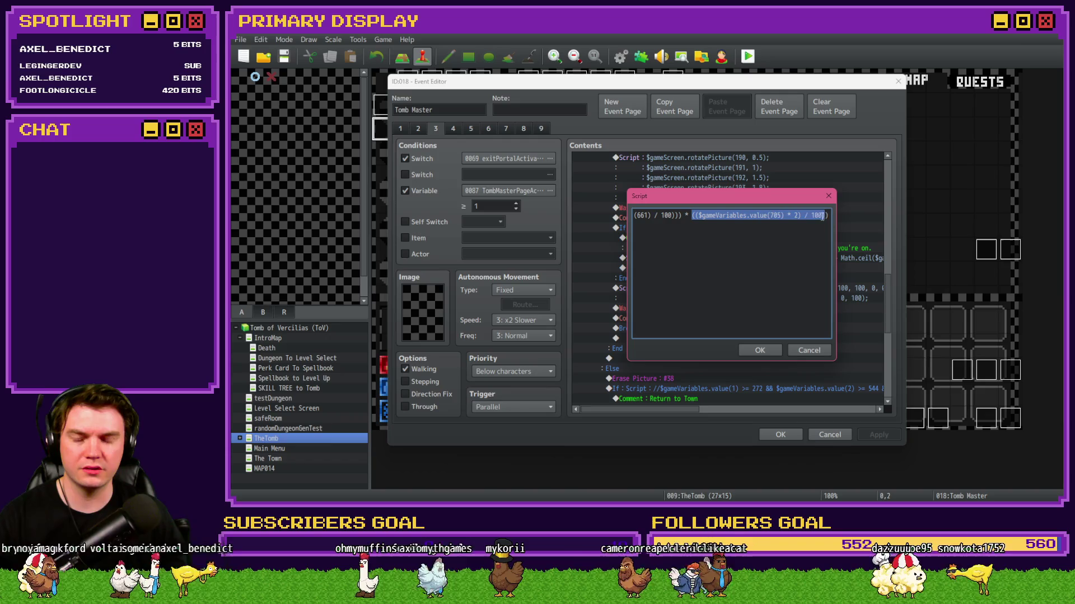
drag(672, 215, 634, 215)
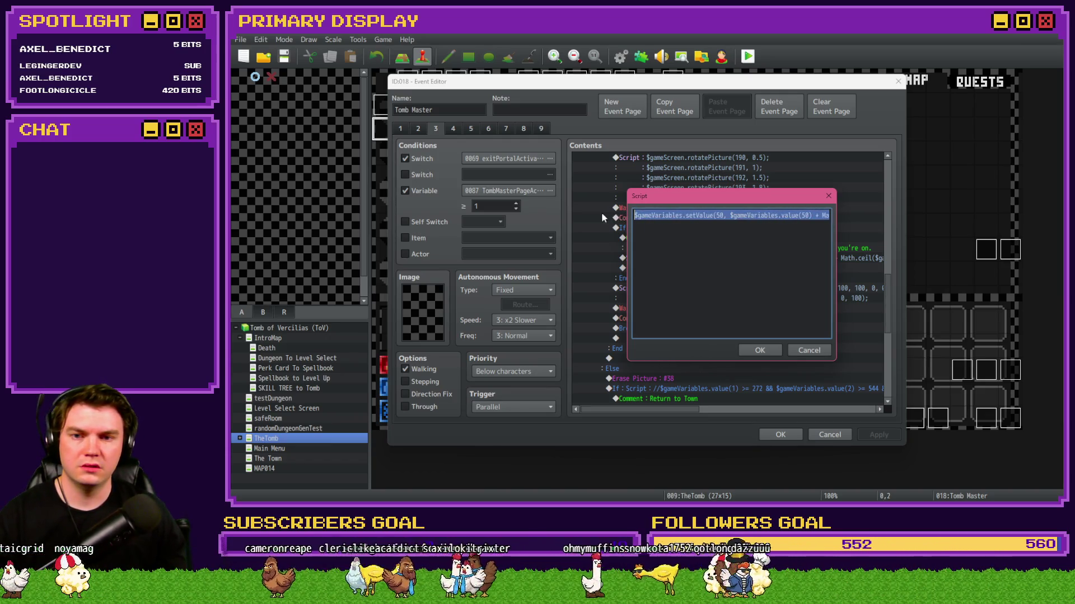
click(681, 215)
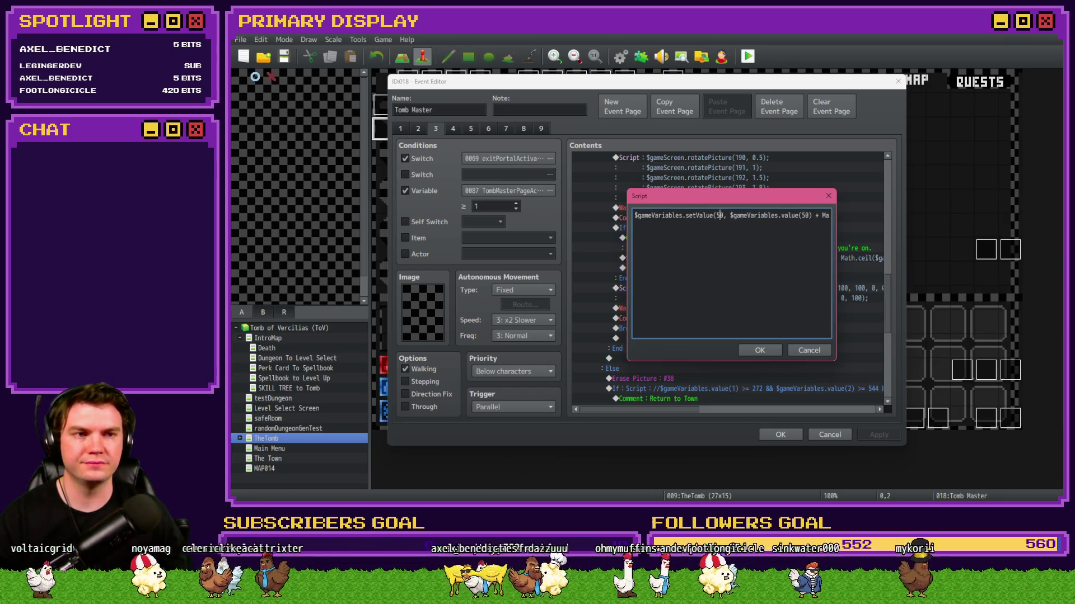
Step through the Math.ceil formula, checking the variable 51, 661 and 705 terms.
key(alt+Tab)
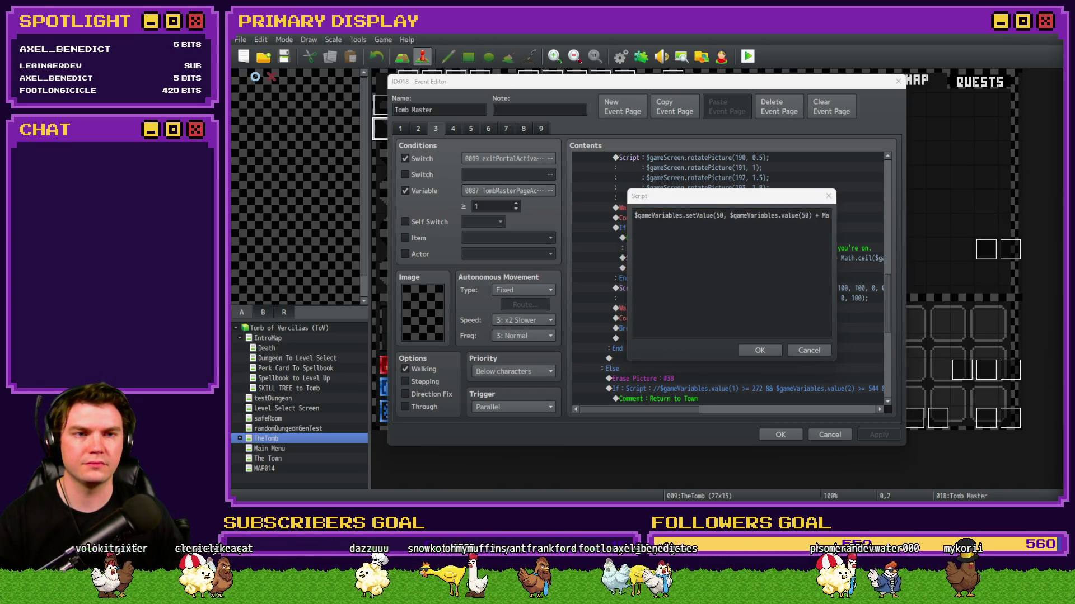
click(697, 206)
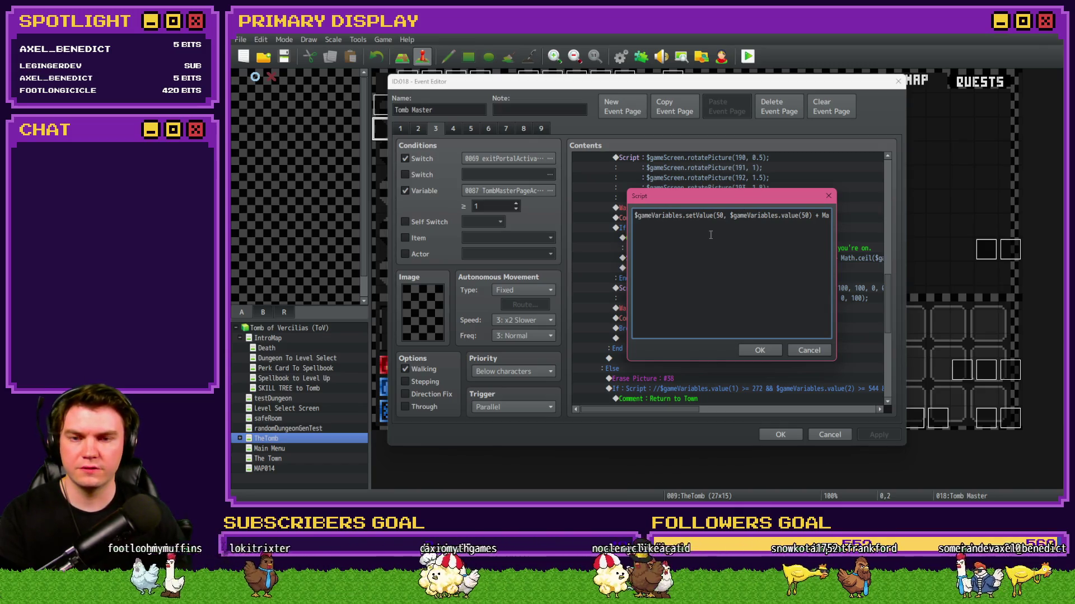
key(Right)
key(Right)
key(Right)
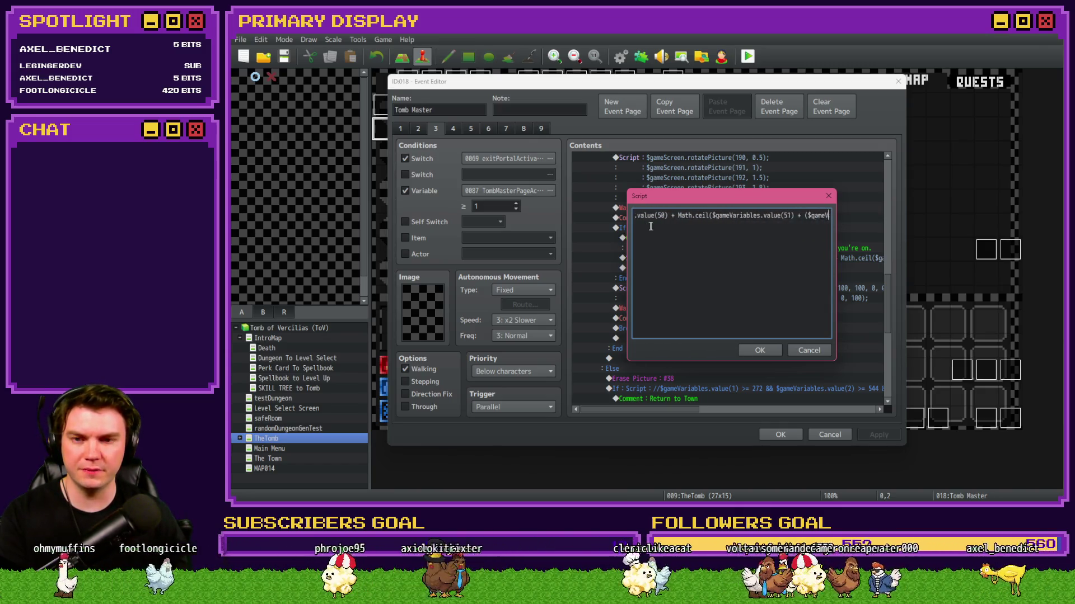
key(Right)
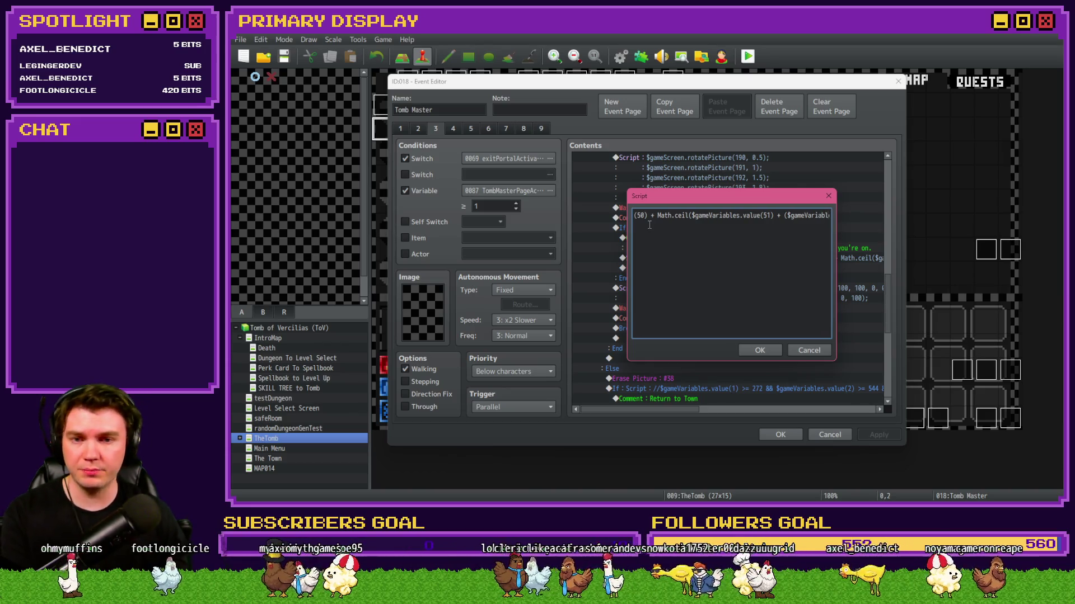
key(Right)
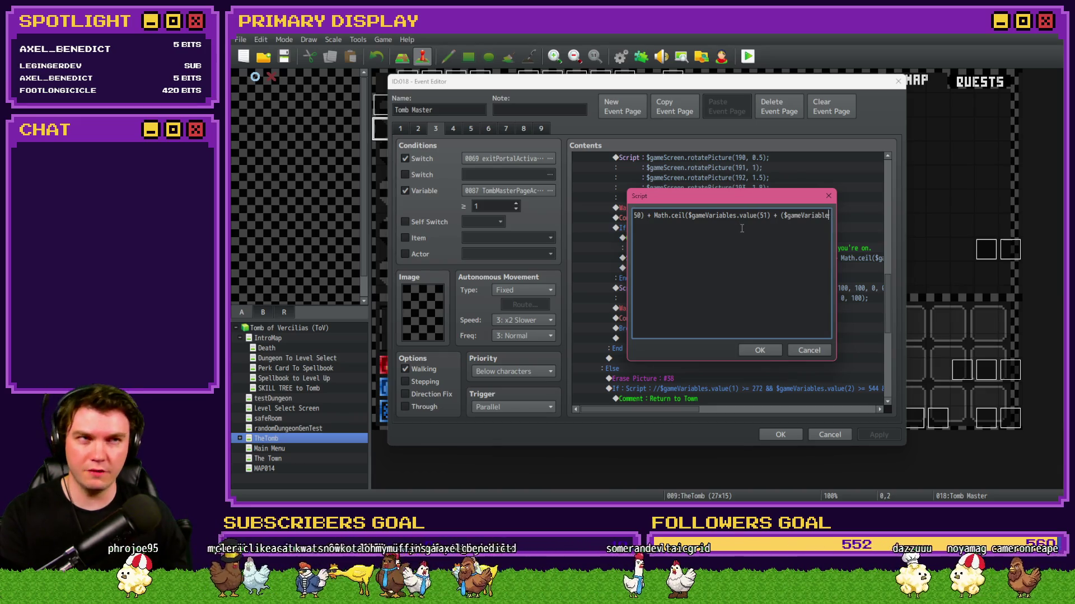
key(Right)
key(Right)
key(Right)
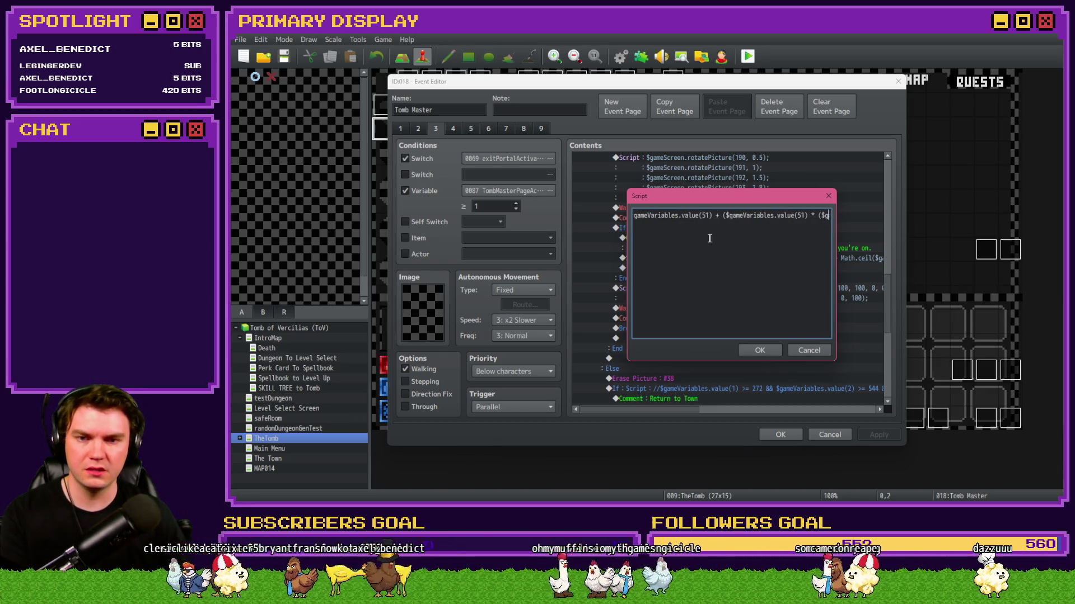
key(Right)
key(Right)
key(Right)
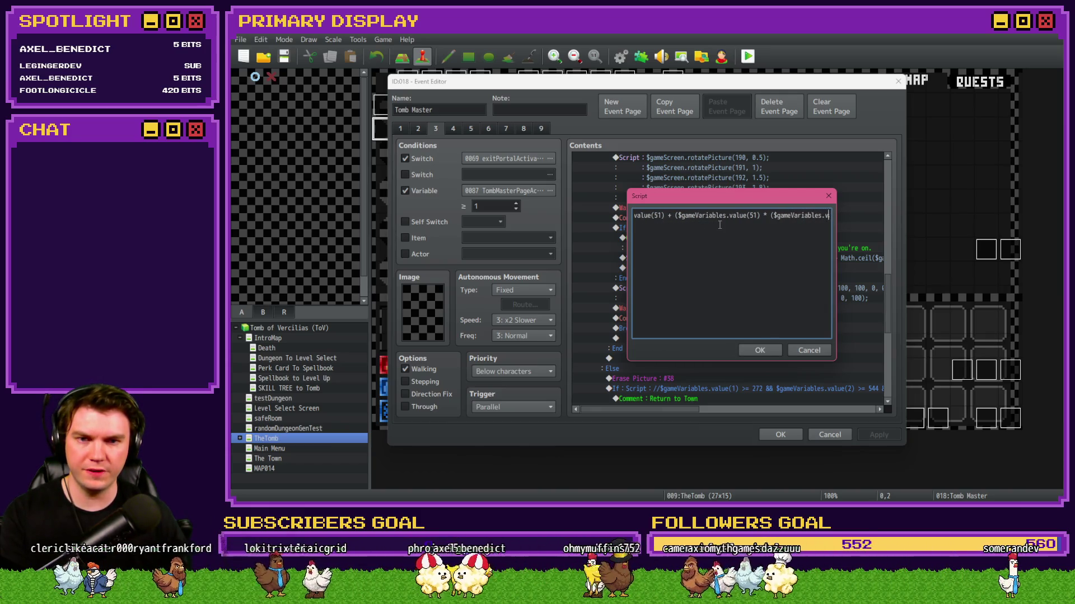
key(Right)
key(Right)
key(Right)
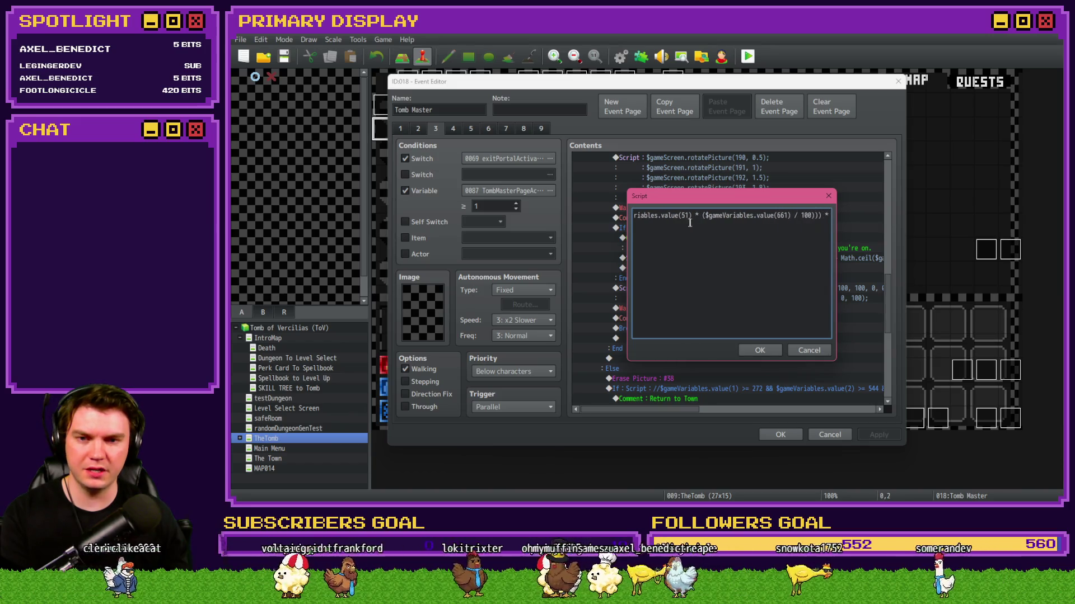
key(Right)
key(Right)
key(Right)
key(Right)
key(Right)
key(Right)
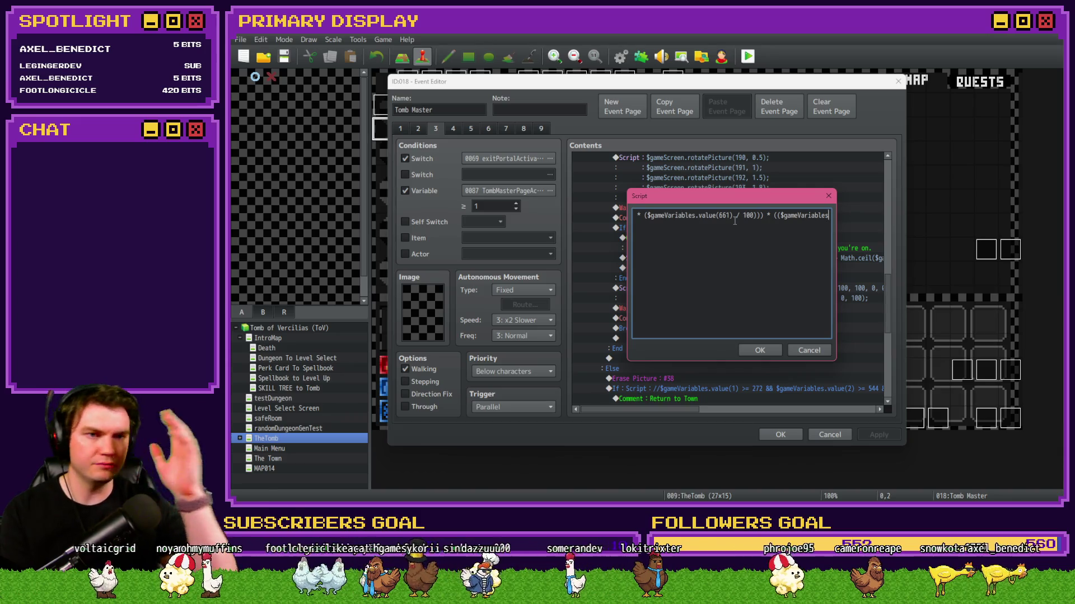
key(Right)
key(Right)
key(Right)
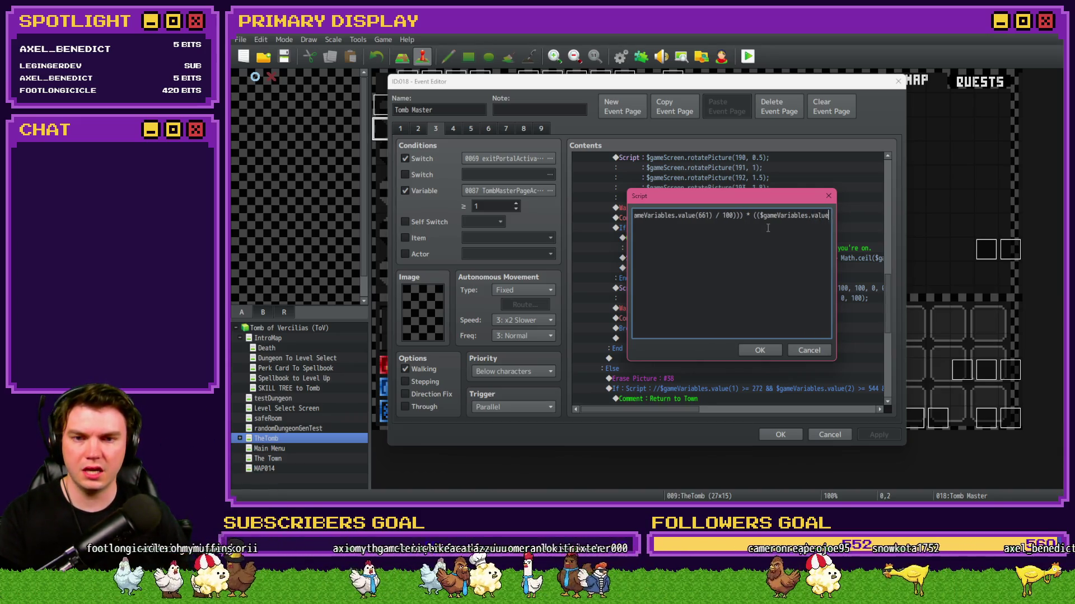
key(alt+Tab)
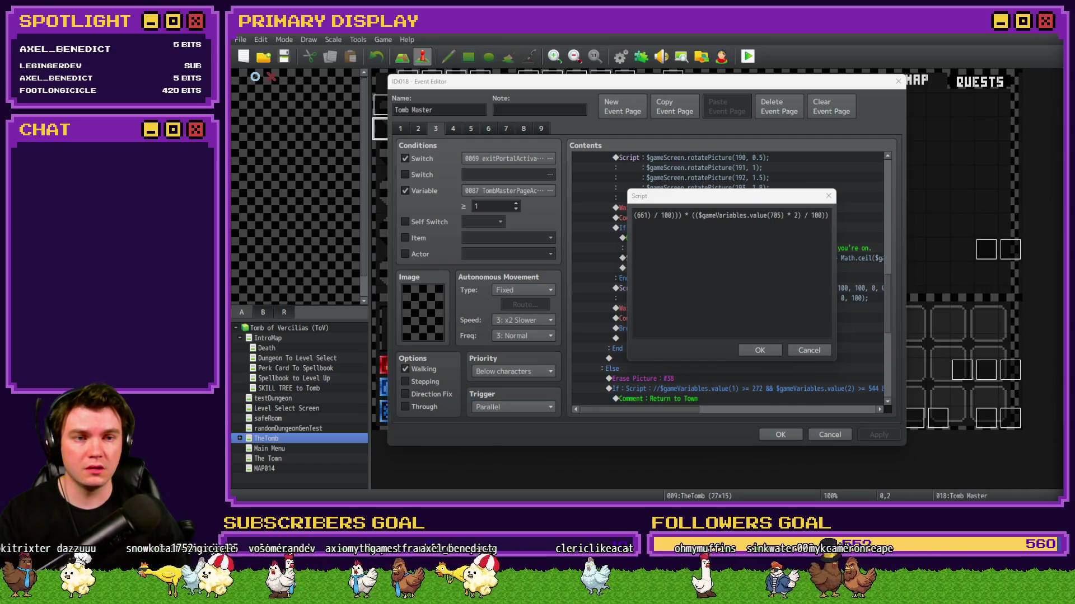
Accept the script edit, close the Tomb Master event, and save the project.
click(728, 356)
click(753, 351)
click(780, 435)
click(284, 56)
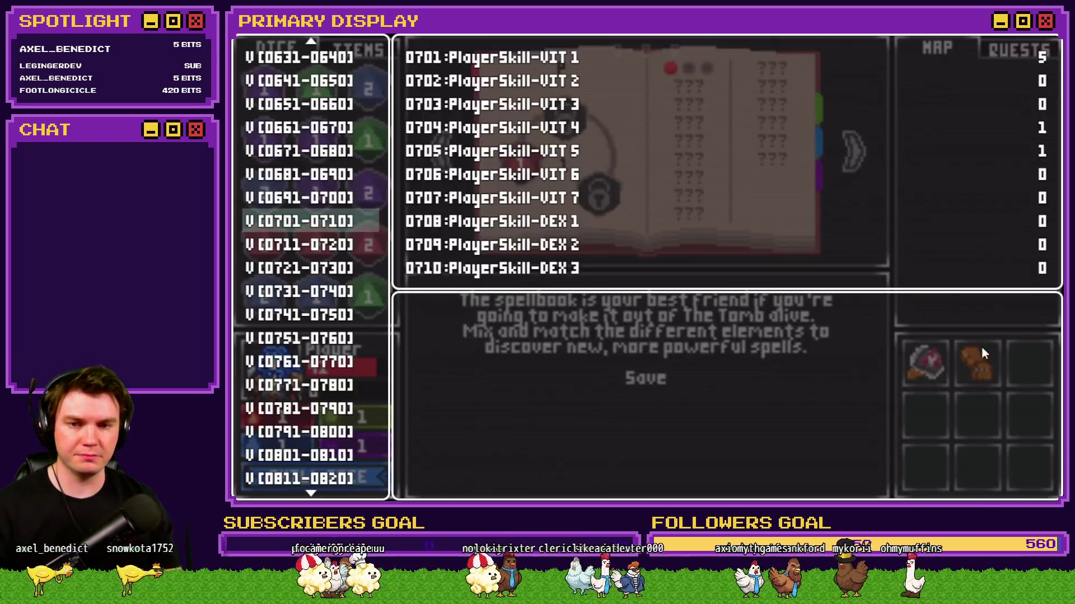
Launch a playtest, take the Spiked Pauldron perk card, and briefly view the debug list.
click(831, 156)
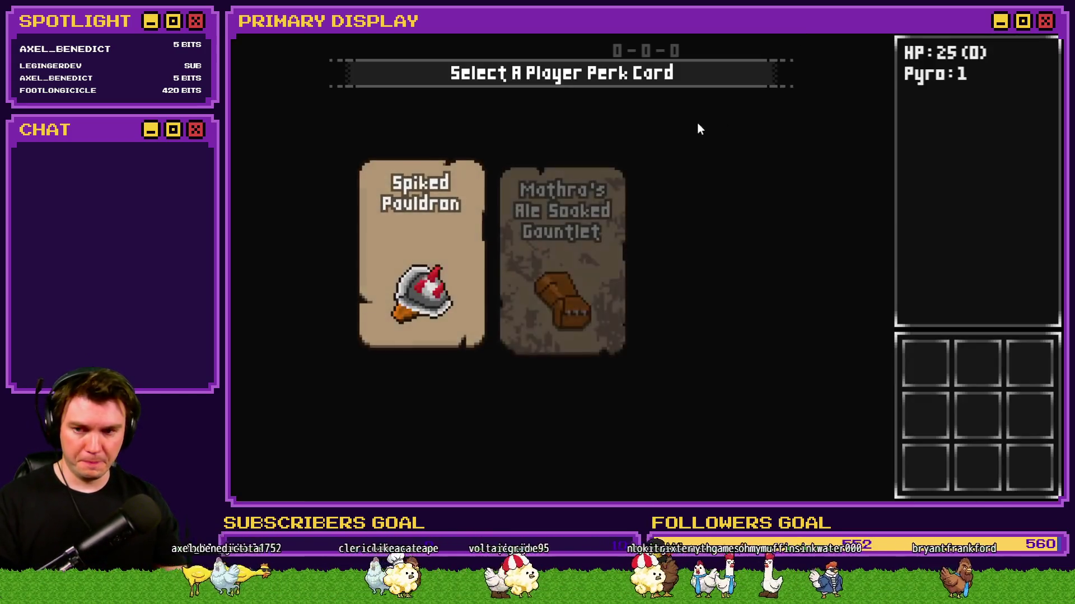
click(465, 248)
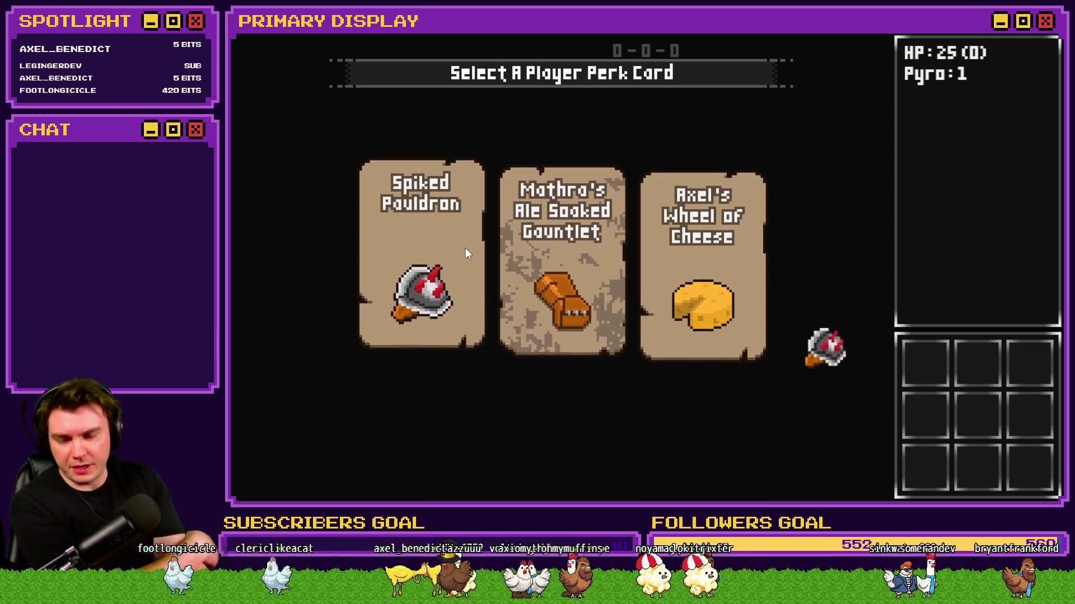
key(F9)
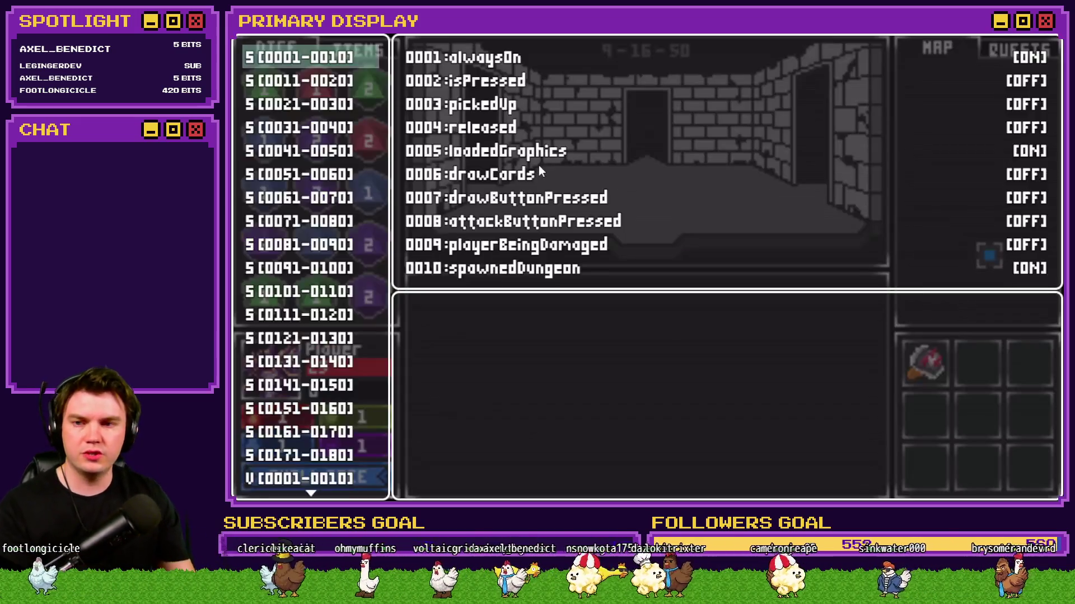
key(F9)
Invest five points in Enduring Spirit and two in Crimson Pact, then close the skill tree.
click(331, 475)
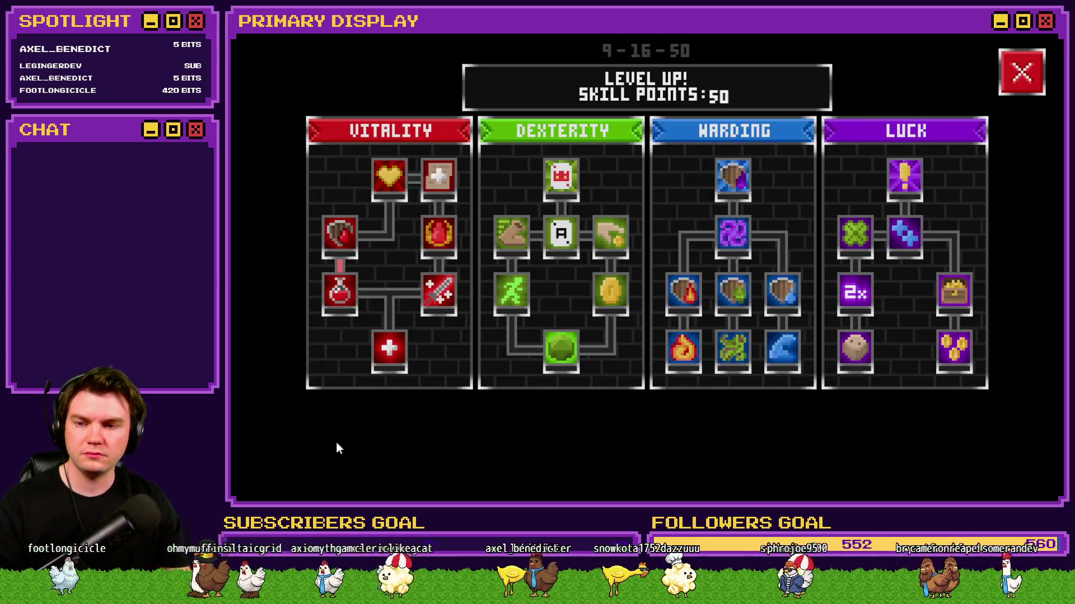
click(398, 351)
click(398, 351)
click(399, 351)
click(399, 351)
click(399, 351)
click(399, 351)
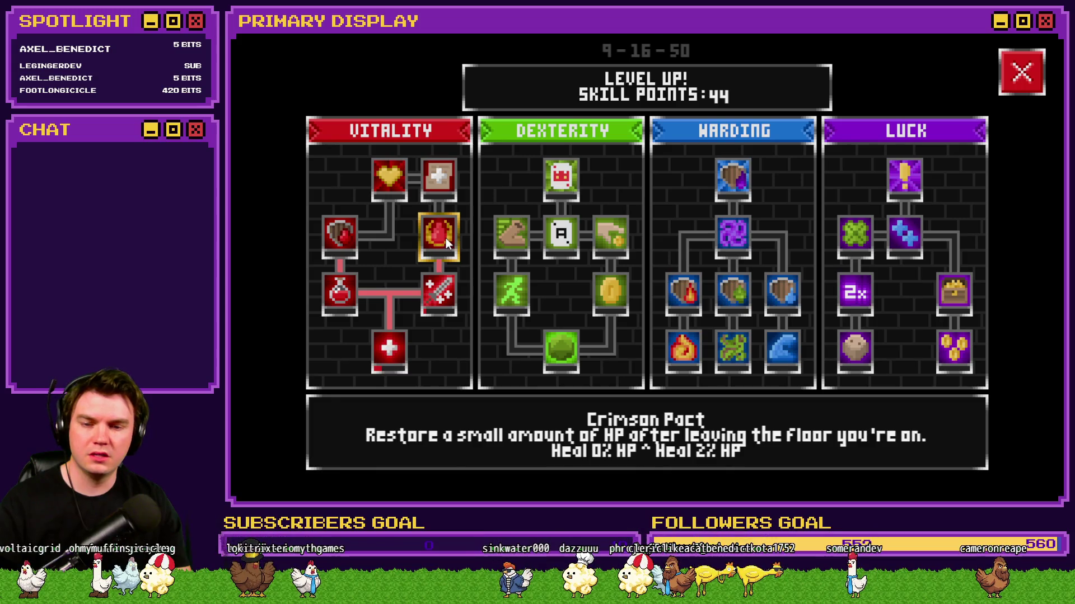
click(446, 238)
click(445, 238)
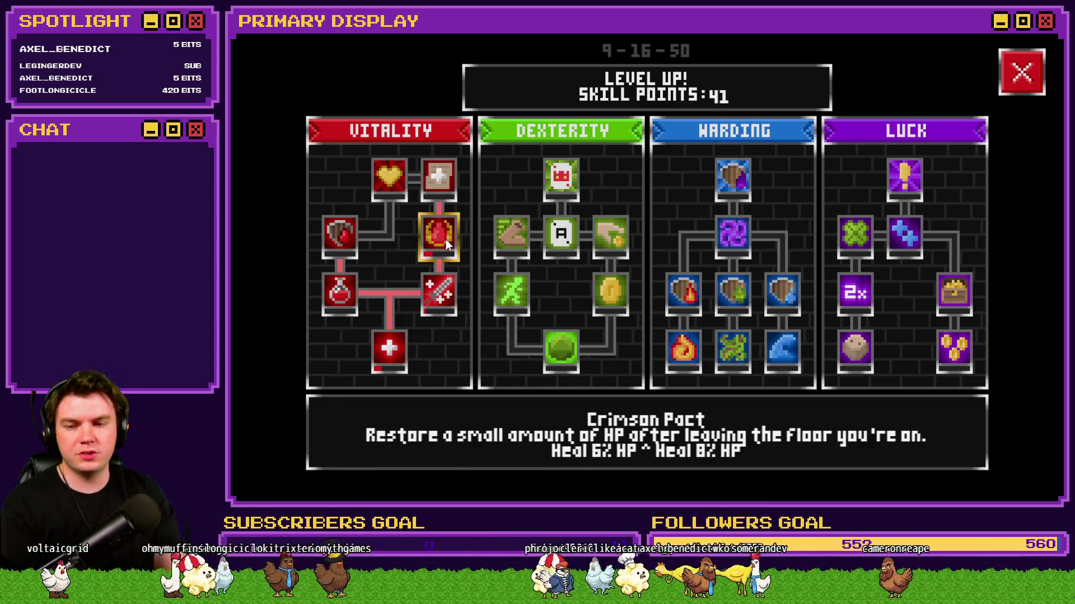
click(1039, 85)
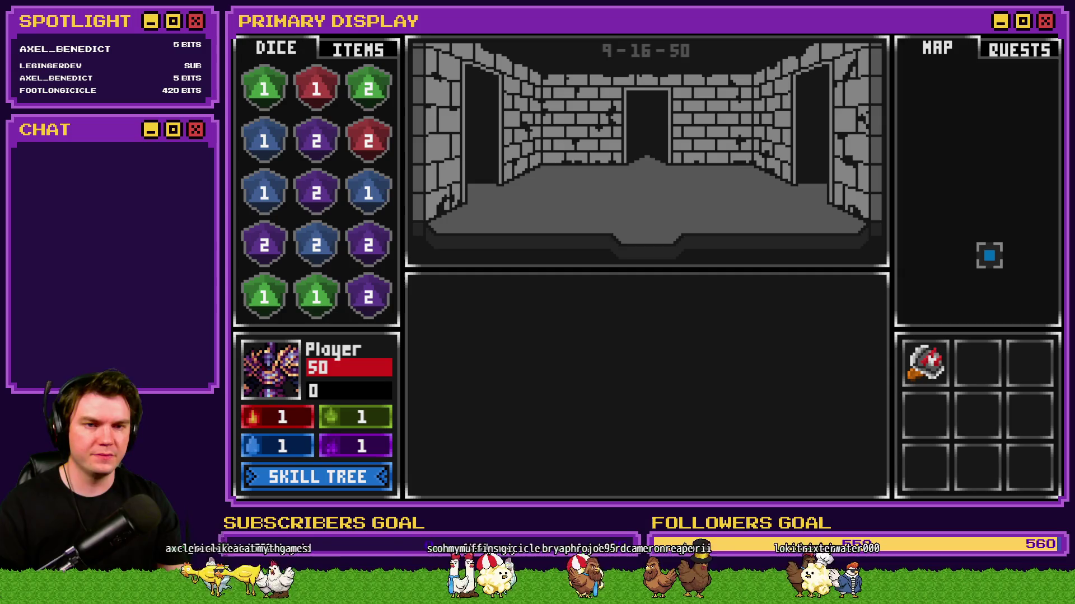
Lower debug variable 0050 playerHP to 40 and return to the game.
key(F9)
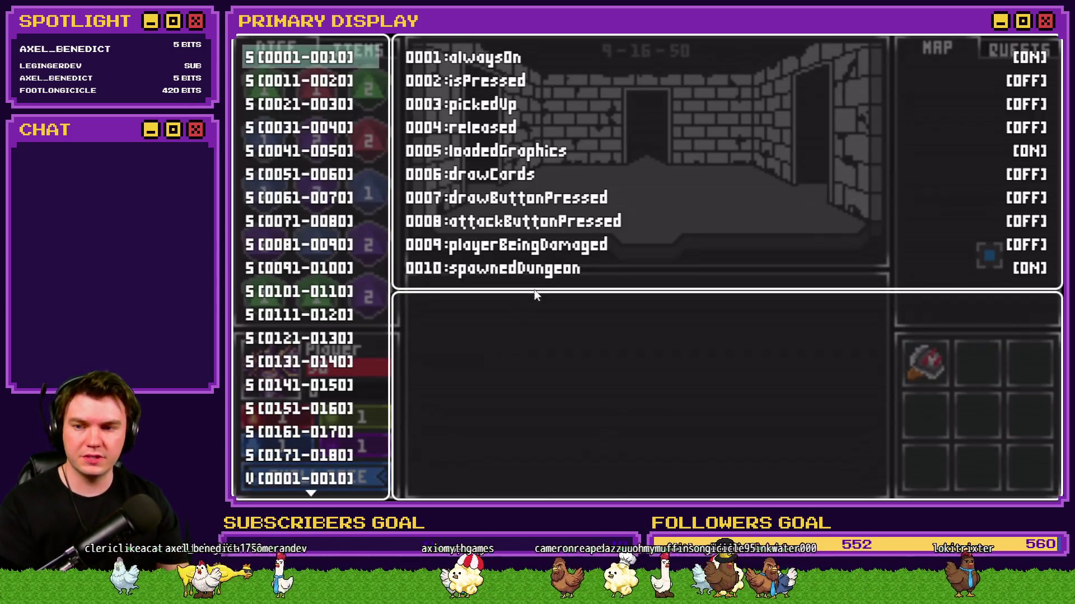
scroll(347, 421, down, 7)
key(Up)
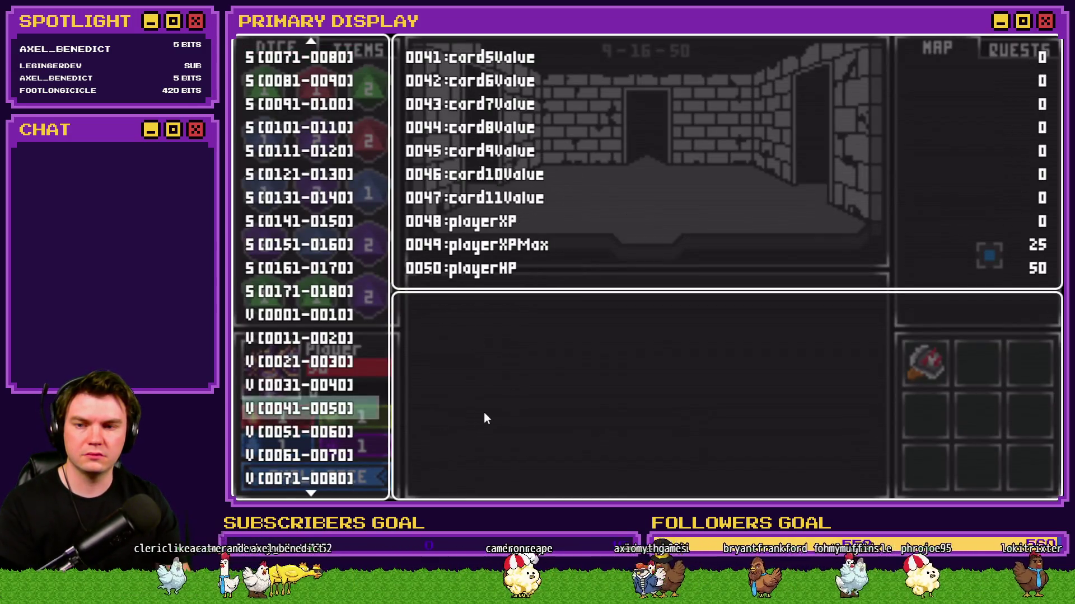
key(Return)
key(Up)
key(Left)
key(Left)
key(Left)
key(Left)
key(Left)
key(Left)
key(Escape)
key(Return)
key(Up)
key(Left)
key(Escape)
key(Escape)
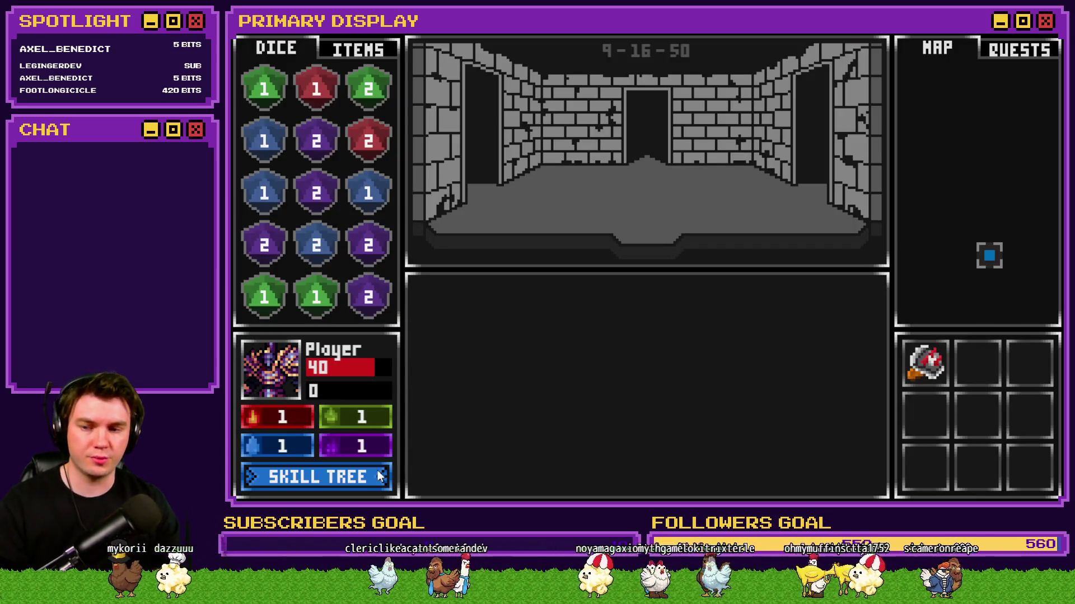
Walk the dungeon, pick up the Void Stone, and bring it out at the glyph frame room.
key(Up)
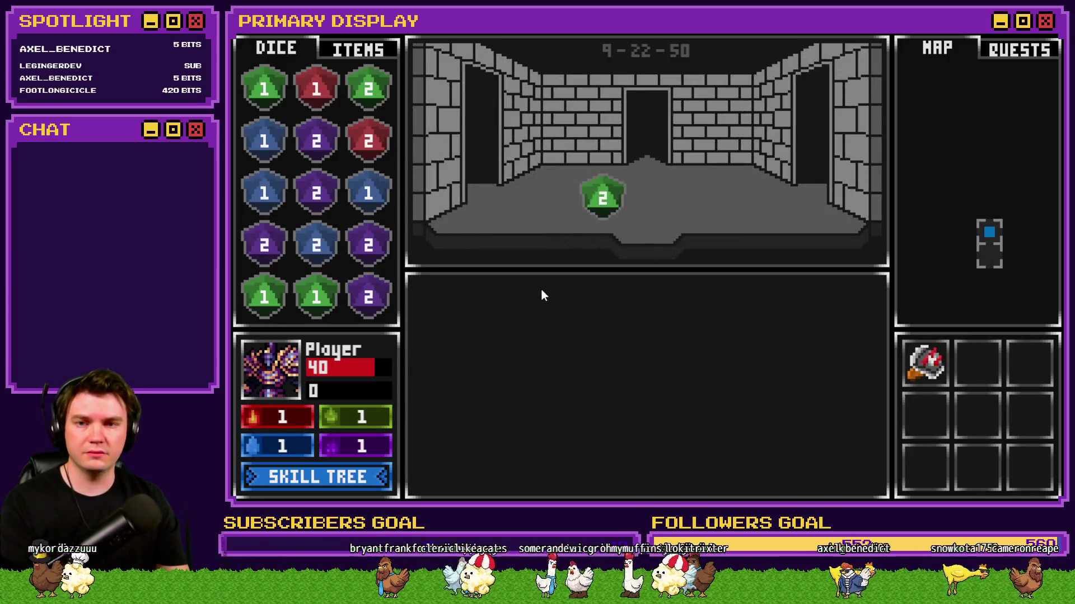
key(Up)
key(Up)
key(Up)
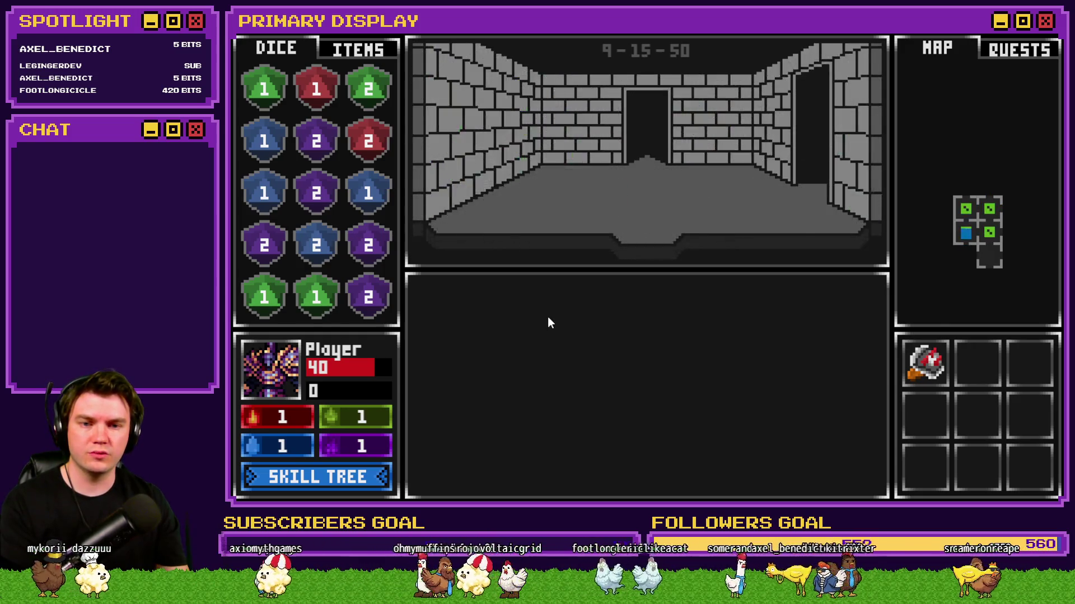
key(Up)
mouse_move(662, 149)
mouse_down()
mouse_move(476, 233)
mouse_move(387, 300)
mouse_move(375, 297)
mouse_up()
key(Up)
key(Up)
key(Up)
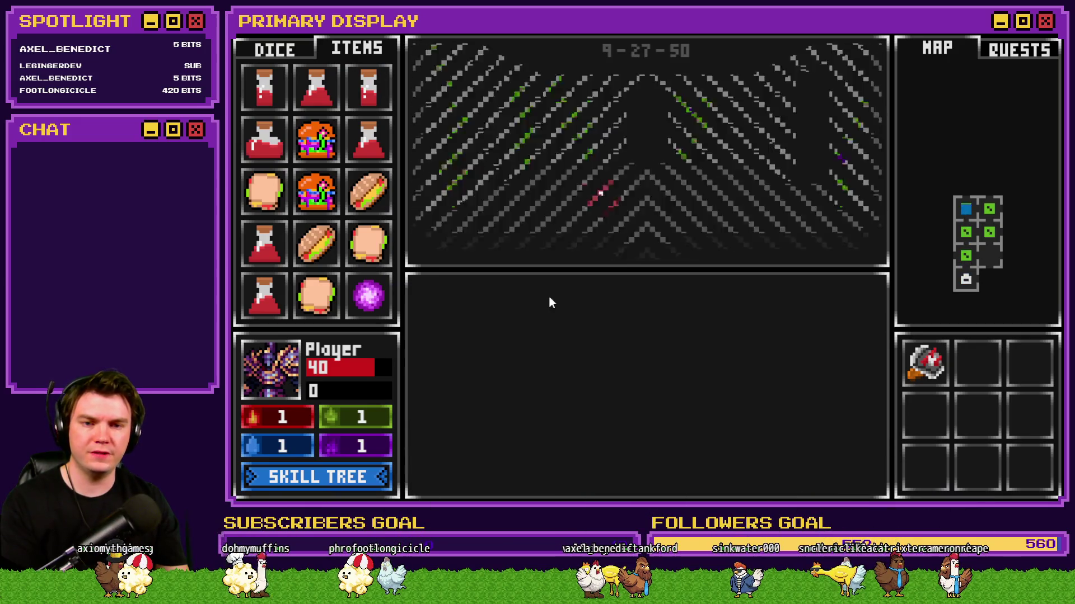
key(Up)
key(Up)
key(Up)
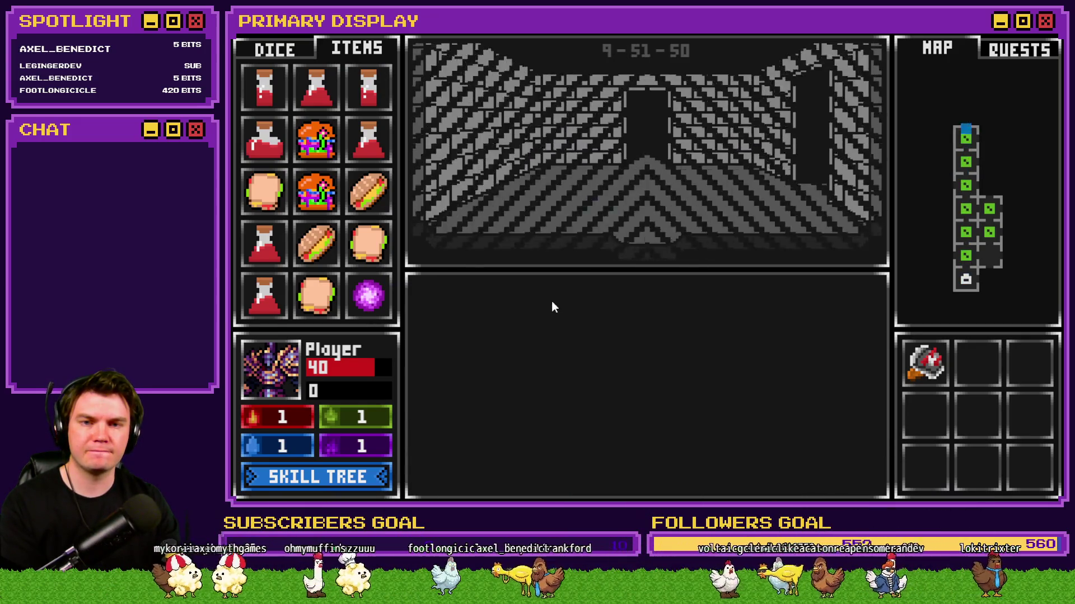
key(Left)
mouse_move(368, 296)
mouse_down()
mouse_move(426, 298)
mouse_move(627, 219)
mouse_move(645, 179)
mouse_up()
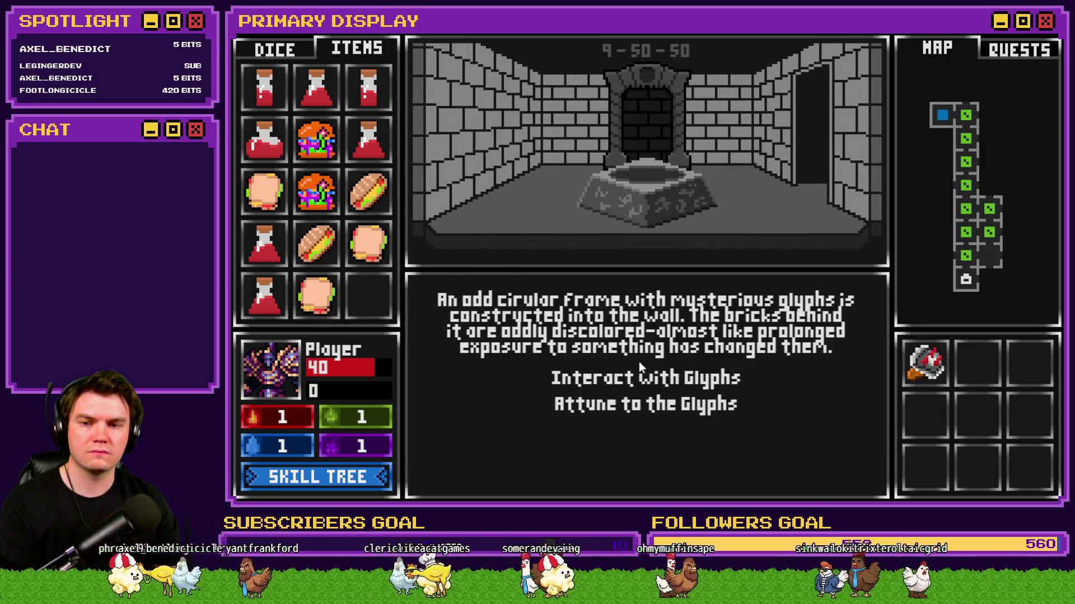
Open the glyph puzzle, turn its middle and inner rings, then exit it.
click(640, 376)
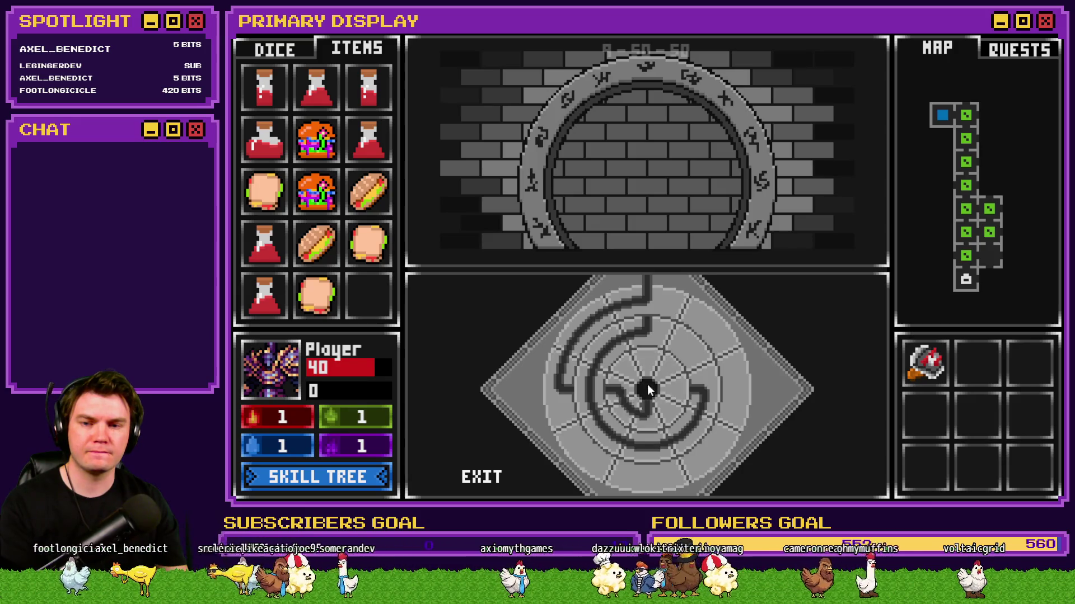
click(653, 329)
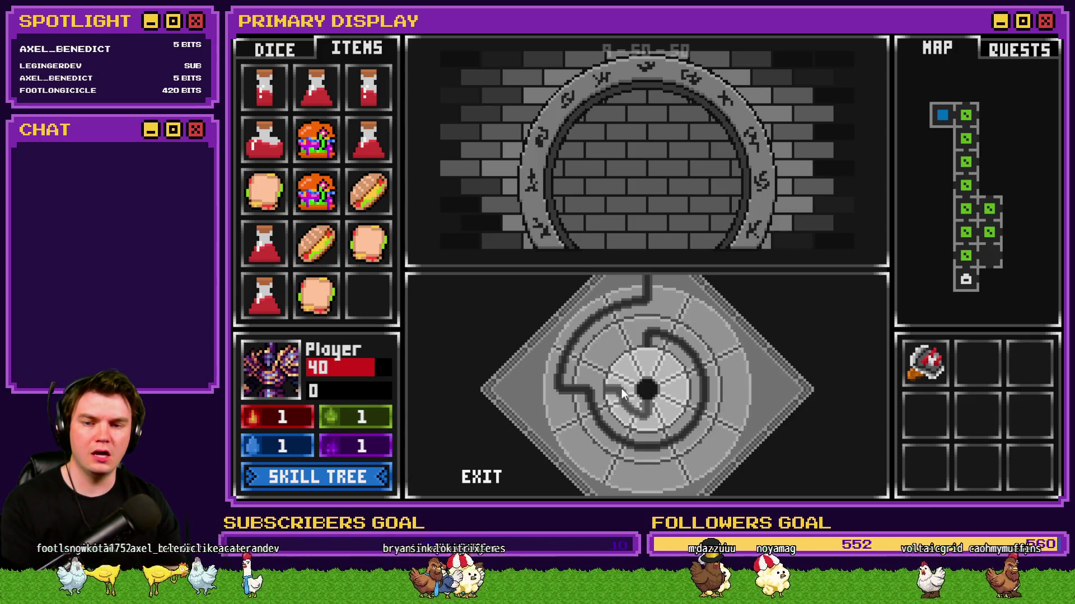
click(620, 388)
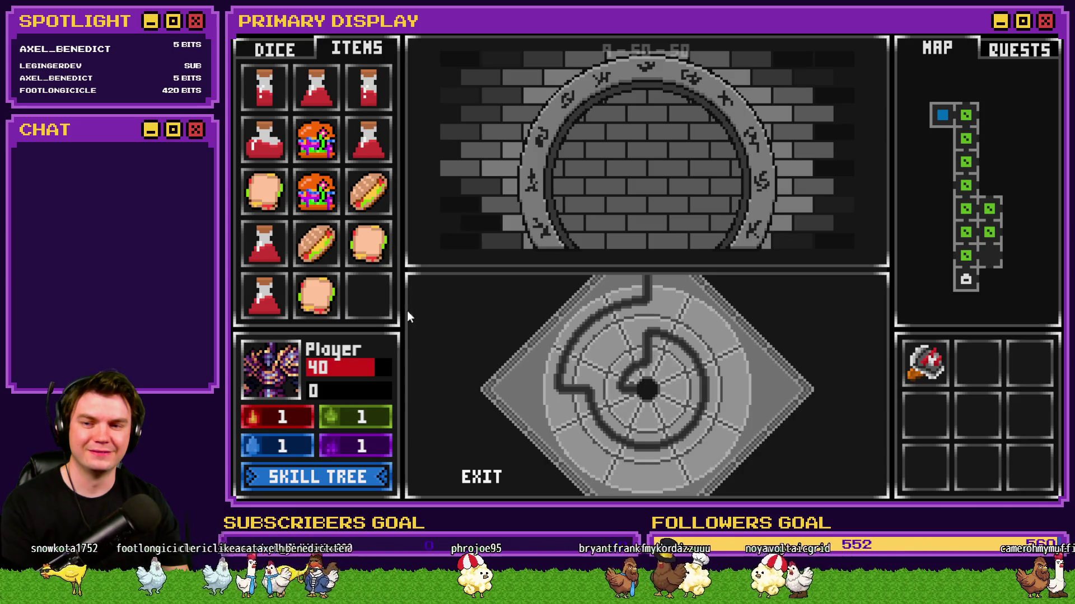
click(482, 477)
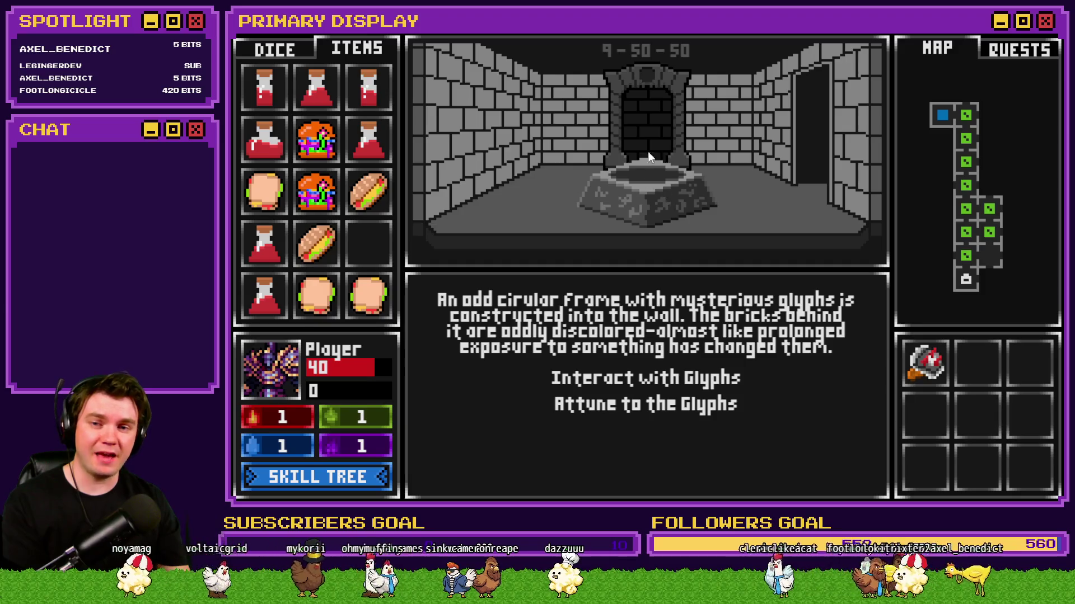
Reopen and leave the glyph puzzle, browse the DICE and ITEMS tabs, then view debug variables.
click(629, 372)
click(481, 477)
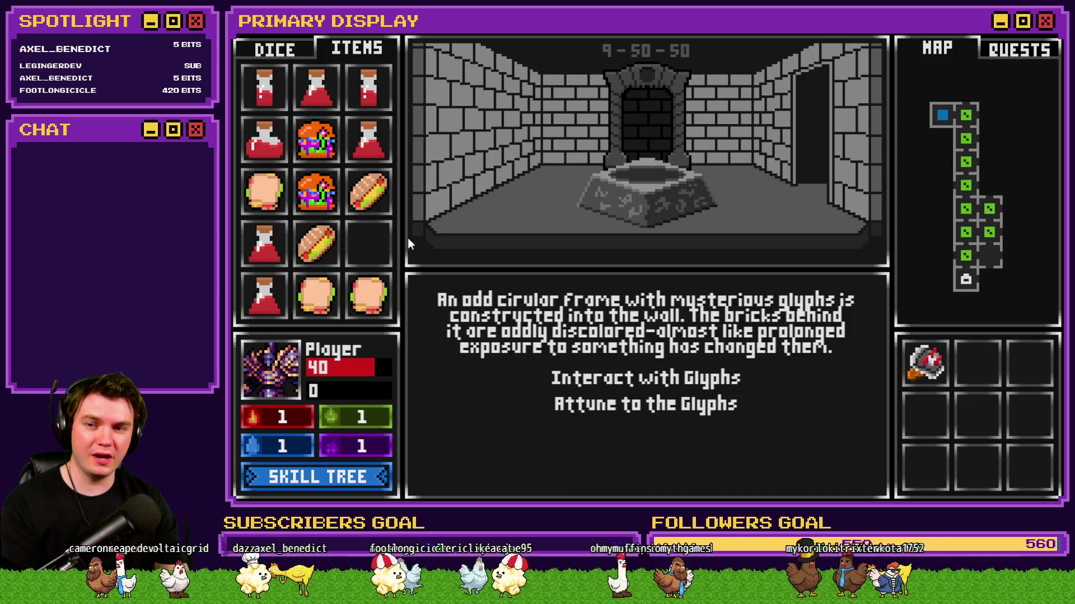
click(274, 49)
click(356, 49)
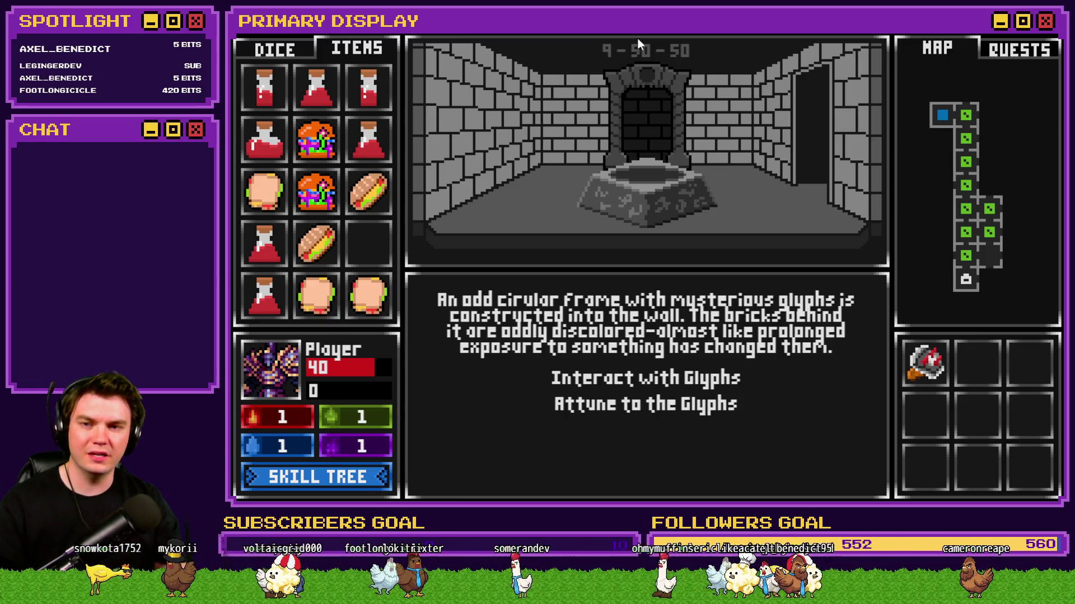
key(grave)
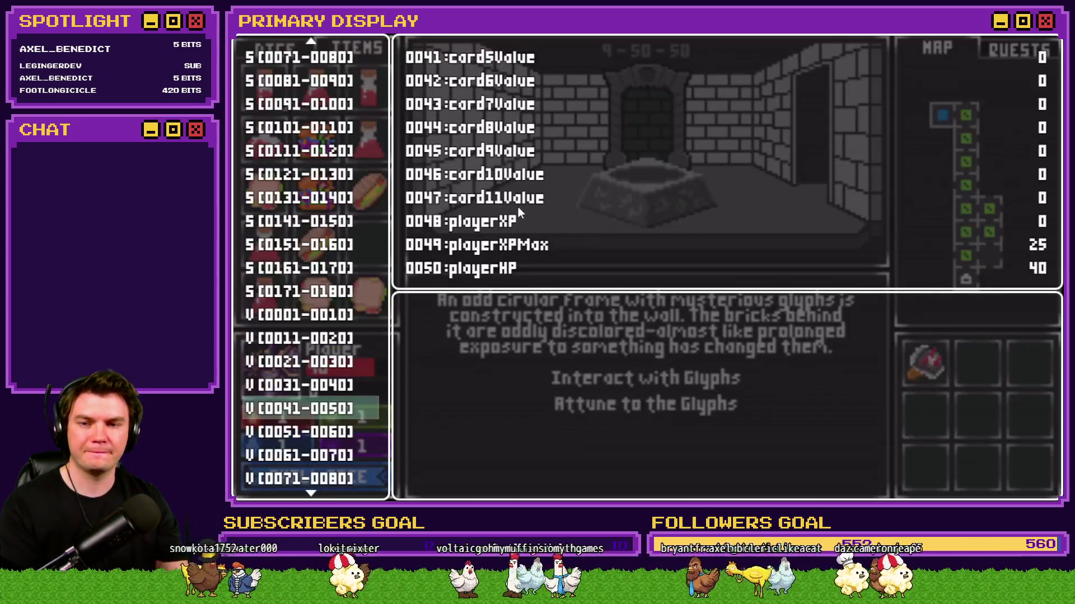
In the S[0061-0070] group, turn debug switch 0069 exitPortalActivated ON.
click(314, 198)
key(Up)
key(Up)
key(Up)
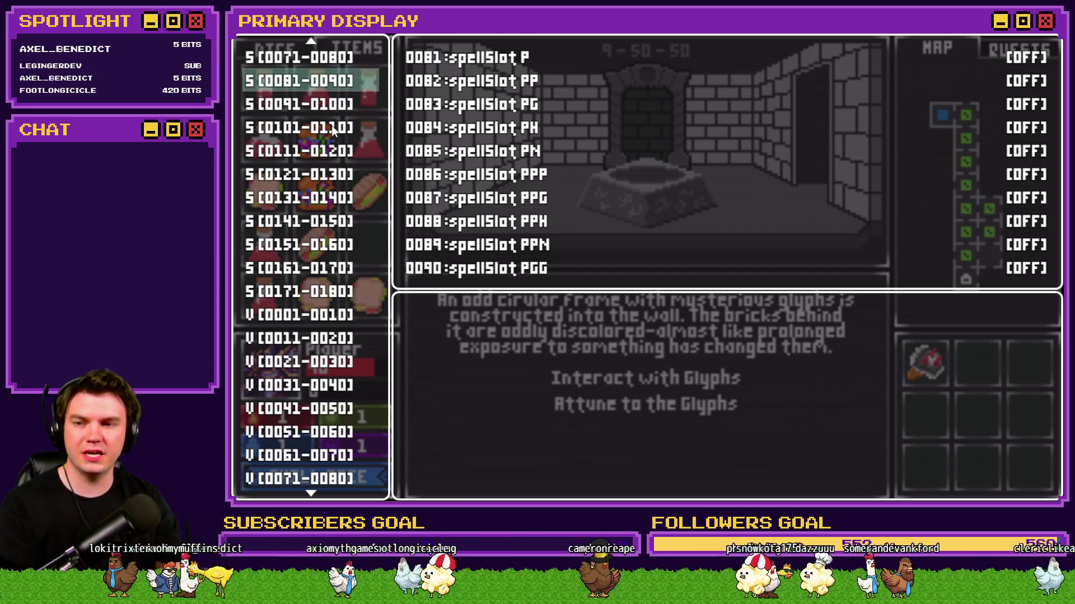
key(Up)
key(Up)
key(Return)
key(Up)
key(Up)
key(Return)
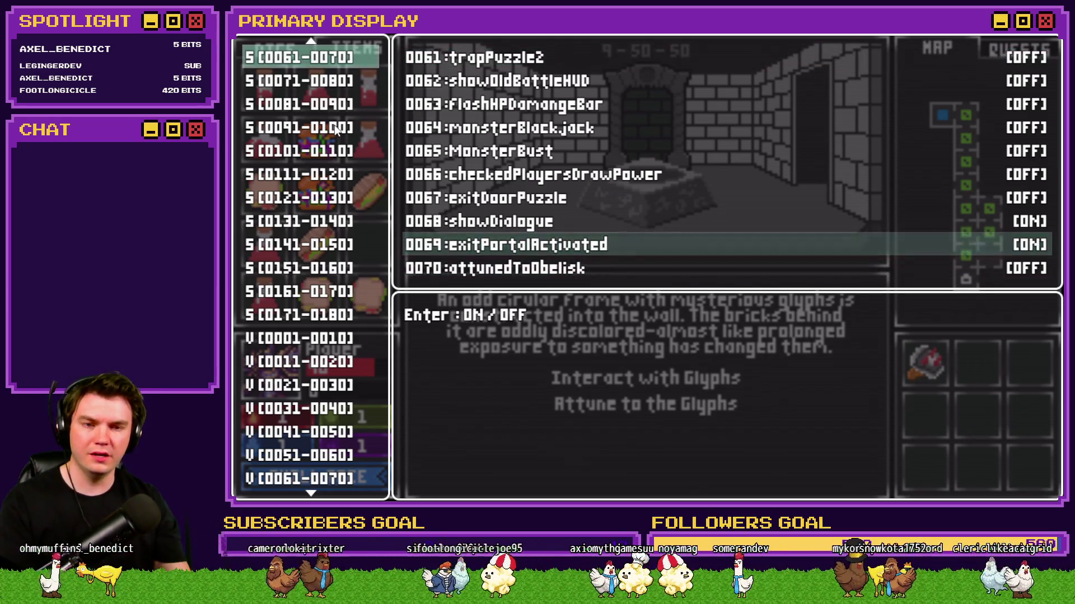
key(Escape)
Check variable 0087 TombMasterPageActions in V[0081-0090], then close the debug window.
scroll(306, 129, down, 3)
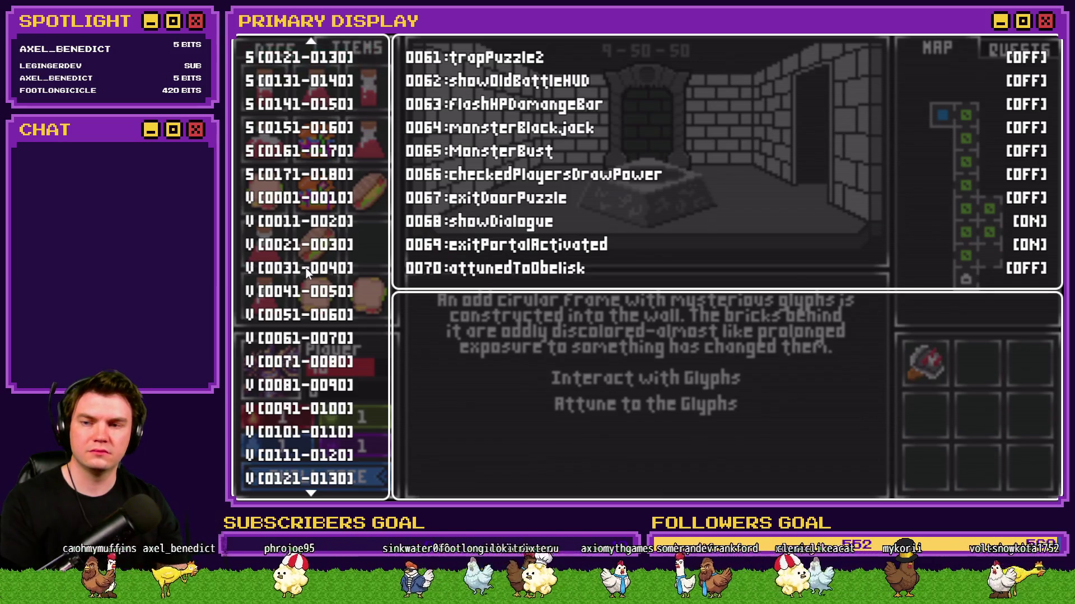
click(305, 267)
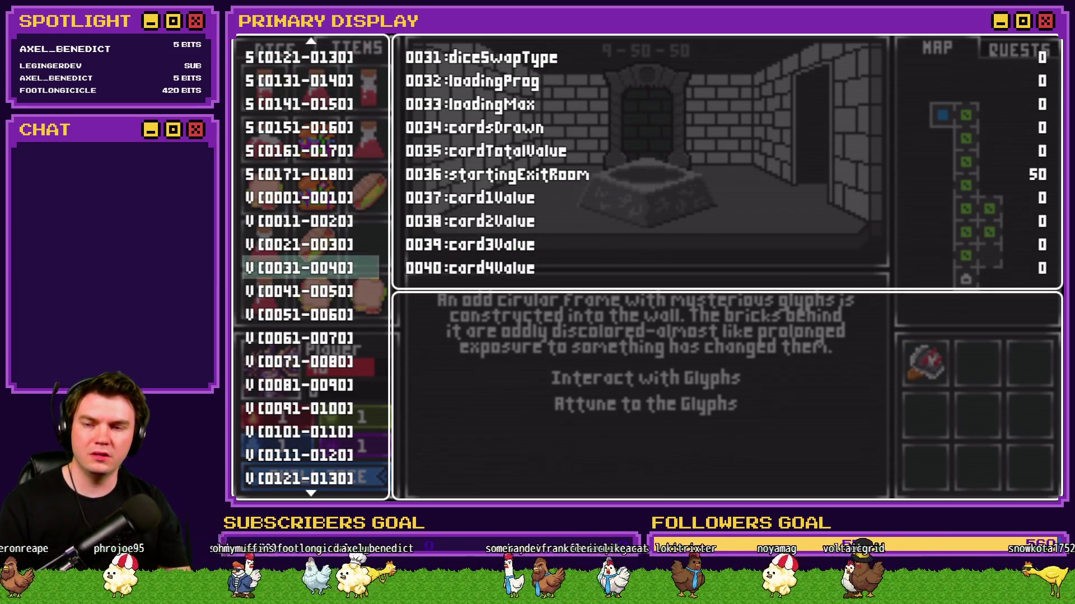
click(325, 322)
key(Down)
key(Down)
key(Down)
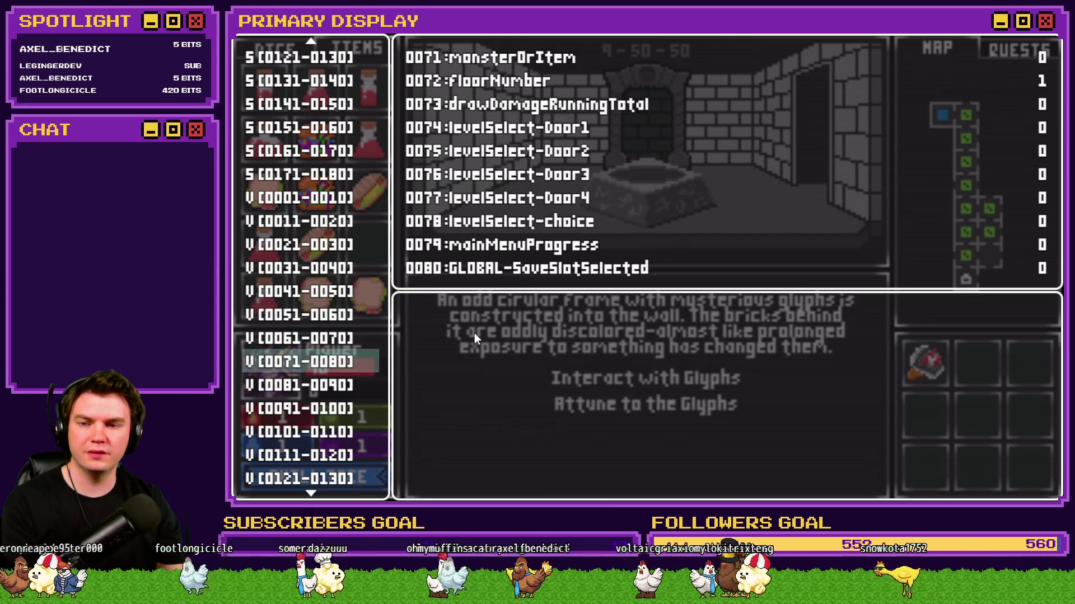
key(Return)
key(Down)
key(Down)
key(Down)
key(Down)
key(Down)
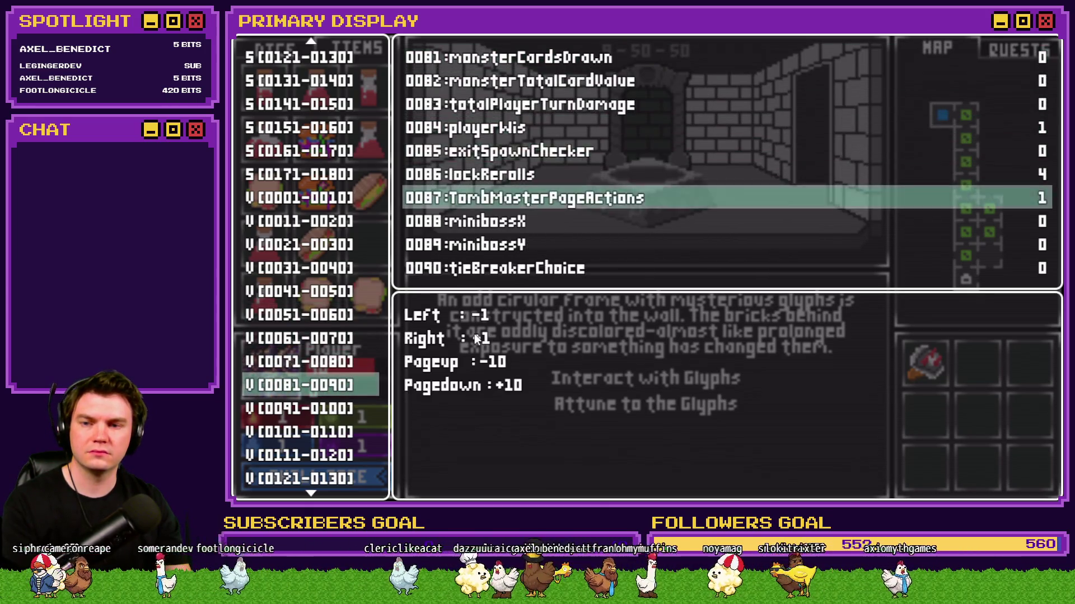
key(Escape)
key(Escape)
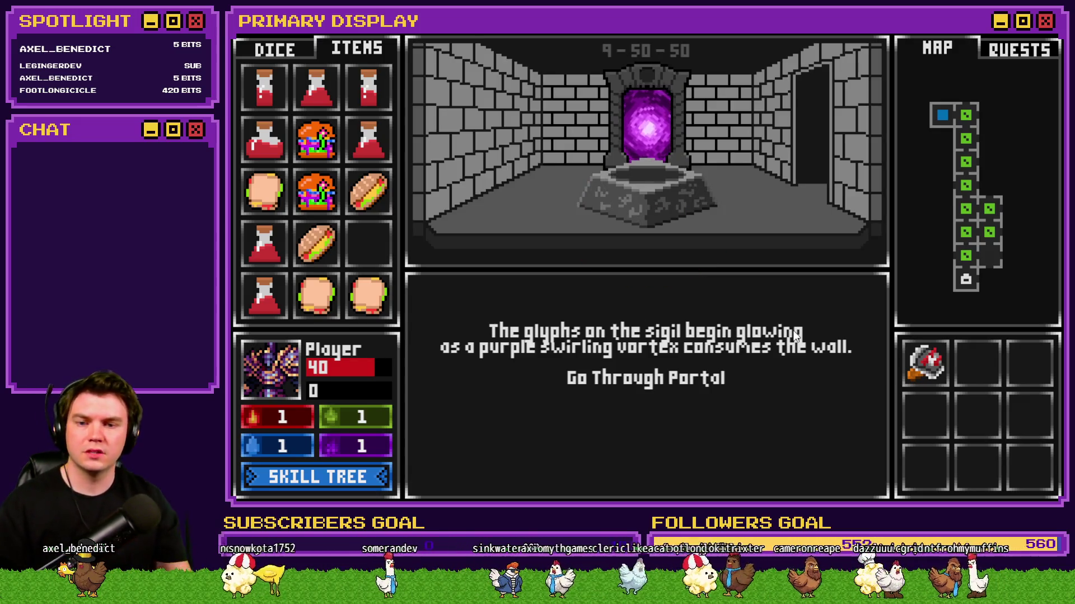
Go through the portal, taking Mathra's Ale Soaked Gauntlet and then Grxffn's Potion of Power.
click(642, 381)
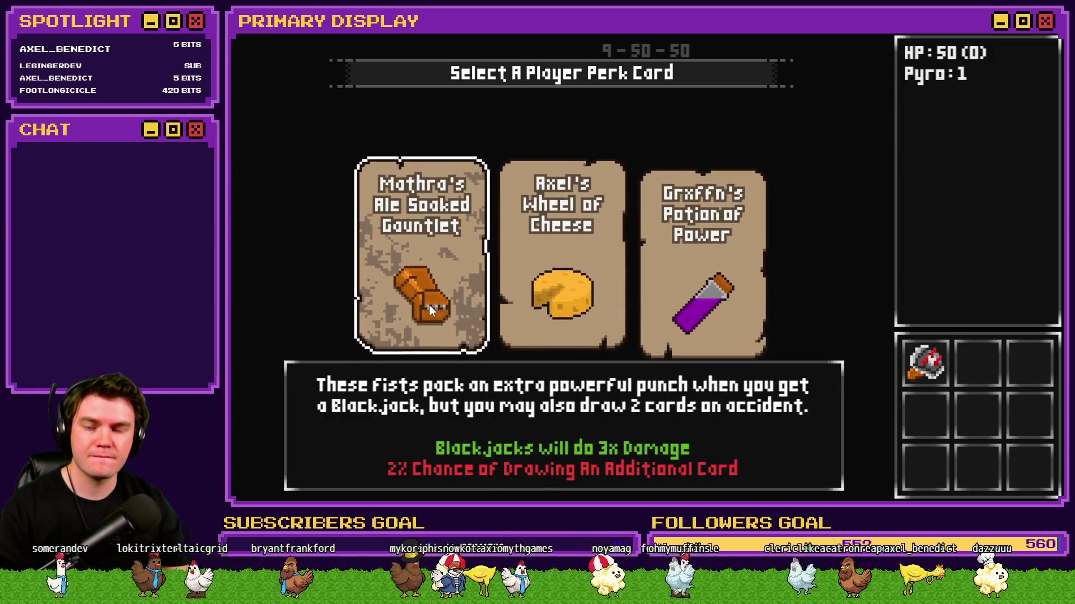
click(429, 305)
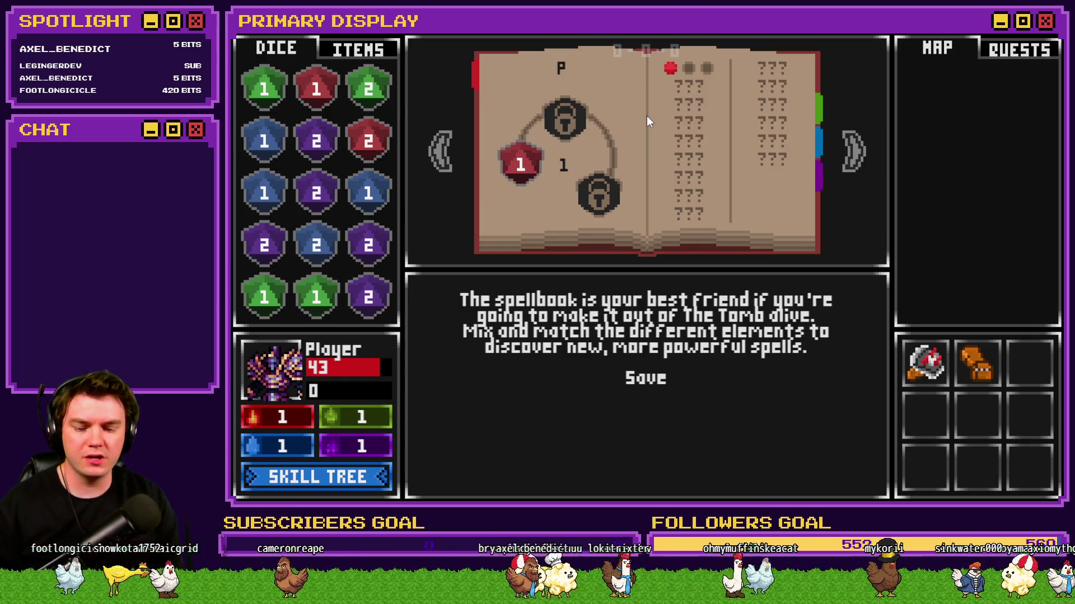
click(646, 116)
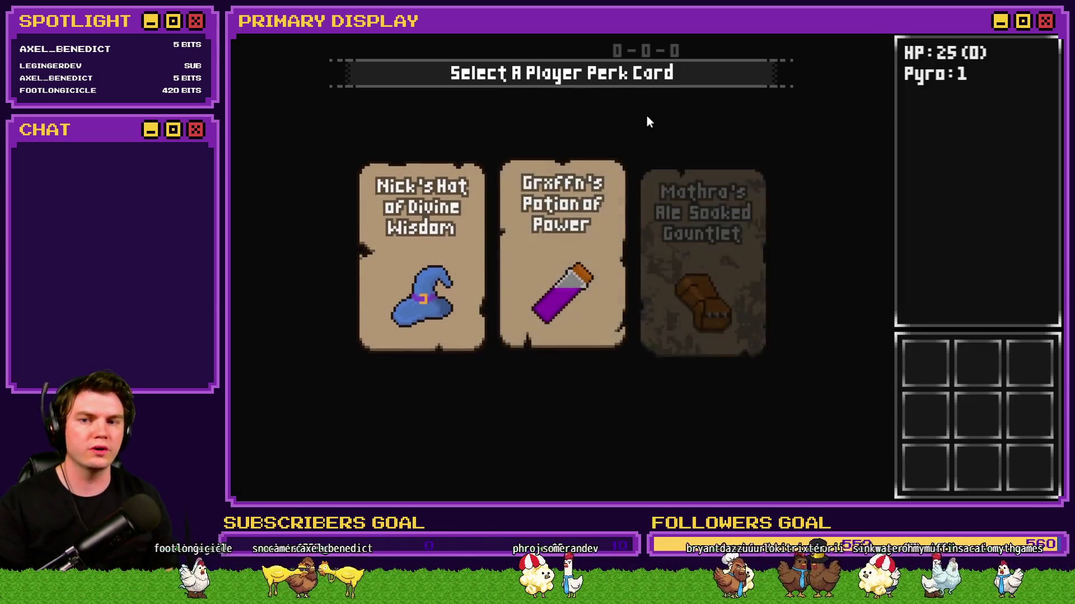
mouse_move(539, 258)
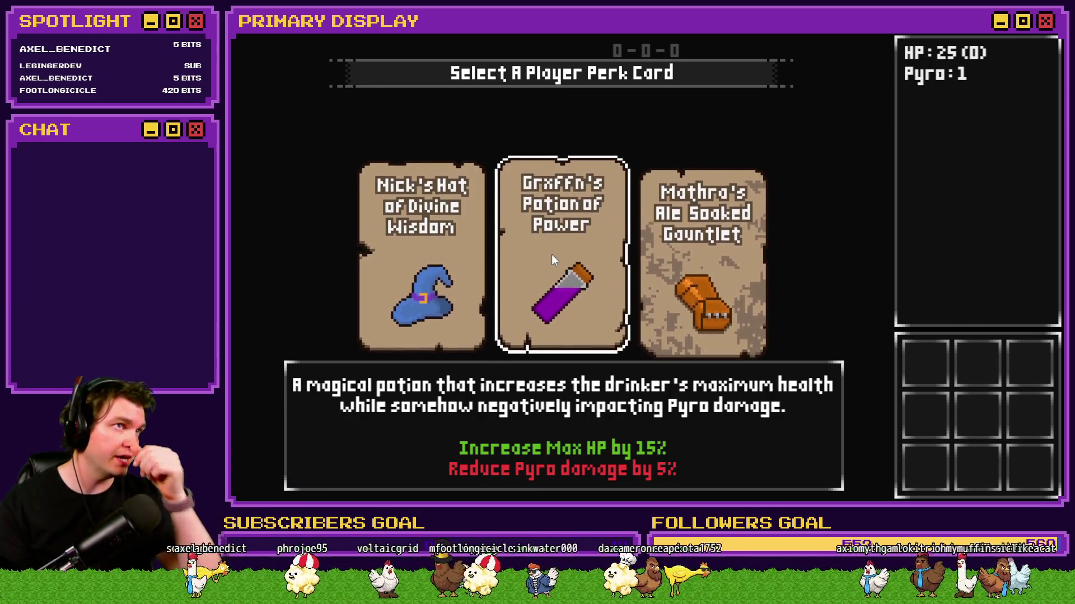
click(552, 258)
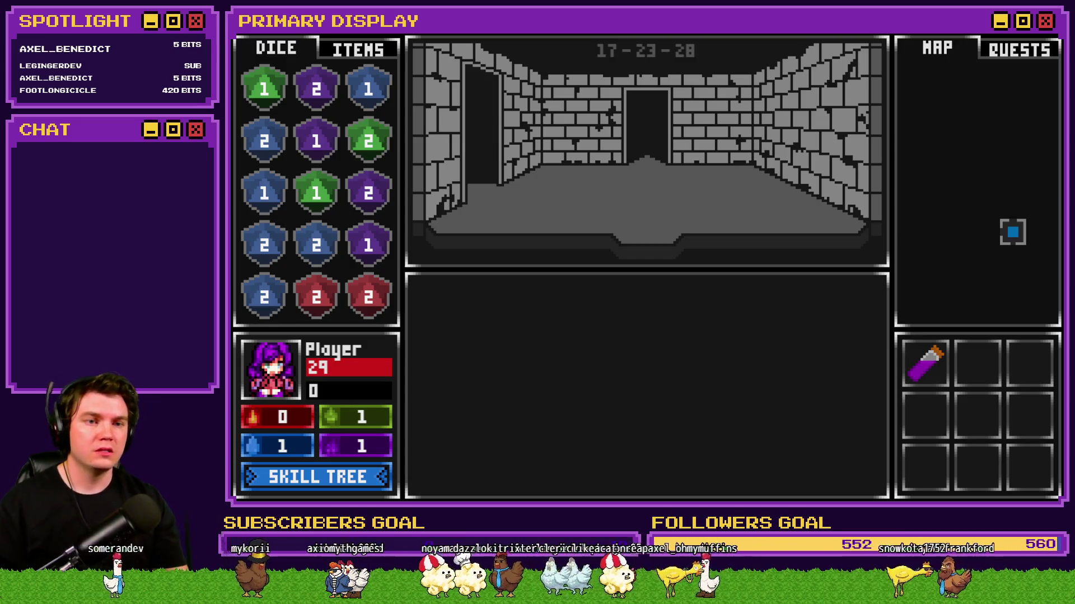
In the skill tree, buy two Vitality nodes and upgrade Crimson Pact twice to 8% heal.
click(334, 479)
click(394, 354)
click(435, 295)
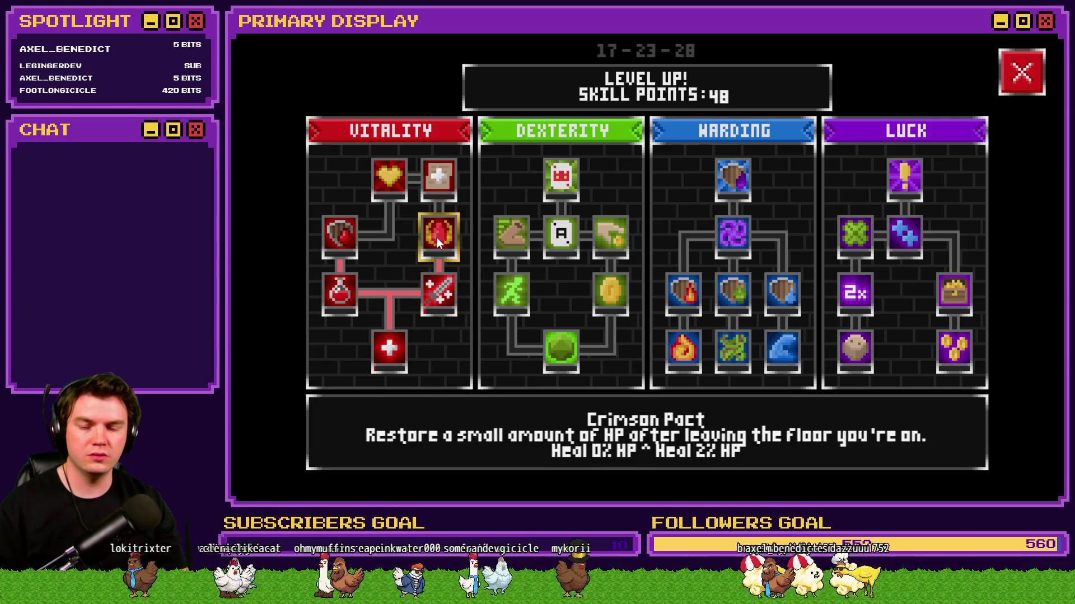
click(435, 237)
click(435, 237)
click(435, 238)
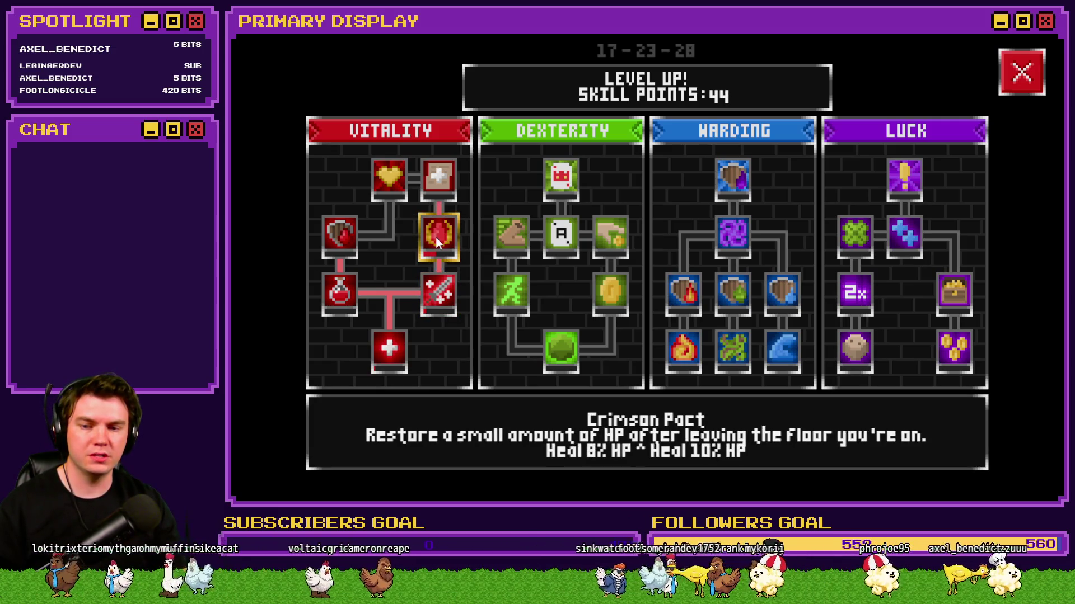
click(1032, 79)
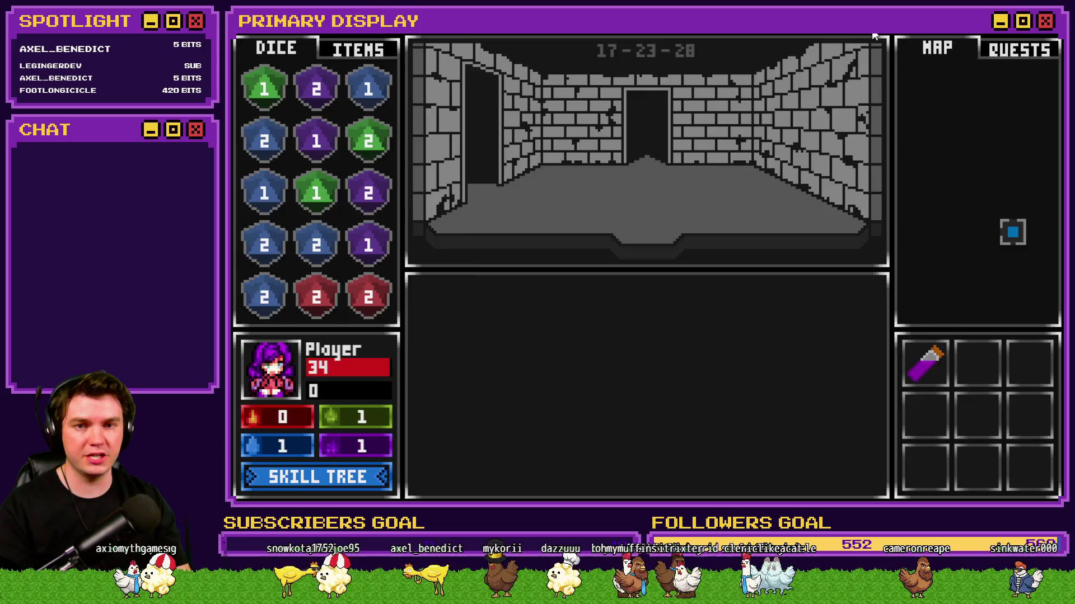
In the F9 debug window, lower variable 0050 playerHP from 34 to 30.
key(F9)
key(Down)
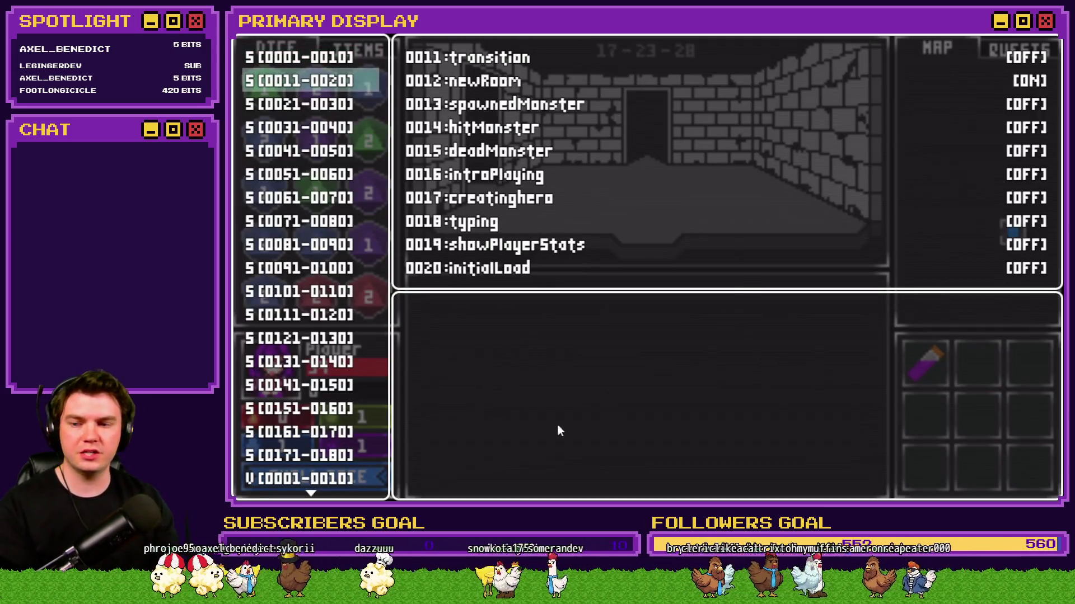
click(355, 475)
key(Down)
key(Down)
key(Down)
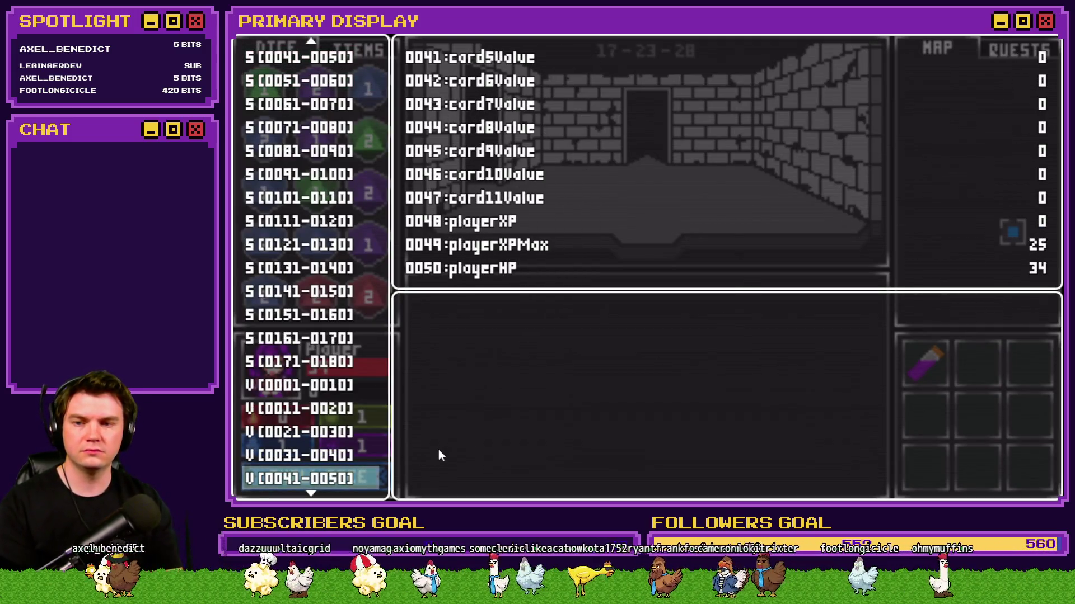
key(Return)
key(Up)
key(Left)
key(Left)
key(Left)
key(Escape)
key(Escape)
key(Escape)
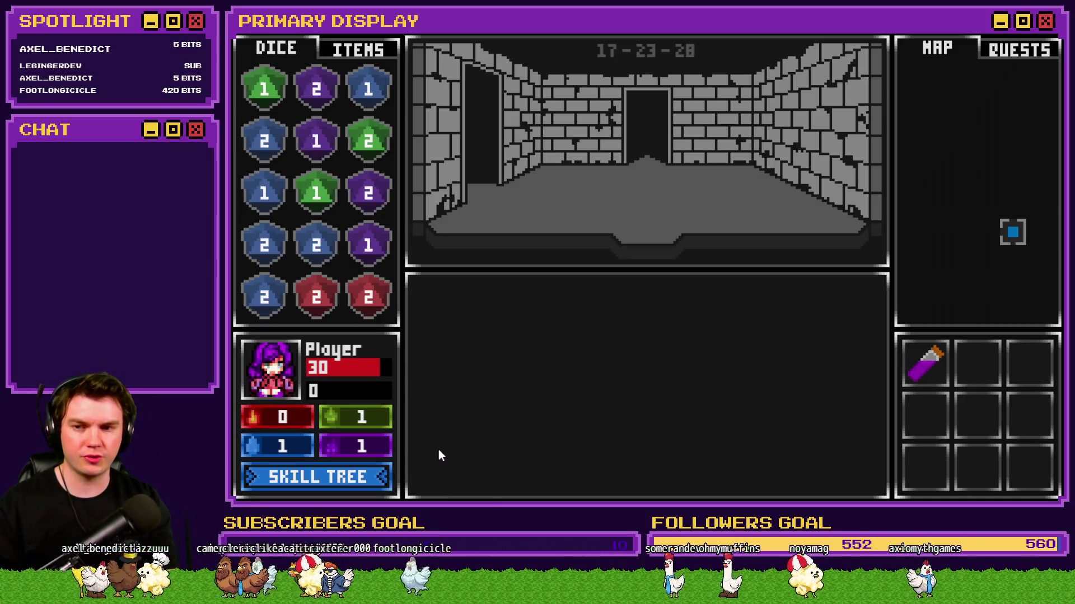
Walk through the new floor's rooms to the orb pedestal room.
key(Up)
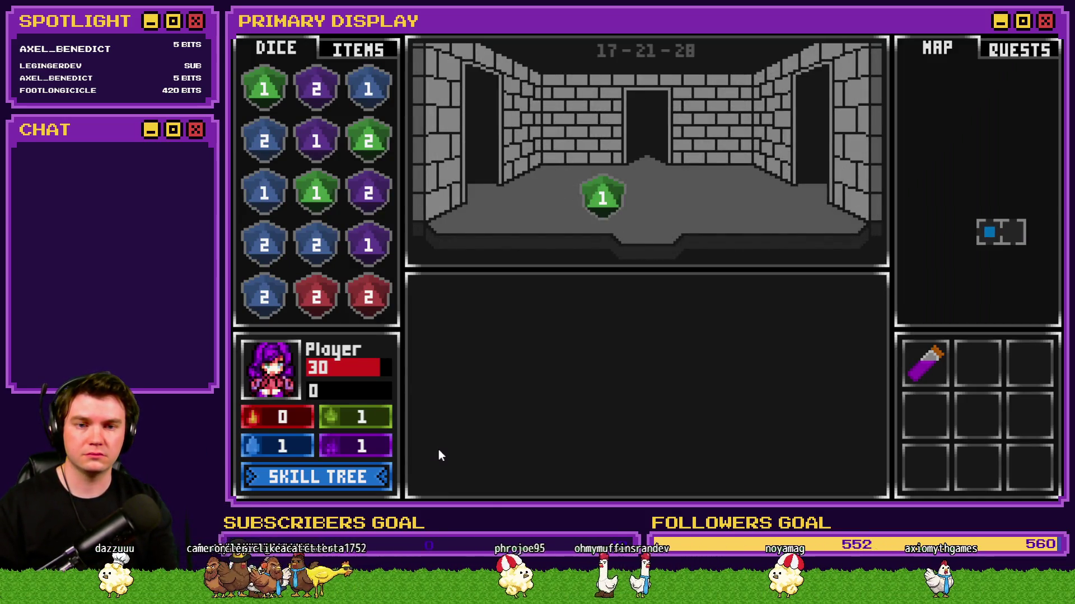
key(Up)
key(Up)
key(Up)
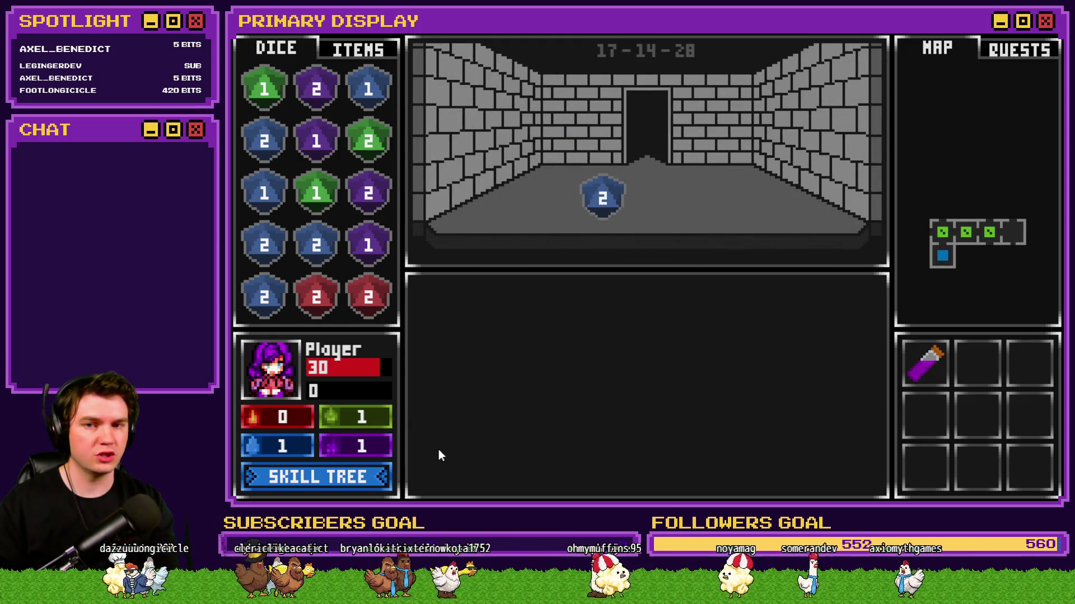
key(Up)
key(Up)
key(Up)
key(Down)
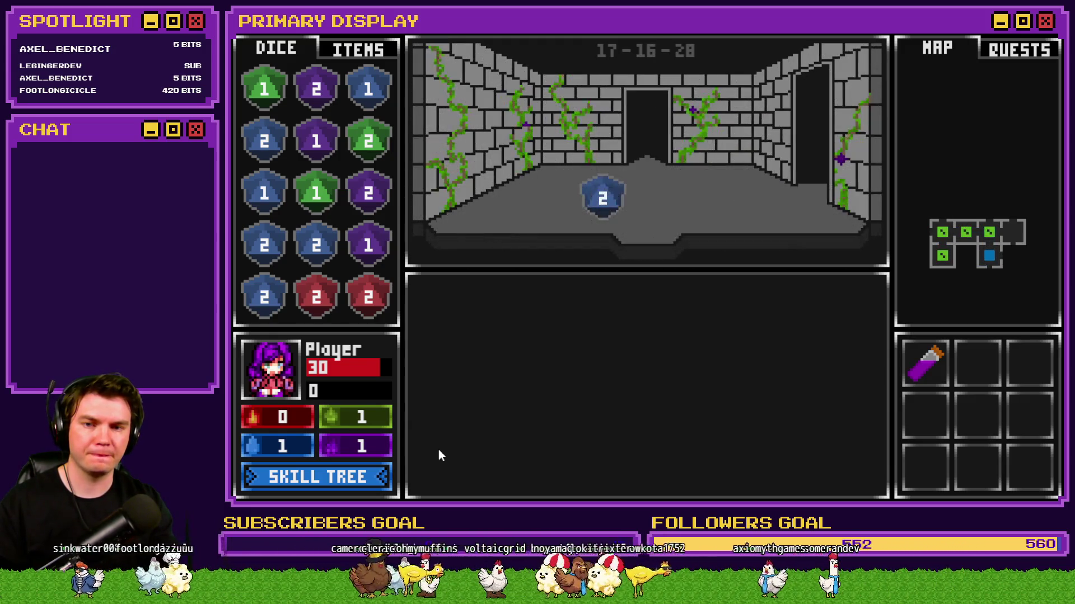
key(Right)
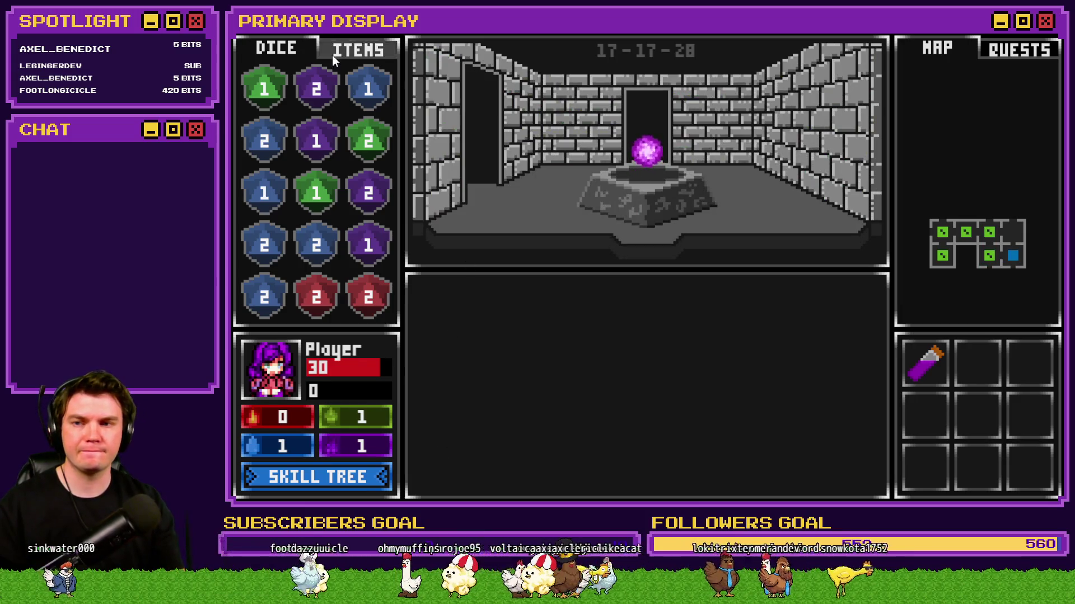
Take the purple orb into the items grid and walk back to the glyph wall.
click(333, 59)
drag(643, 146, 430, 274)
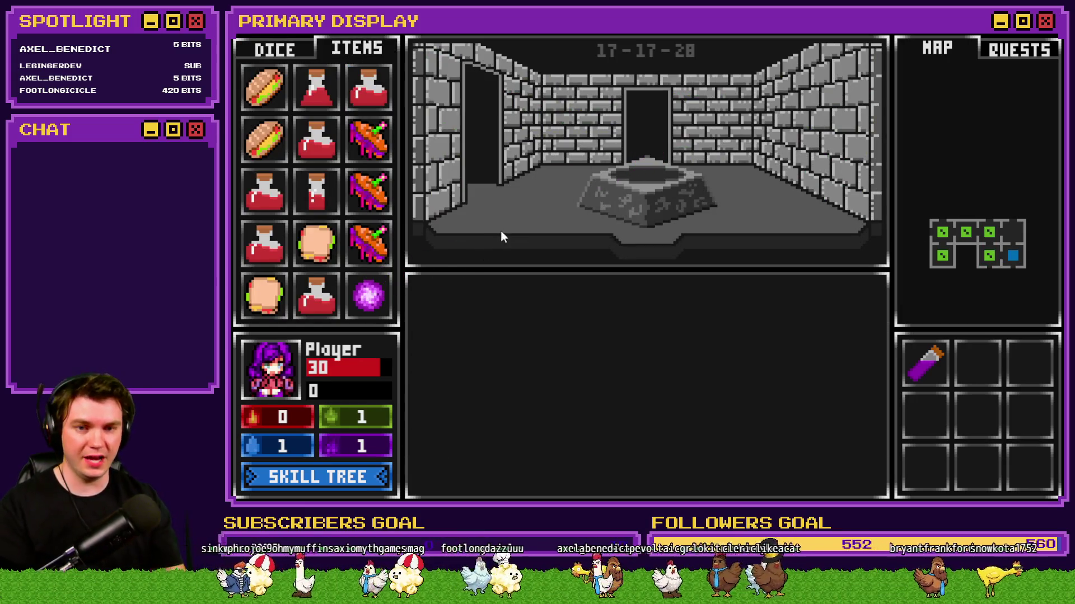
key(Up)
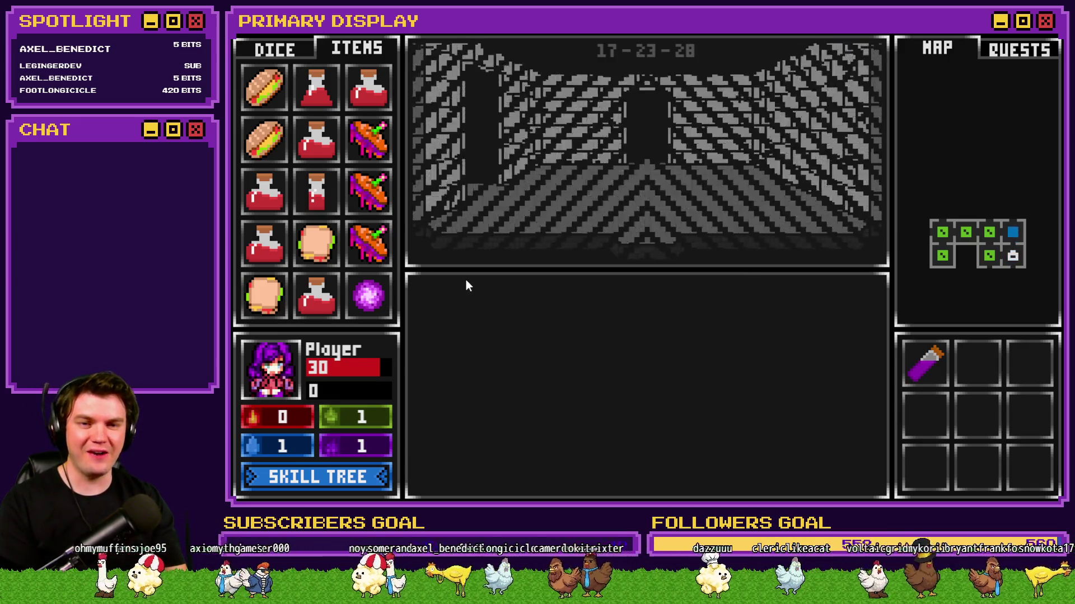
key(Up)
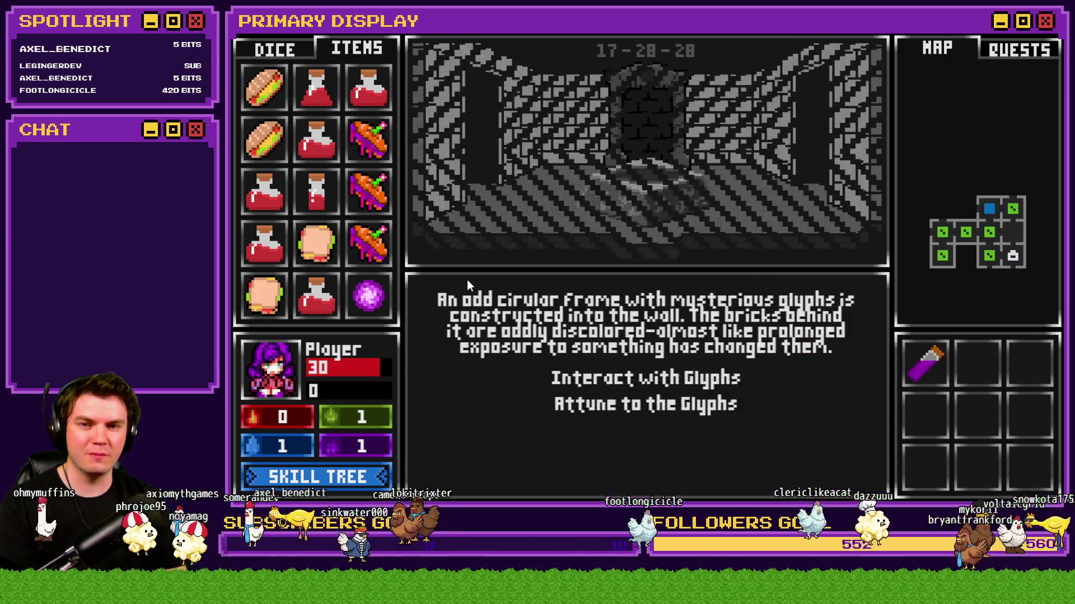
Place the purple orb in the glyph puzzle and rotate the maze rings to complete the path.
click(602, 378)
mouse_move(368, 295)
mouse_down()
mouse_move(438, 299)
mouse_move(648, 389)
mouse_up()
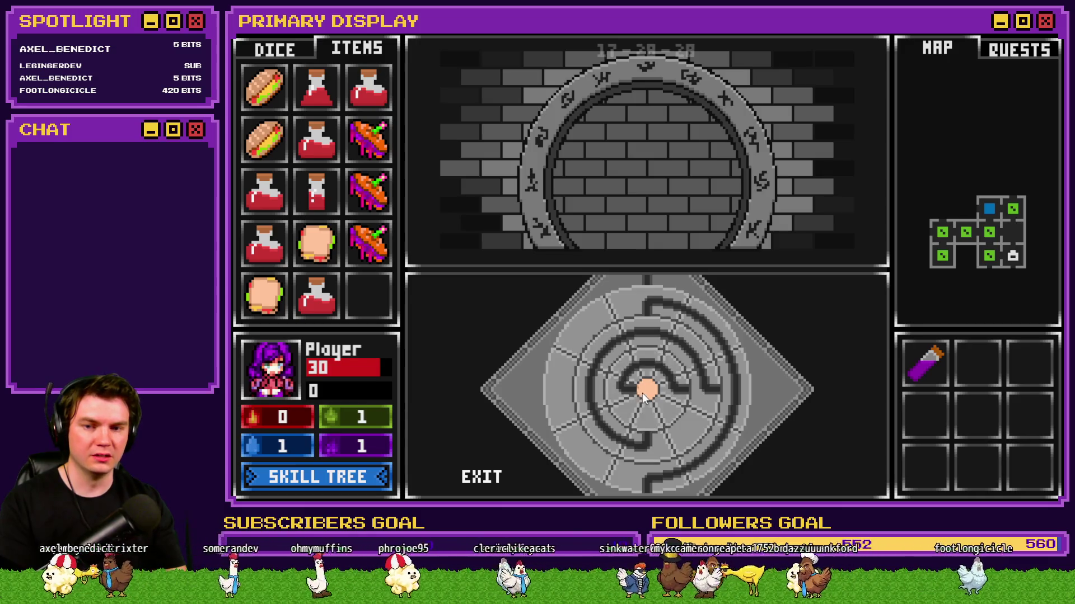
click(598, 322)
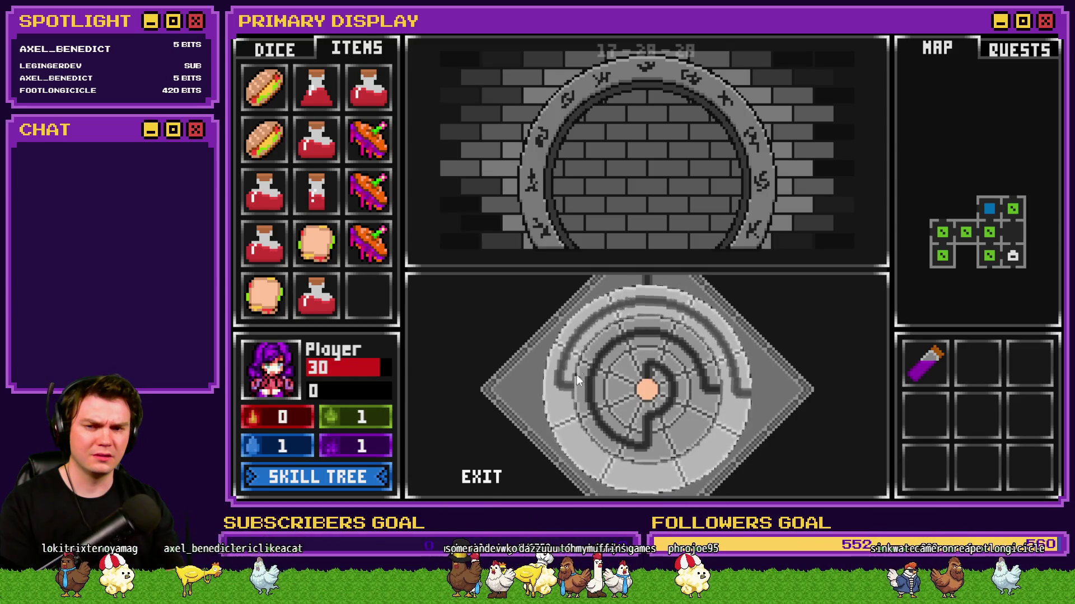
click(608, 468)
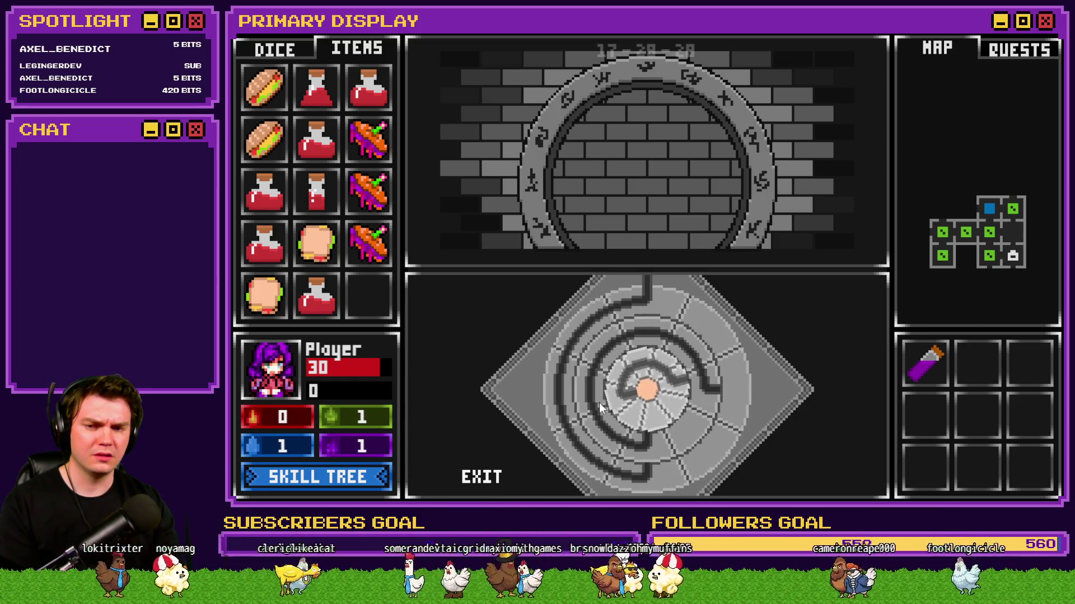
click(690, 372)
click(613, 394)
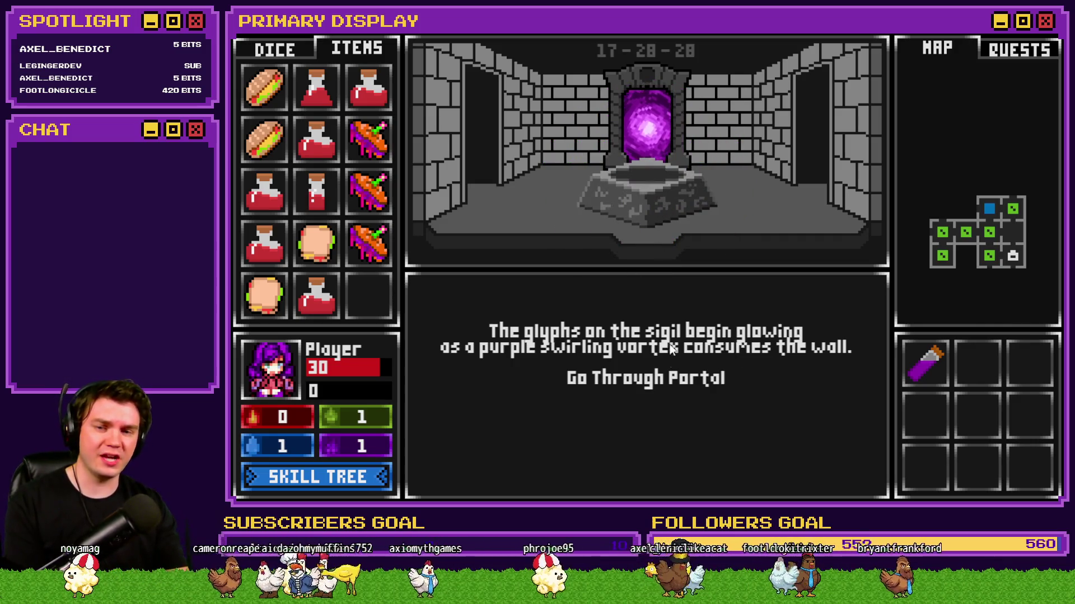
Go through the opened portal, choose the gauntlet perk card, and open the F9 debug window.
click(674, 386)
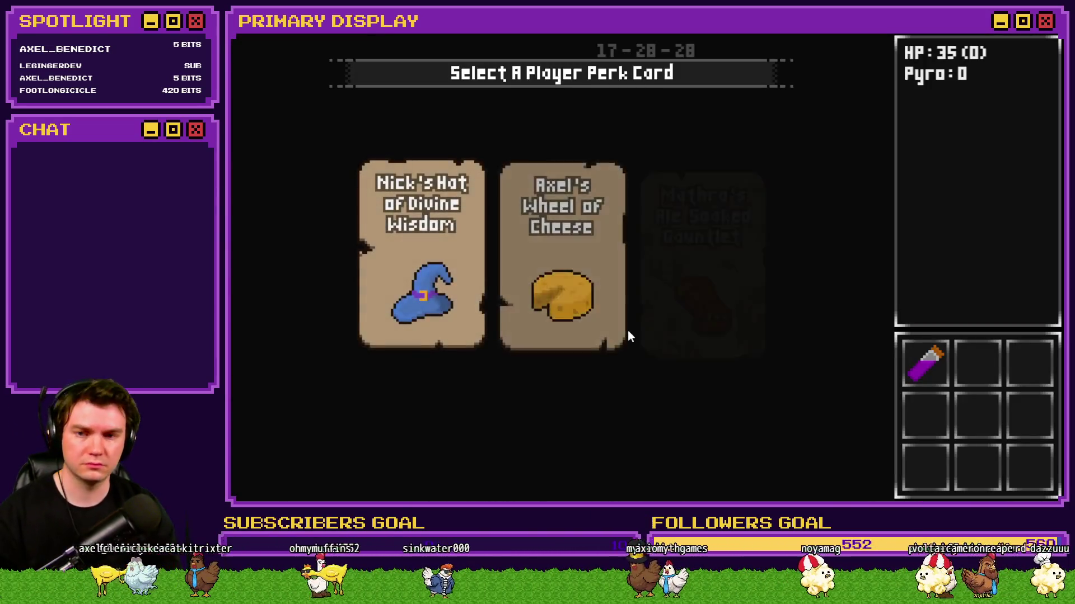
click(678, 300)
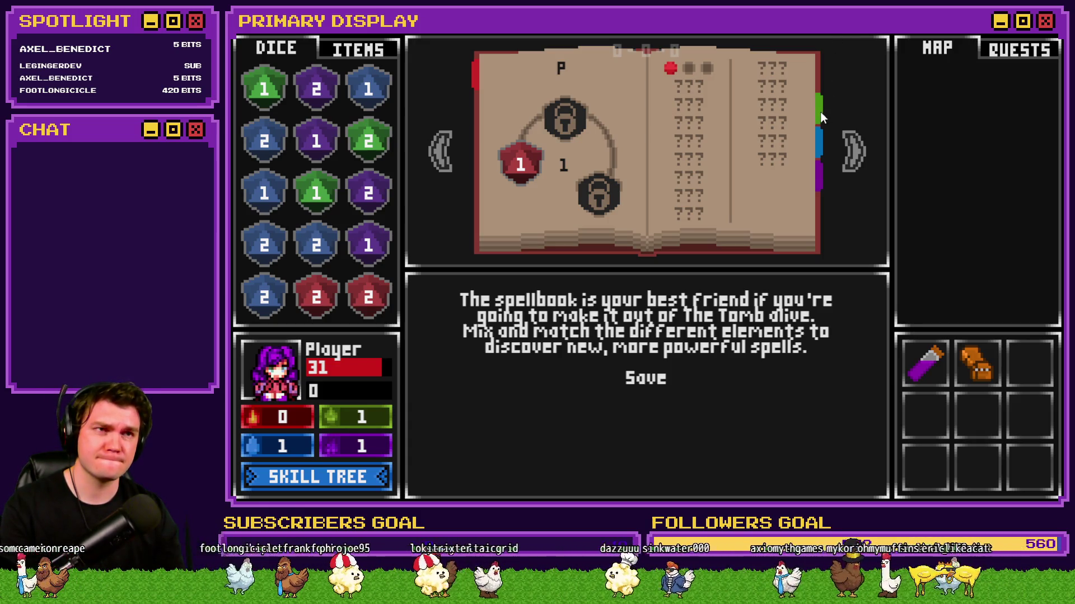
key(F9)
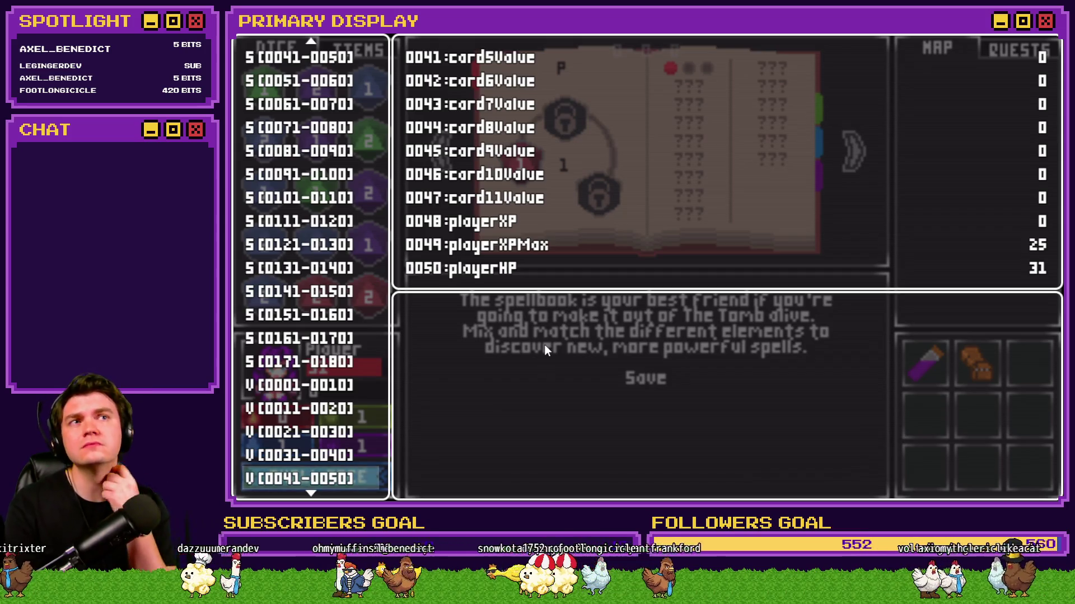
Scroll the debug variables to 0701–0710 to read PlayerSkill-VIT values, then close the playtest.
key(Down)
key(Down)
key(Down)
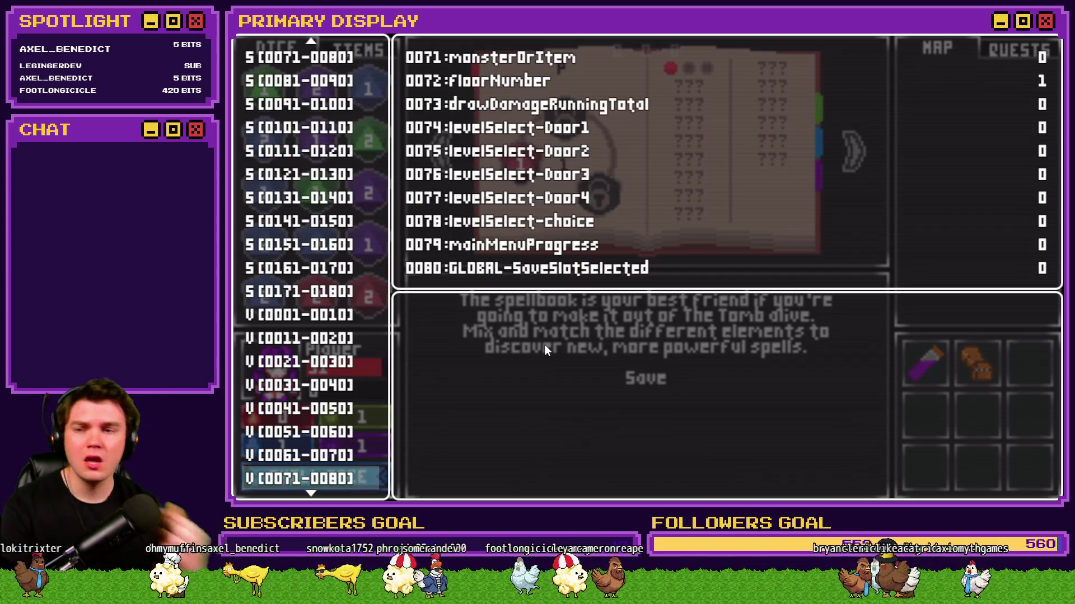
scroll(308, 418, down, 3)
scroll(308, 418, down, 12)
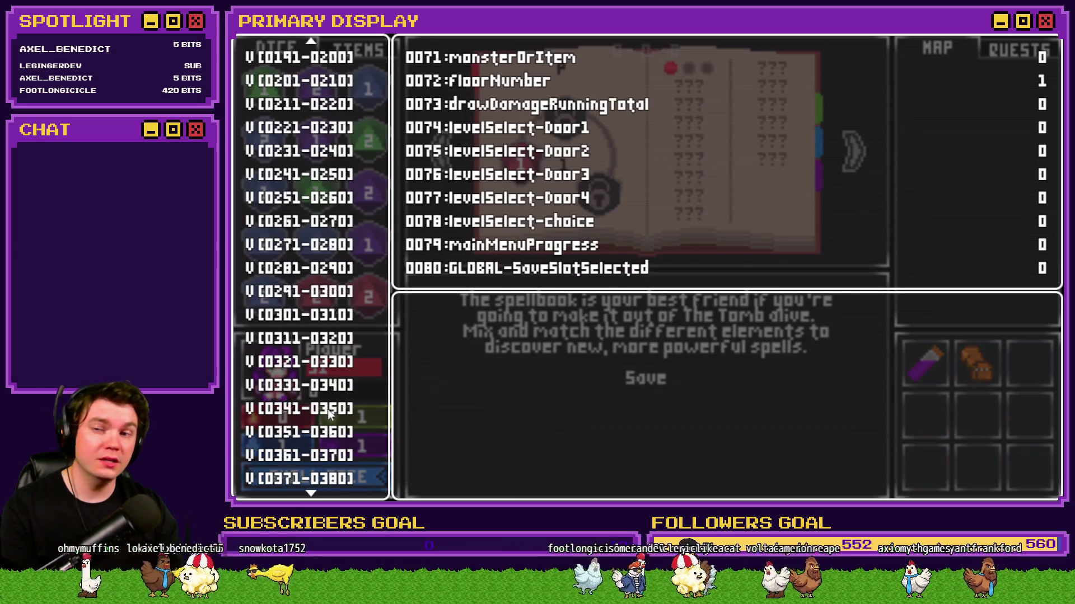
scroll(327, 413, down, 15)
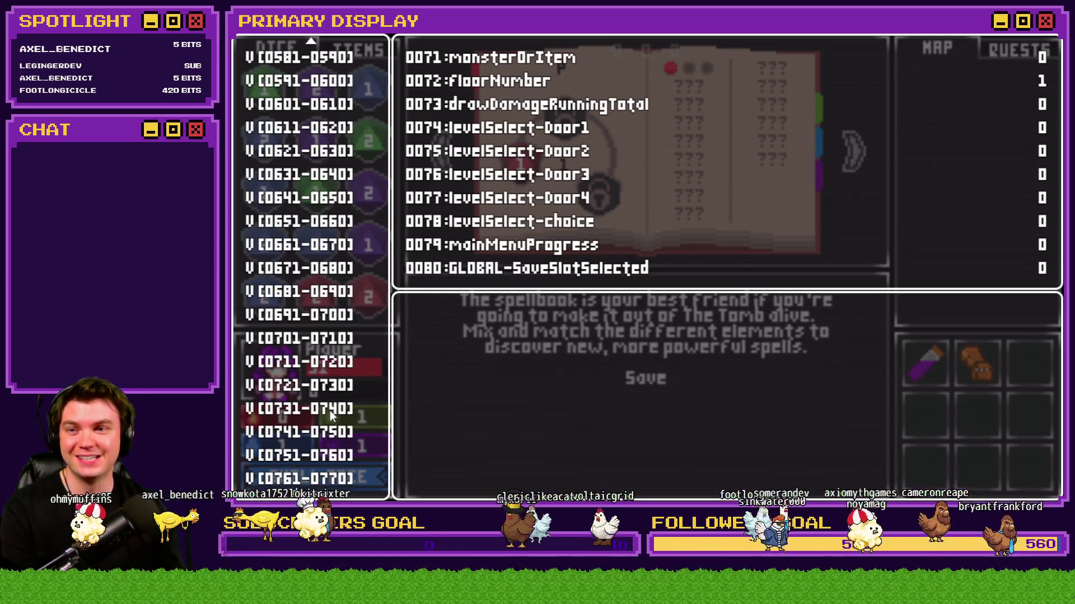
click(347, 172)
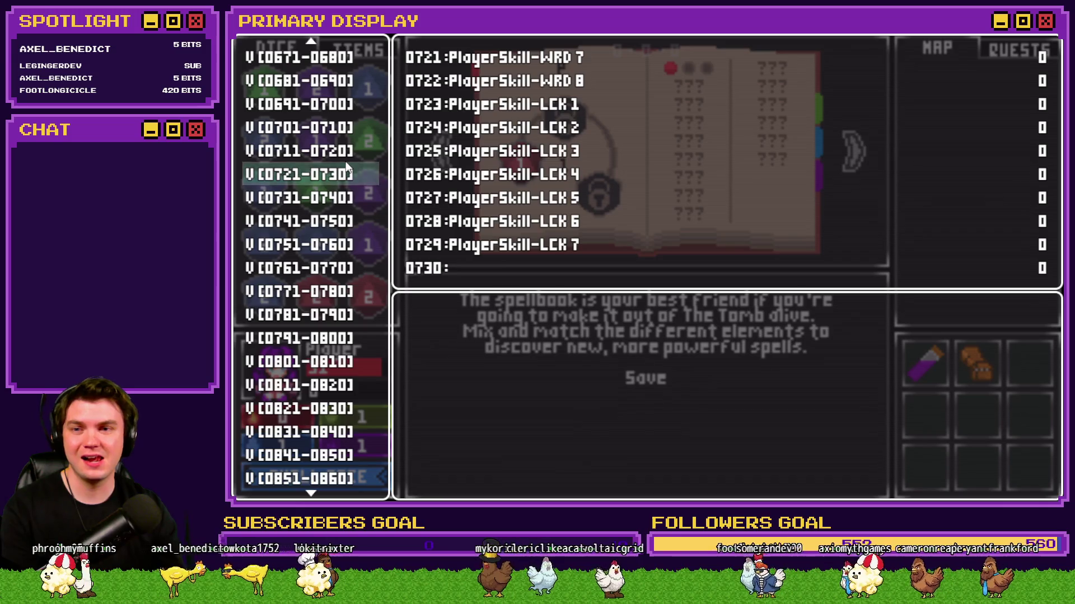
key(Up)
key(Up)
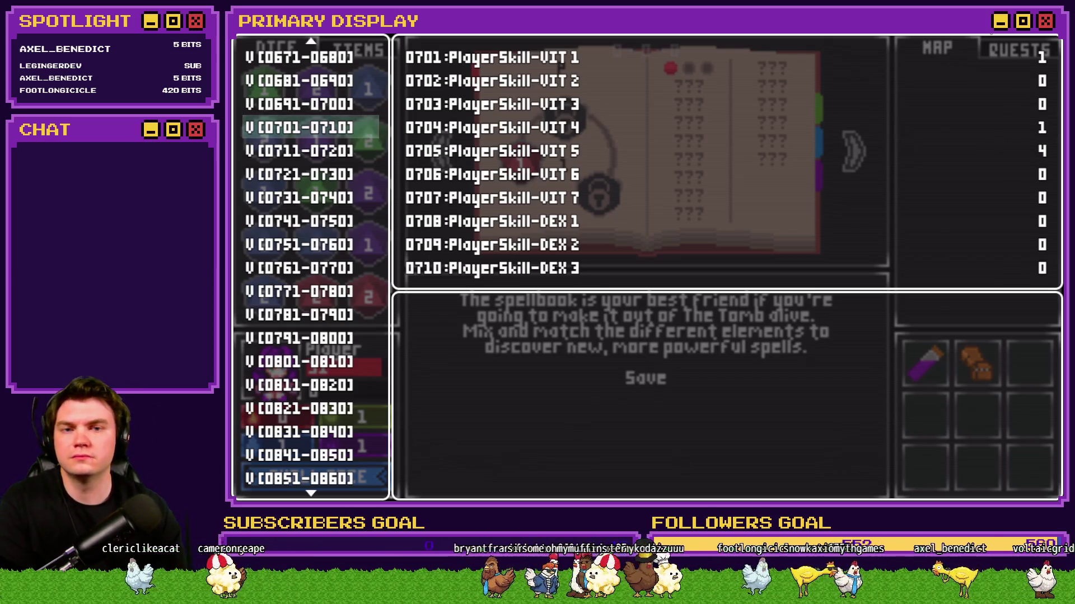
key(alt+F4)
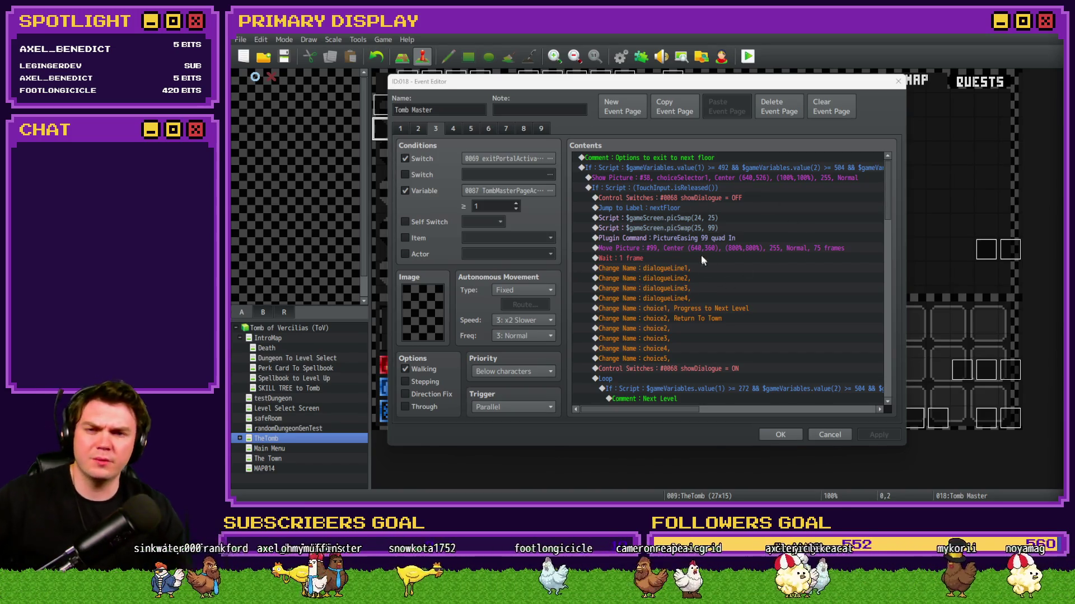
click(887, 176)
scroll(887, 175, down, 10)
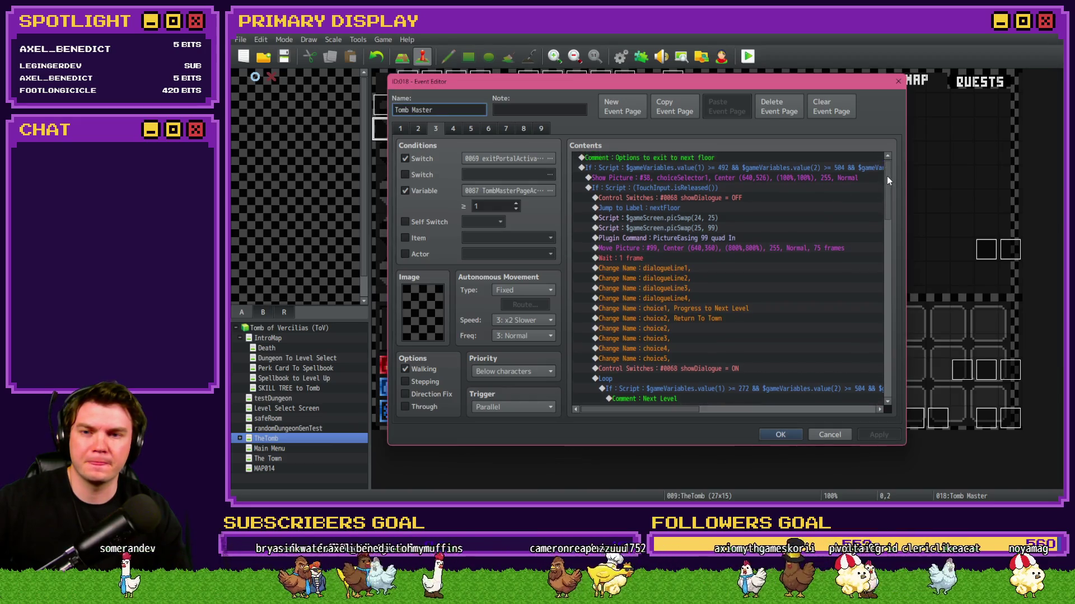
mouse_move(881, 240)
mouse_down()
mouse_move(883, 363)
mouse_move(900, 168)
mouse_up()
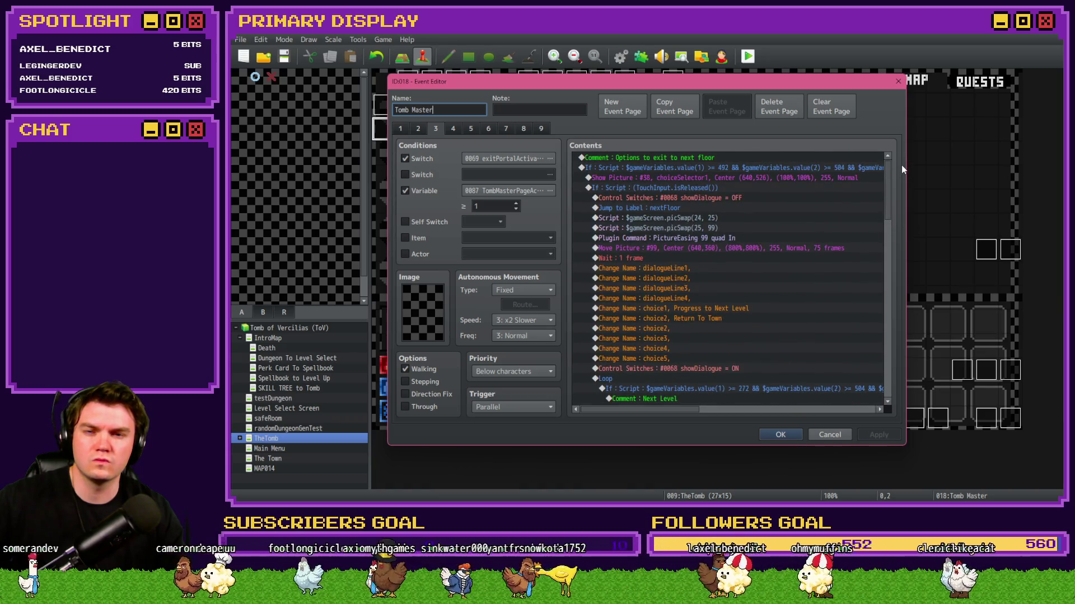
scroll(666, 287, down, 6)
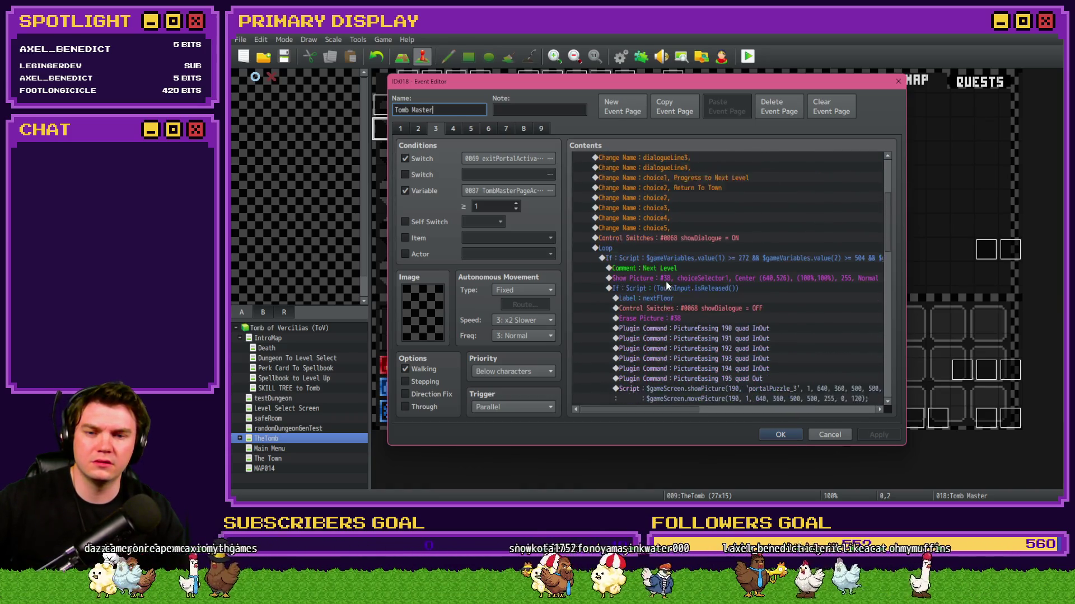
scroll(711, 220, down, 12)
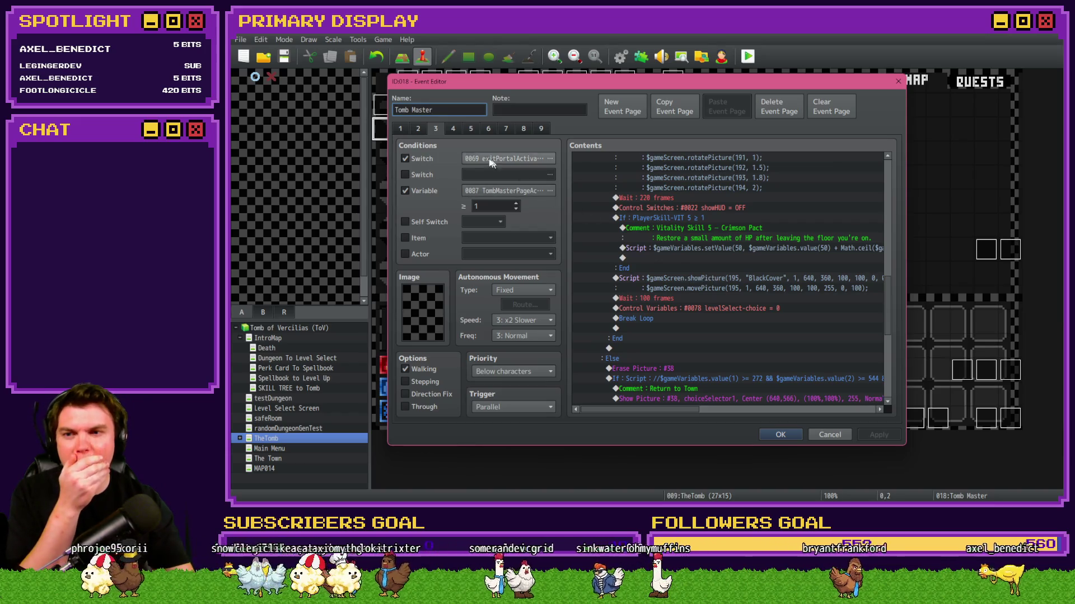
click(425, 130)
click(435, 129)
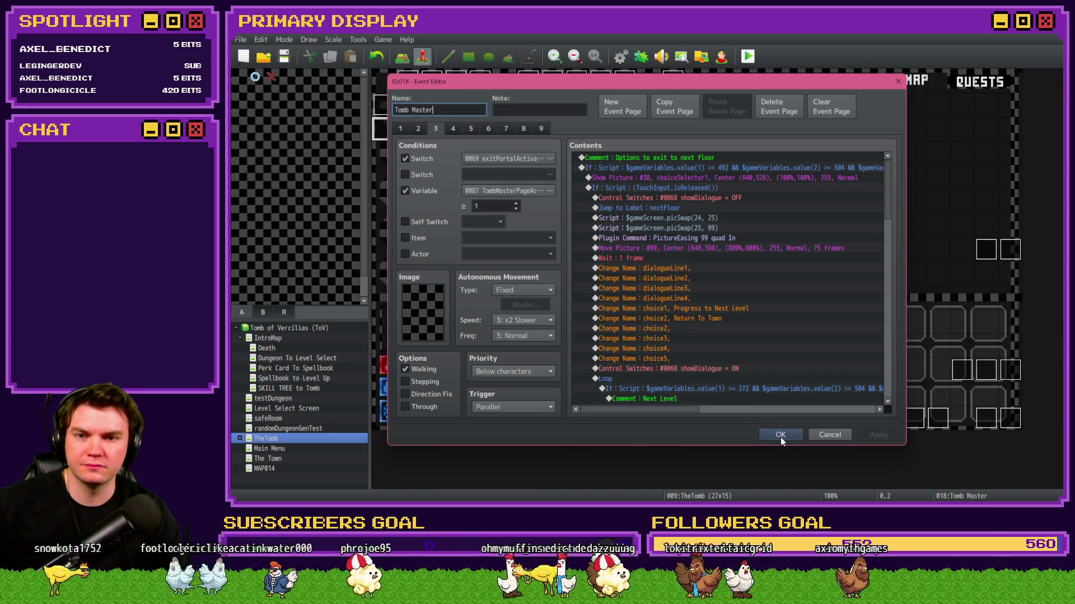
click(450, 129)
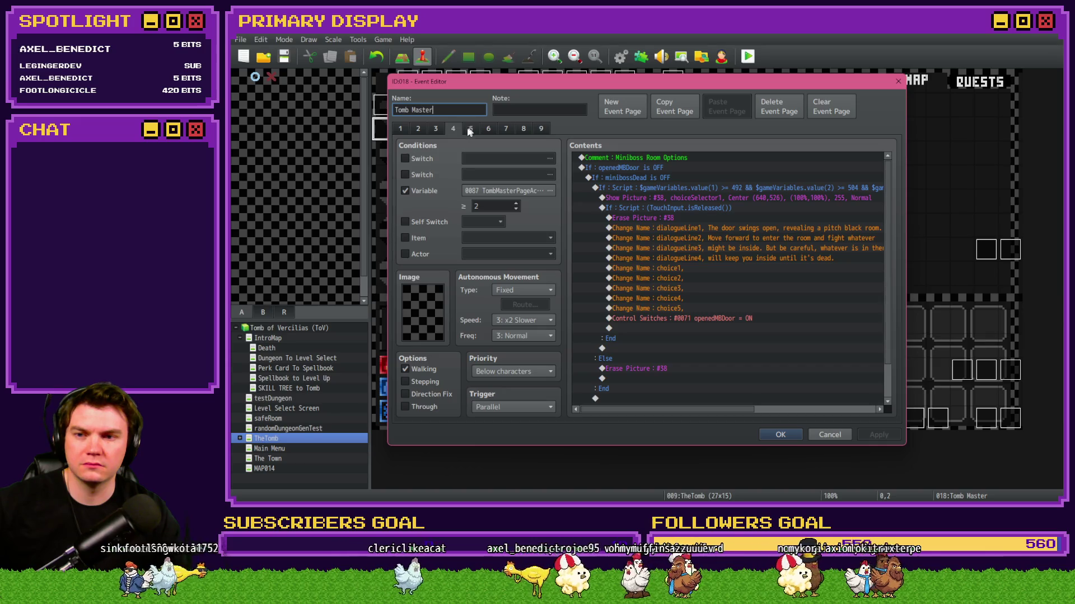
click(469, 129)
click(486, 129)
click(506, 128)
click(524, 128)
click(541, 129)
click(437, 129)
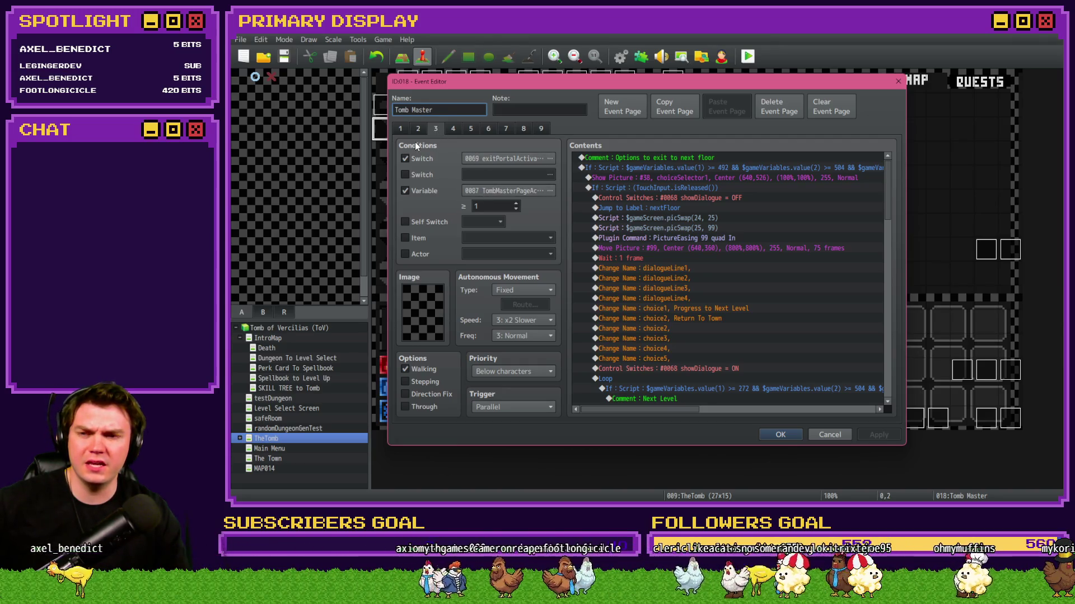
Look over event pages 2 and 1, then cancel the event editor without saving.
click(419, 130)
click(396, 128)
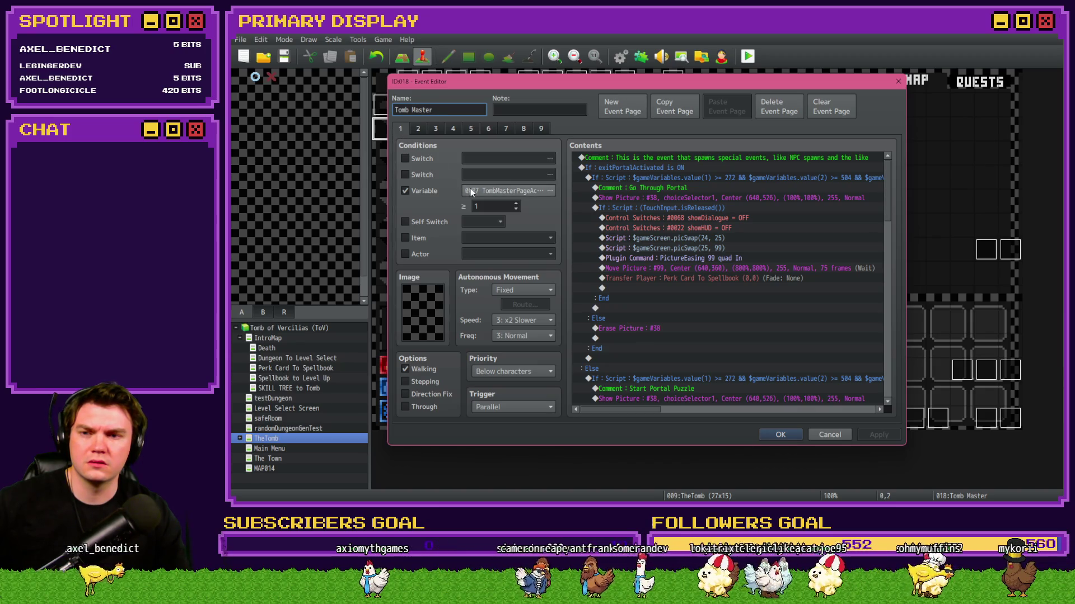
mouse_move(890, 187)
mouse_down()
mouse_move(884, 382)
mouse_move(889, 159)
mouse_up()
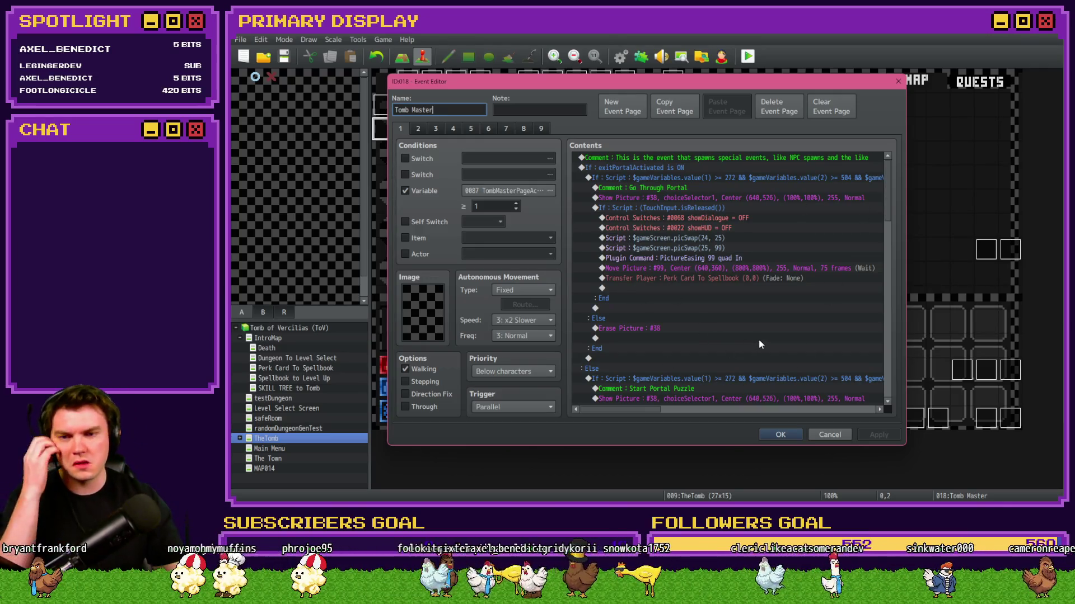
click(819, 434)
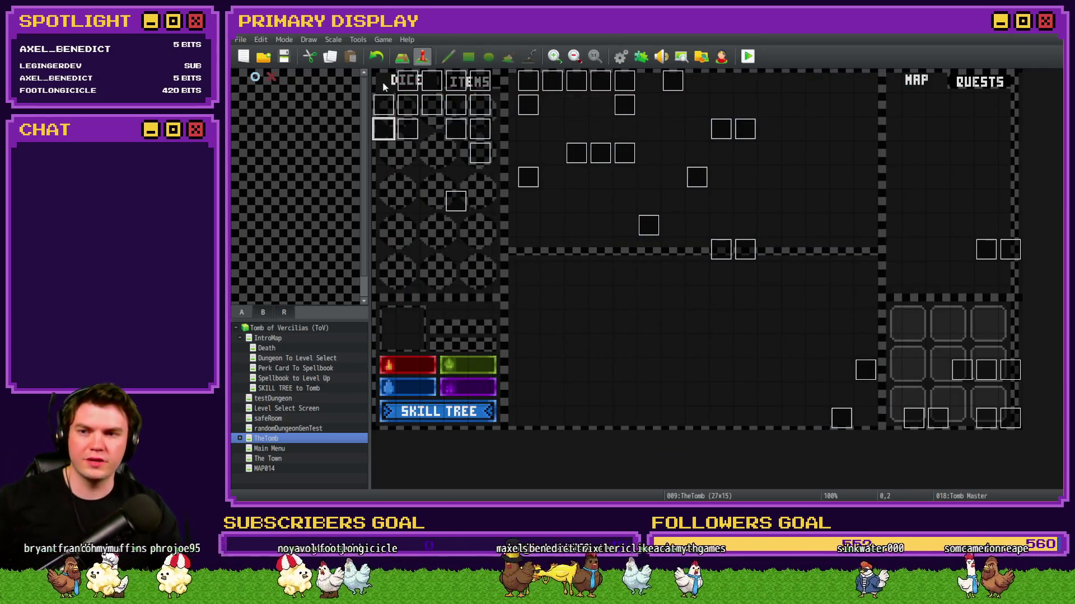
Reopen the Tomb Master event and scroll across the Crimson Pact Math.ceil HP-restore line.
double_click(384, 139)
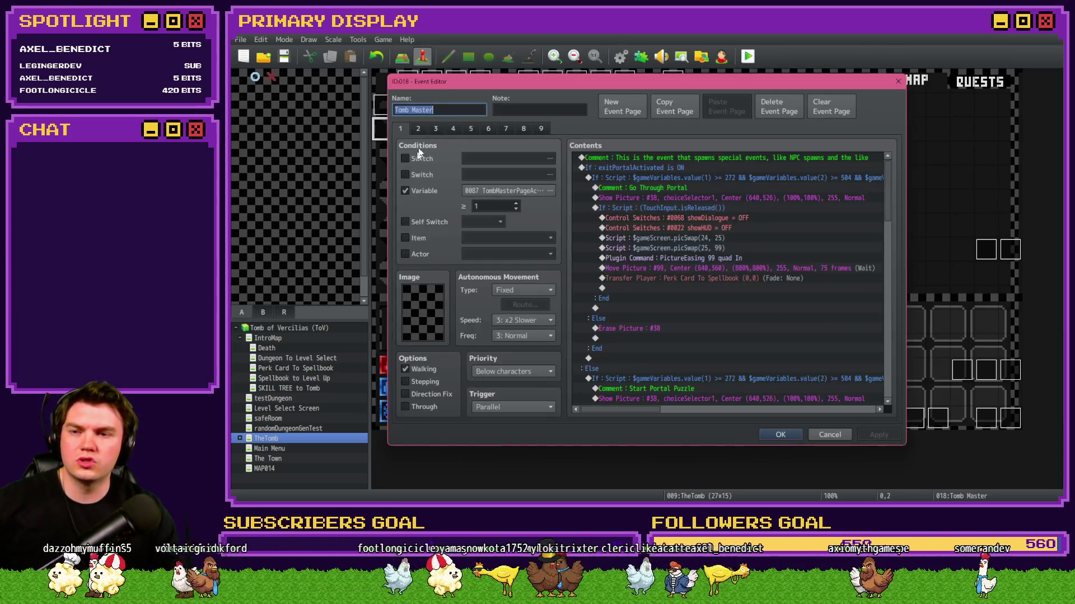
mouse_move(881, 171)
mouse_down()
mouse_move(895, 334)
mouse_move(899, 295)
mouse_up()
scroll(781, 257, up, 1)
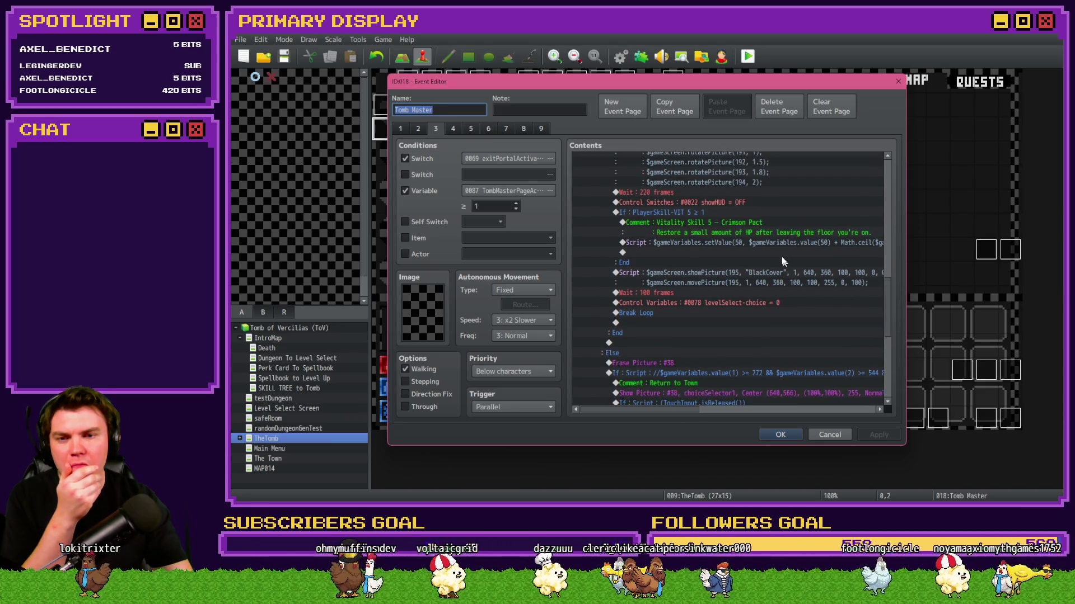
drag(685, 408, 780, 405)
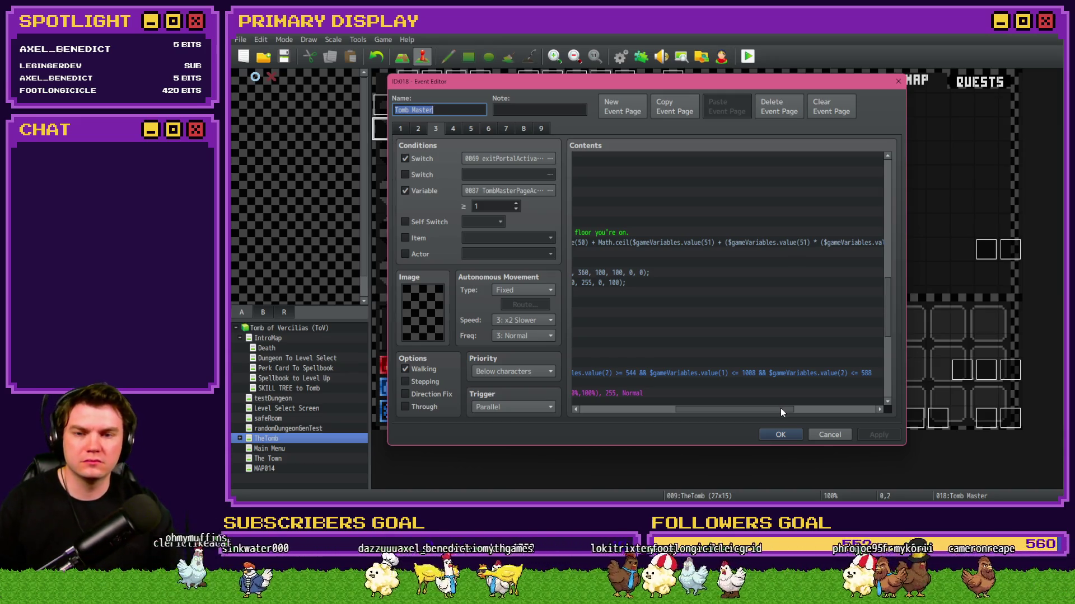
drag(780, 408, 815, 408)
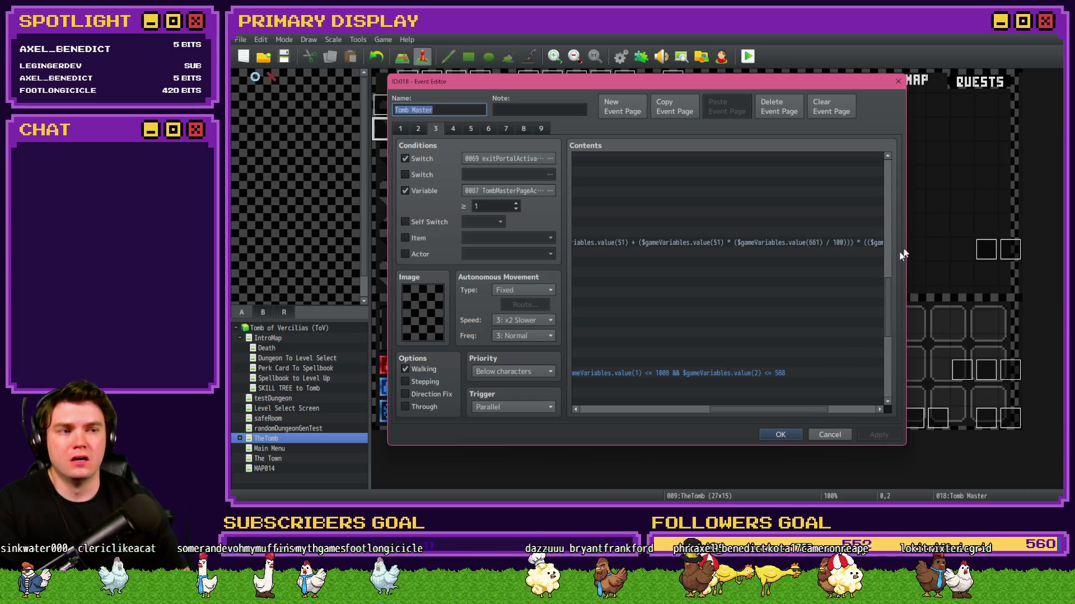
Switch back to the playtest's debug variables window with Alt+Tab.
key(alt+Tab)
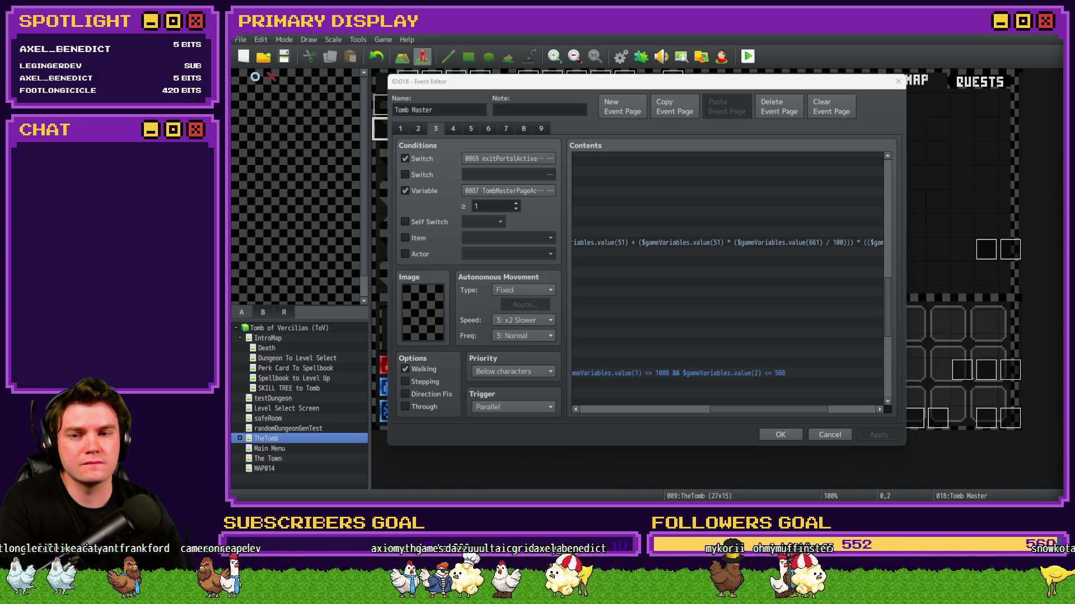
mouse_move(704, 410)
mouse_down()
mouse_move(678, 412)
mouse_move(687, 412)
mouse_up()
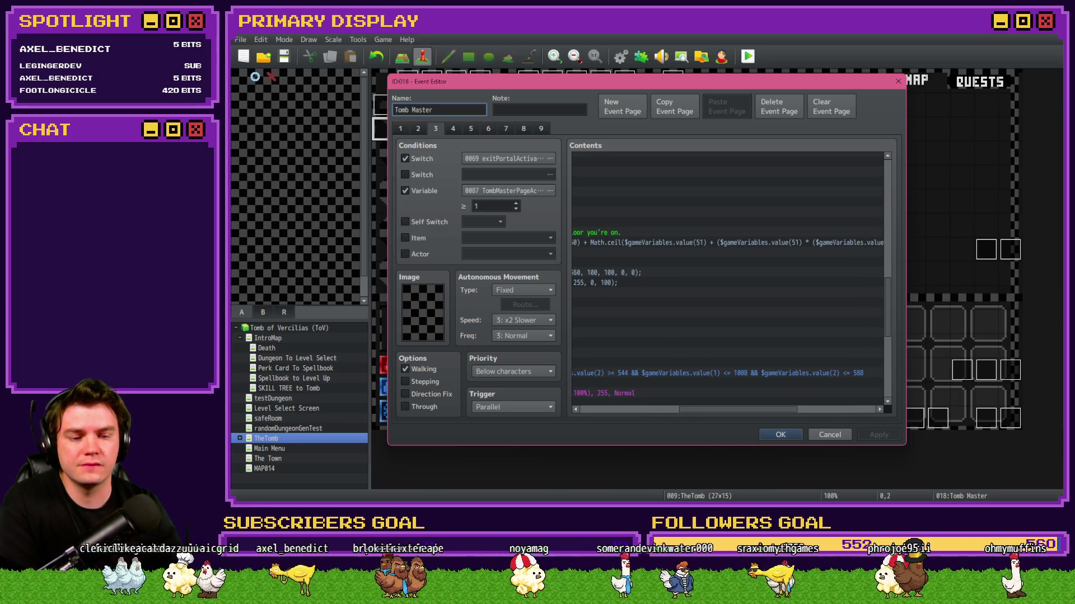
key(alt+Tab)
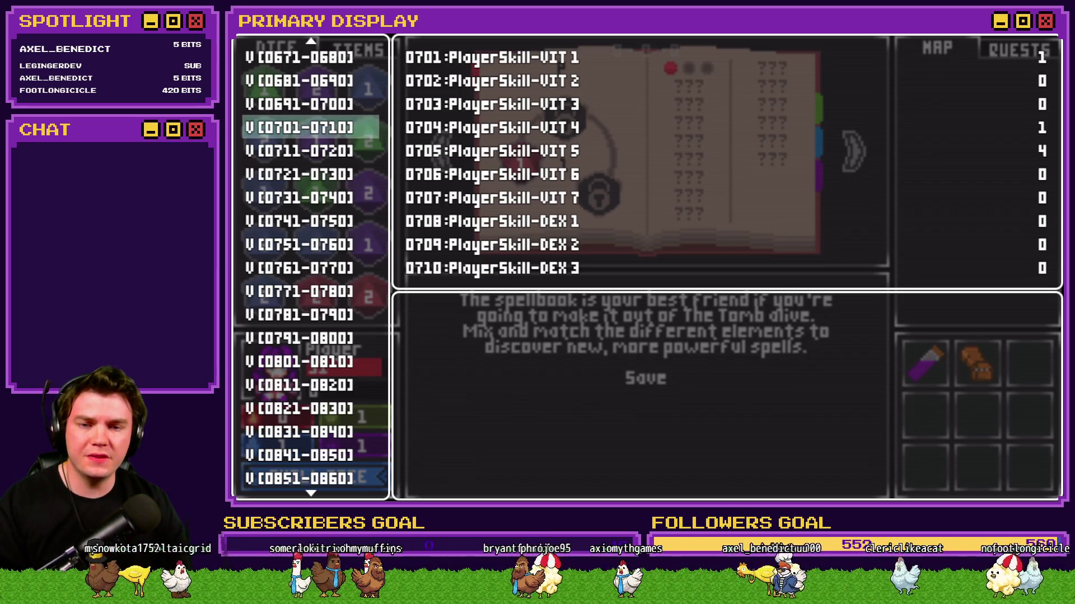
Show perk variables 0661–0670, return to the Tomb Master event editor, then Alt+Tab back to the playtest.
scroll(307, 153, up, 4)
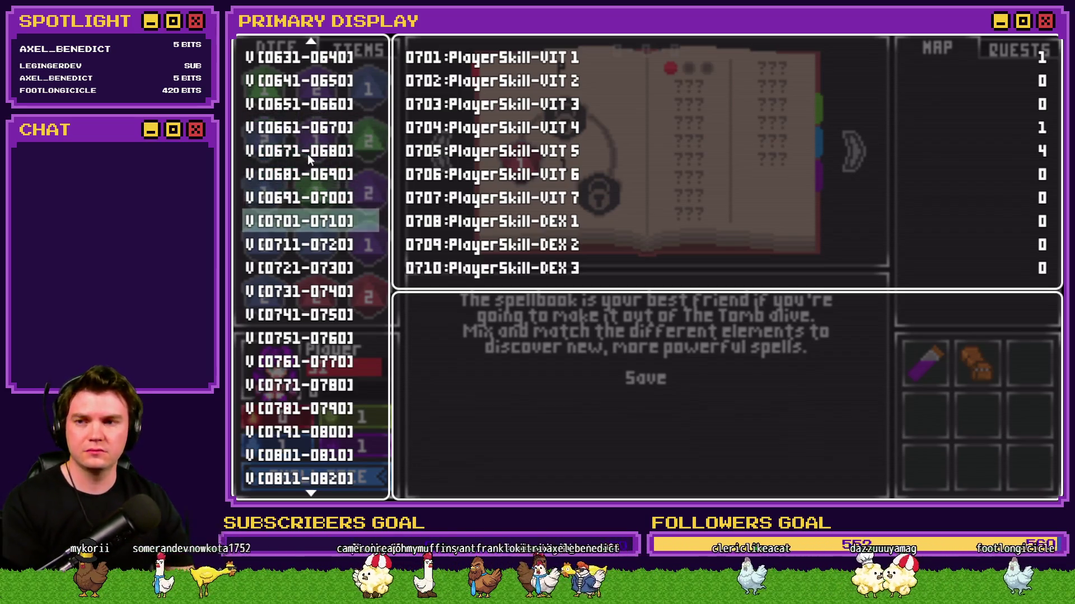
click(306, 122)
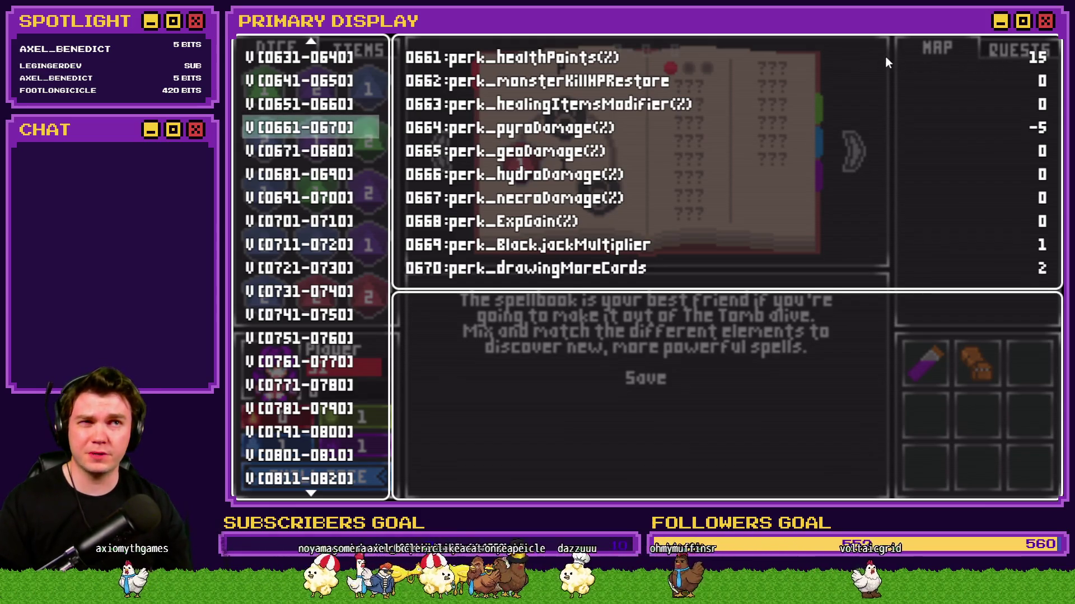
key(alt+F4)
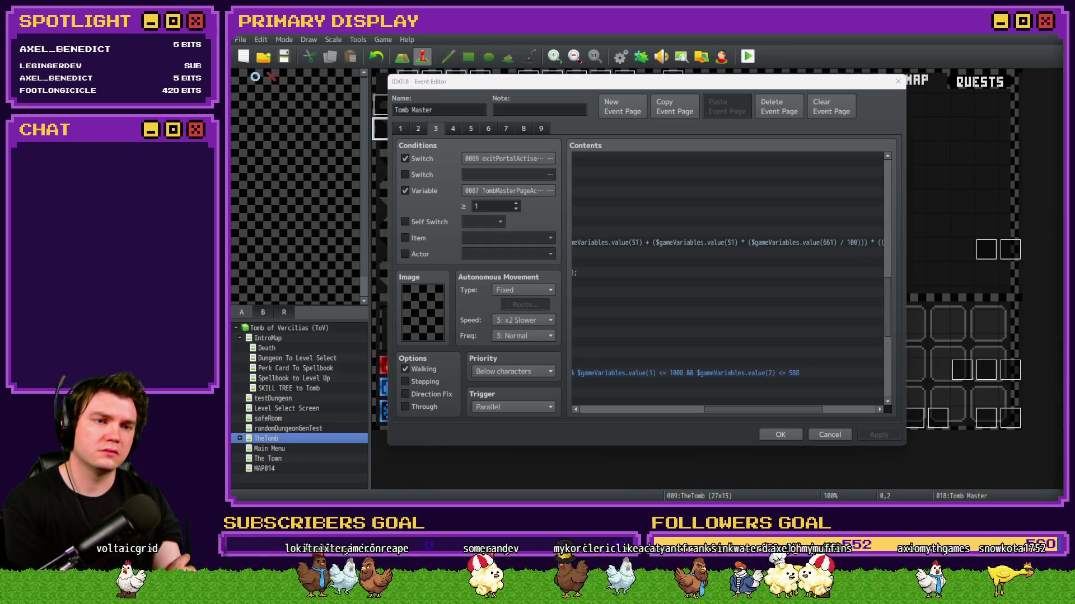
mouse_move(709, 411)
mouse_down()
mouse_move(635, 417)
mouse_move(703, 411)
mouse_up()
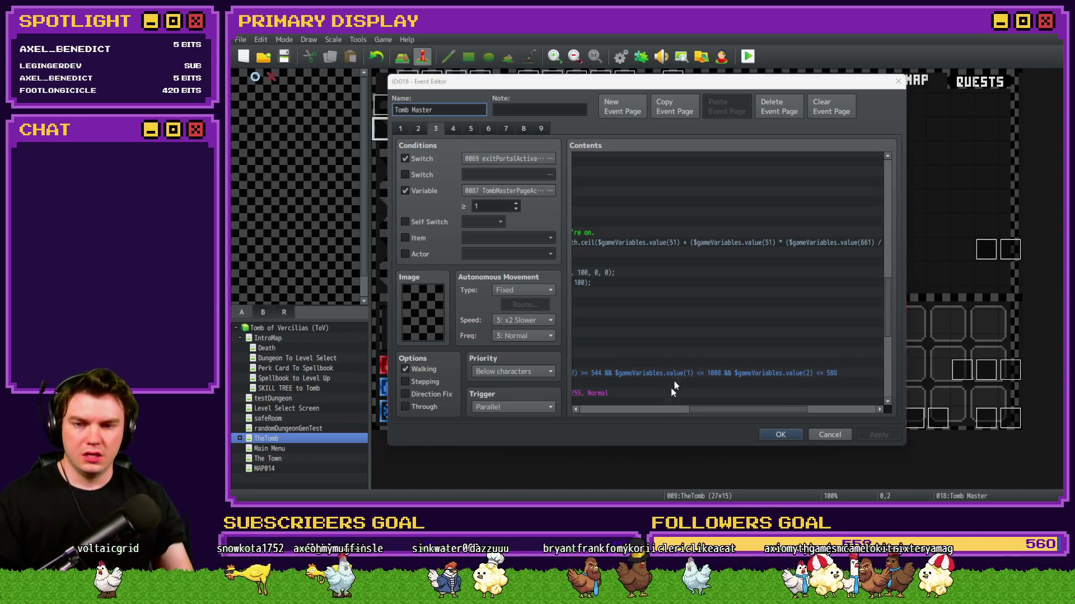
key(alt+Tab)
Read playerHPMax in the debug variable range 0051-0060.
scroll(314, 342, up, 20)
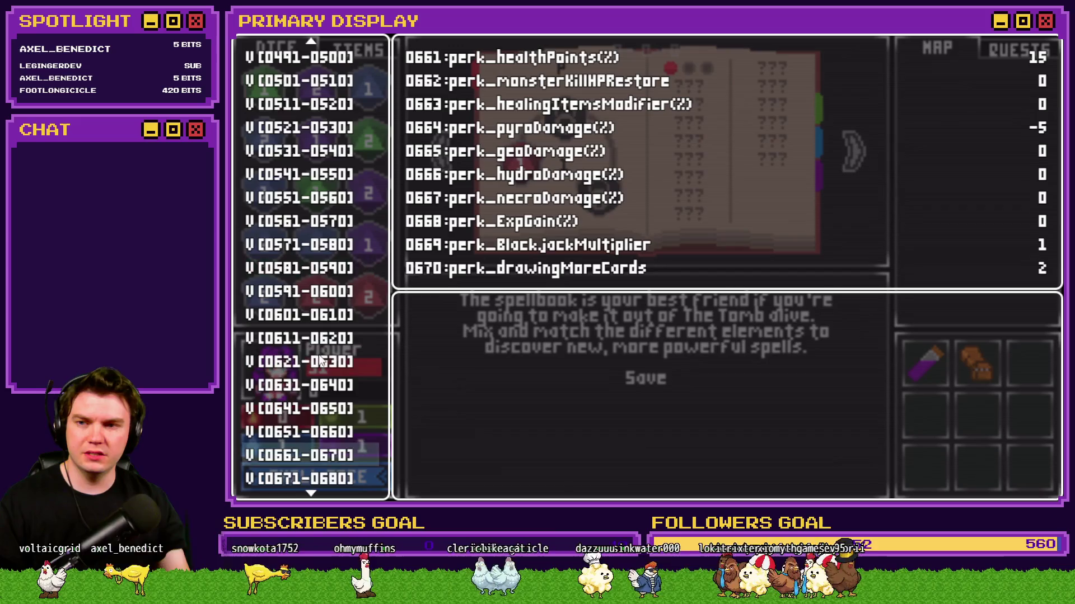
scroll(327, 364, up, 20)
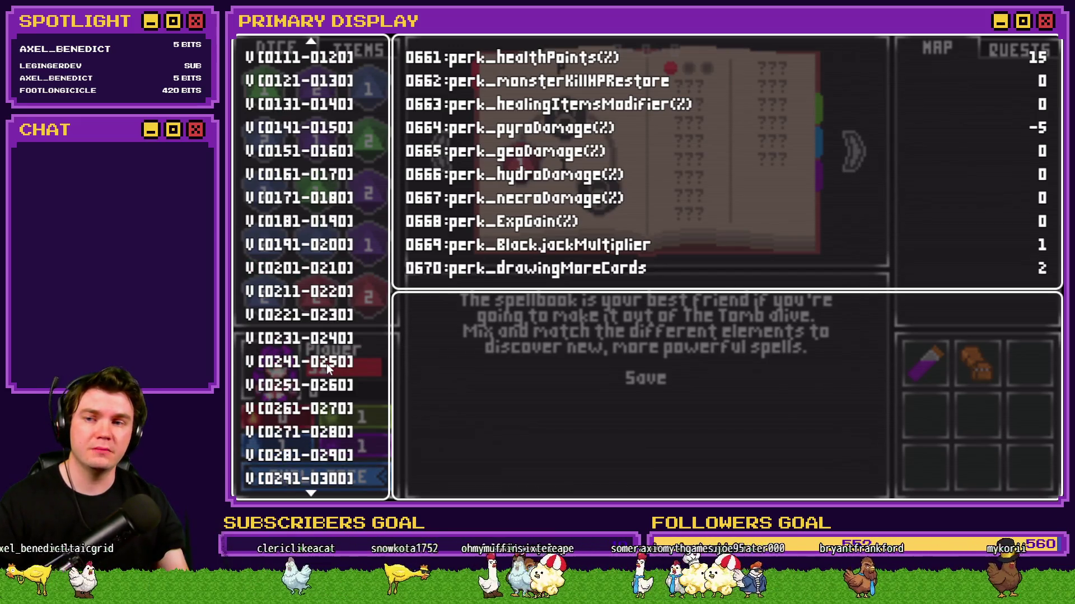
click(320, 191)
key(Up)
key(Up)
key(Up)
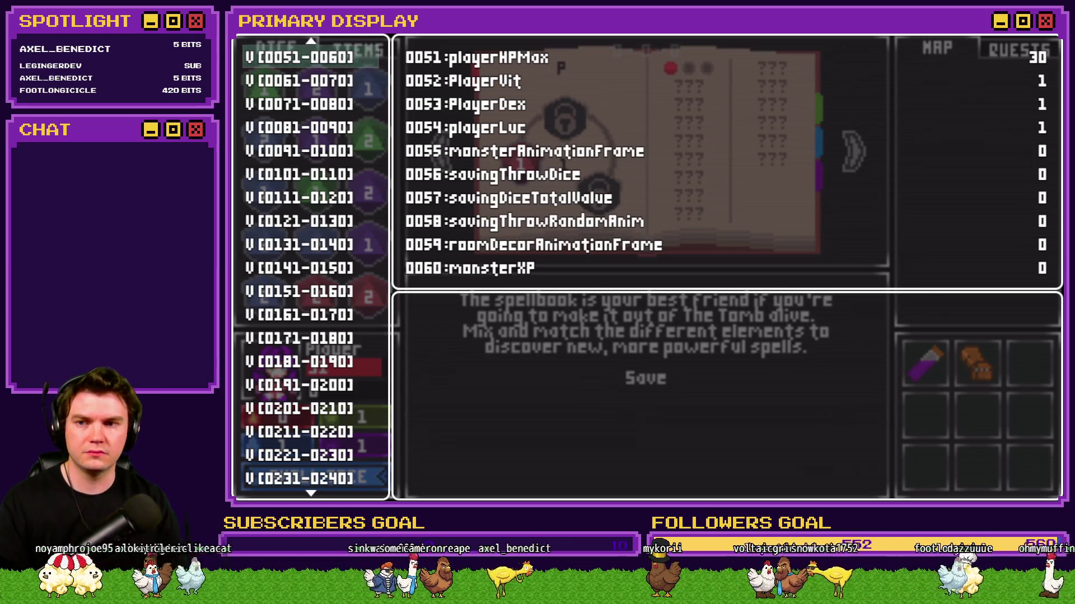
scroll(311, 266, down, 6)
key(Down)
key(Down)
key(Down)
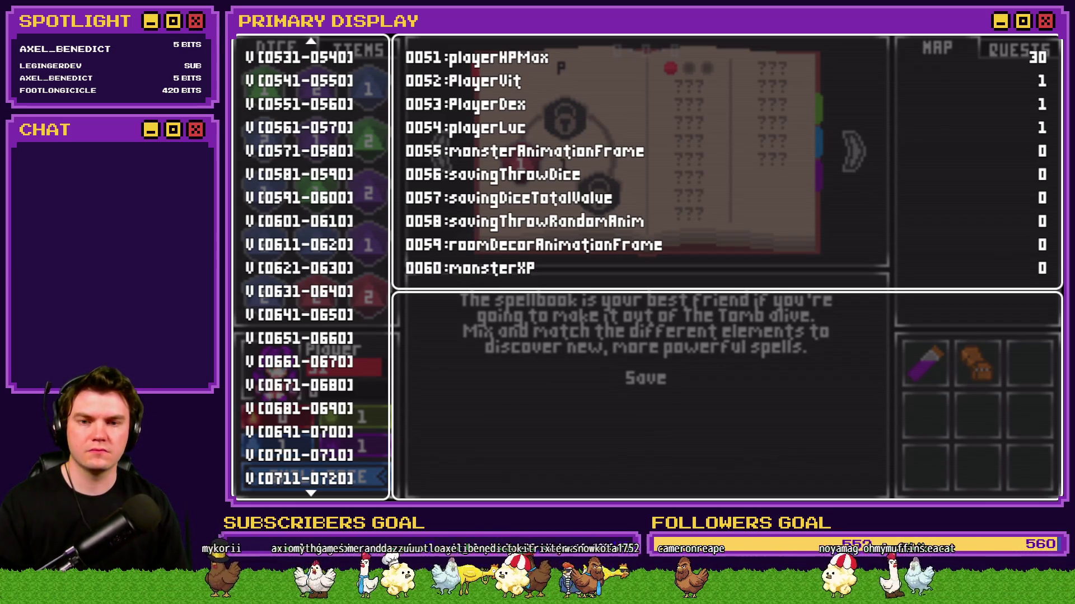
Read perk_healthPoints in range 0661-0670, then return to the Tomb Master event.
scroll(323, 316, down, 15)
scroll(324, 140, up, 5)
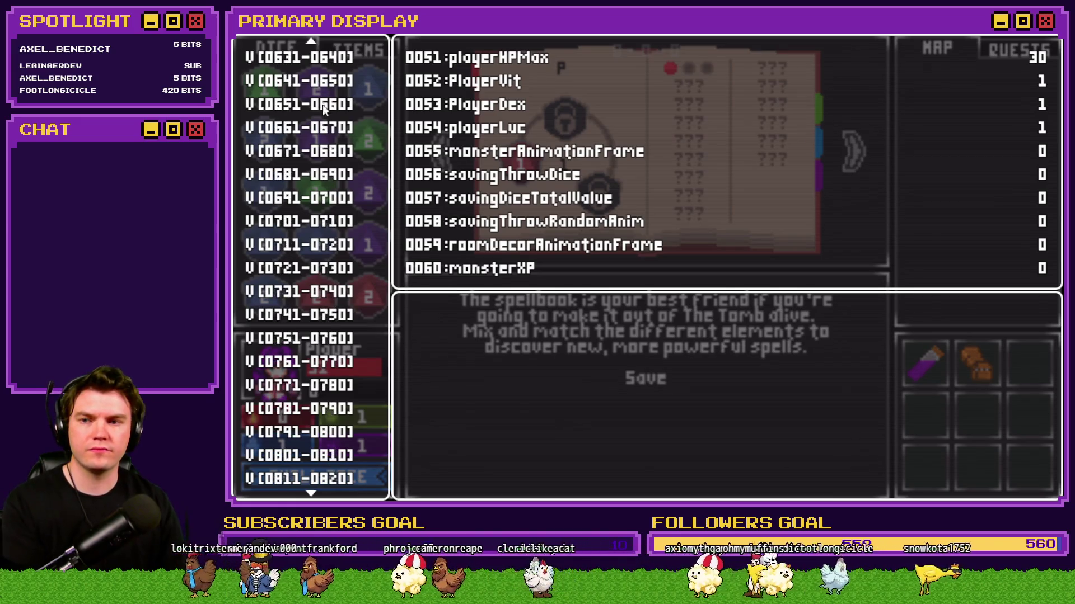
click(323, 107)
key(Down)
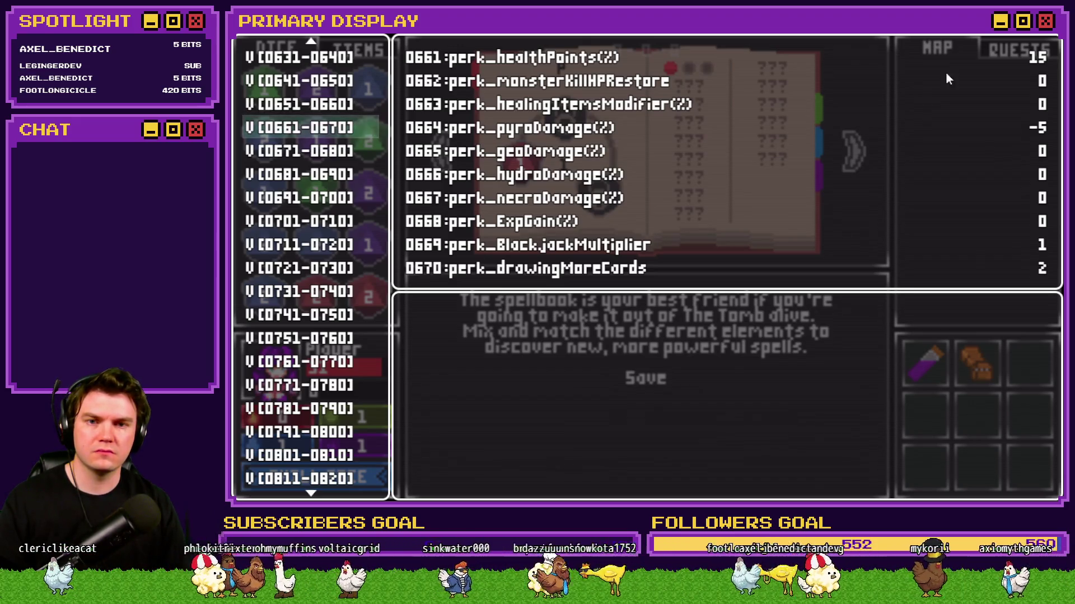
key(alt+F4)
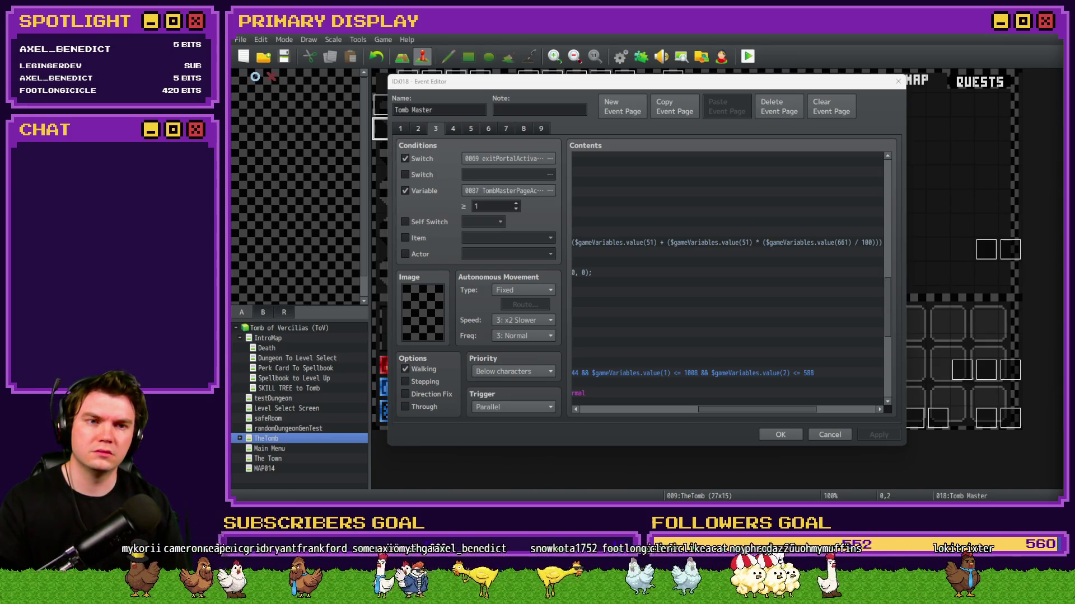
Scroll the Contents list right to read the end of the Crimson Pact formula.
click(730, 91)
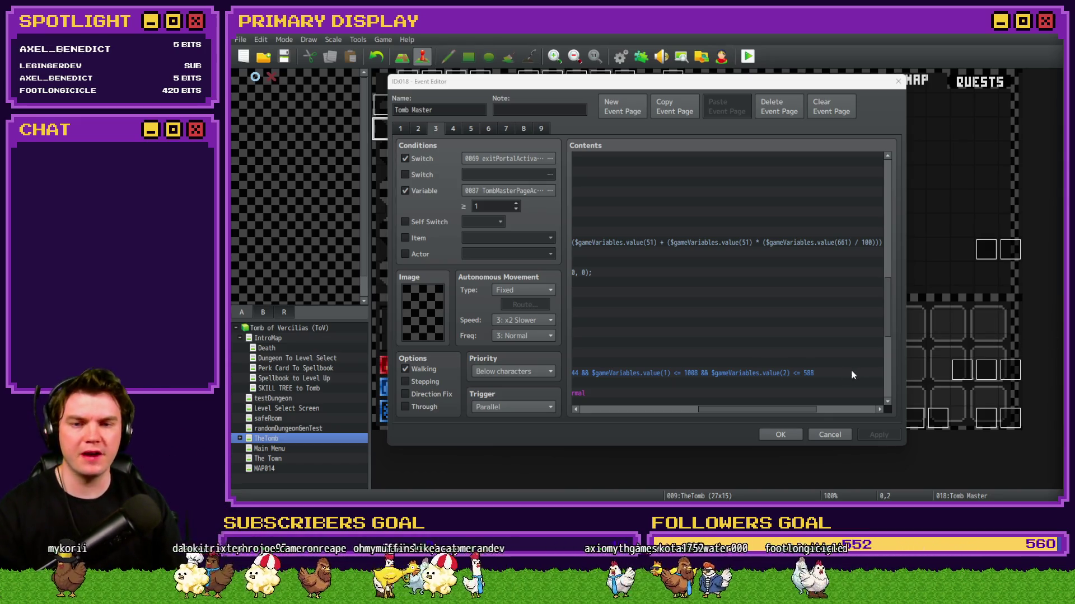
drag(781, 408, 802, 404)
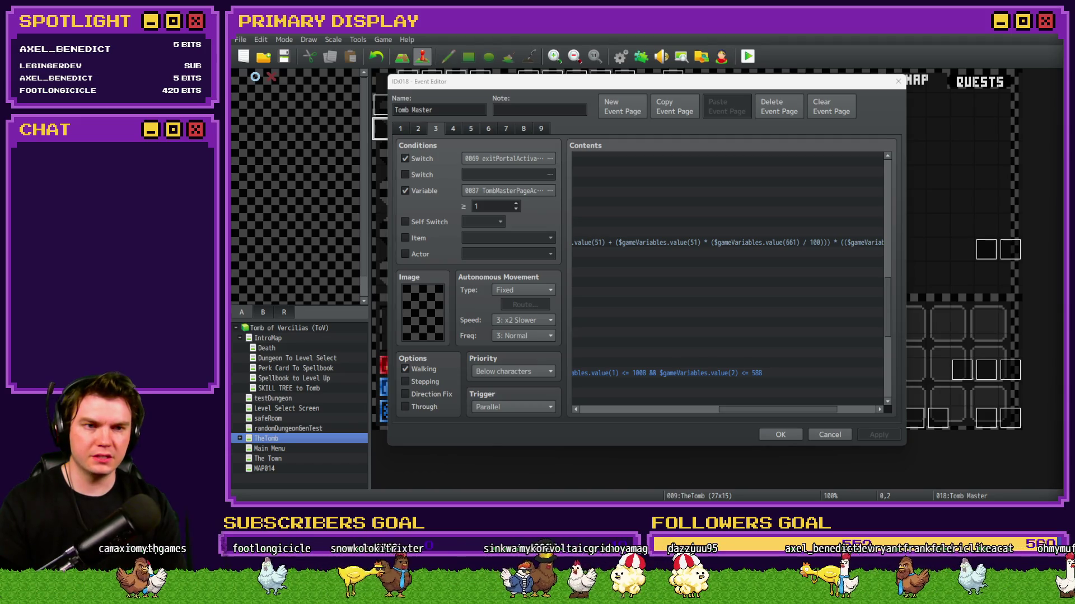
drag(750, 410, 799, 414)
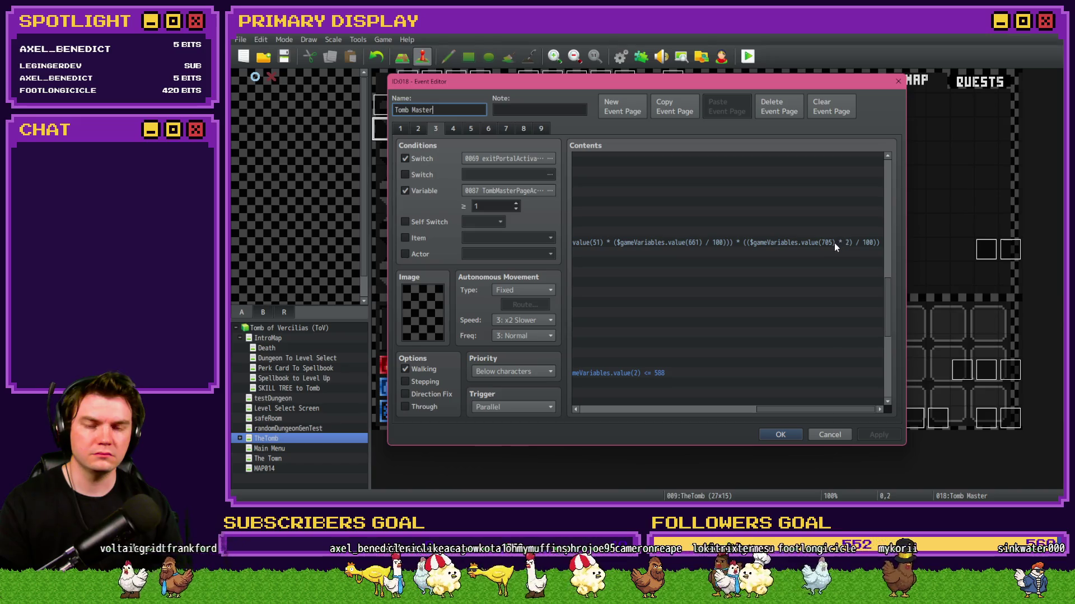
In the playtest, show debug range 0701-0710, where PlayerSkill-VIT 5 holds 4.
key(alt+Tab)
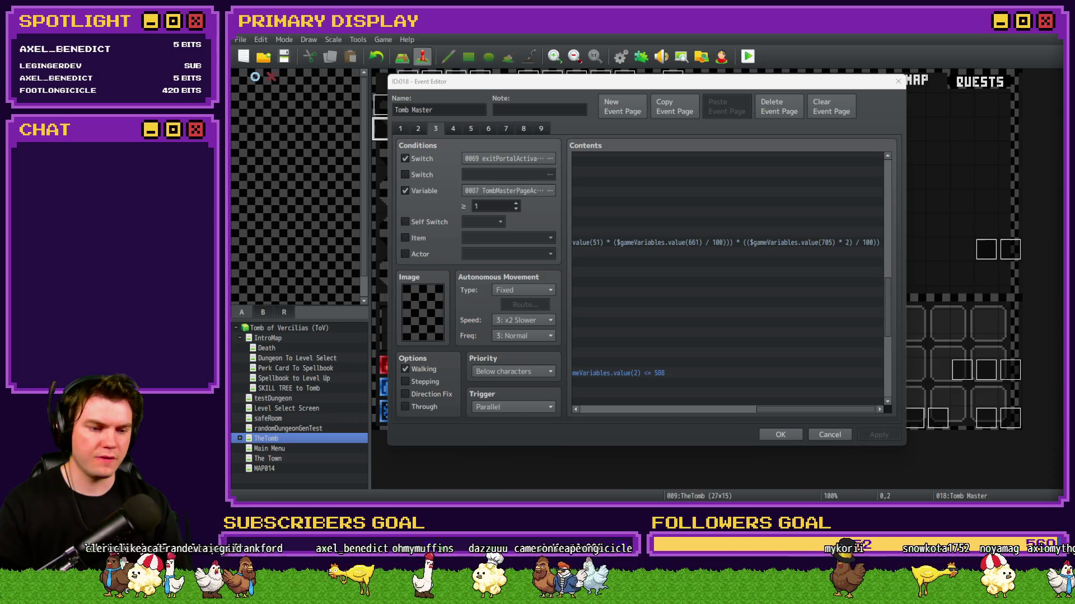
key(alt+Tab)
click(260, 270)
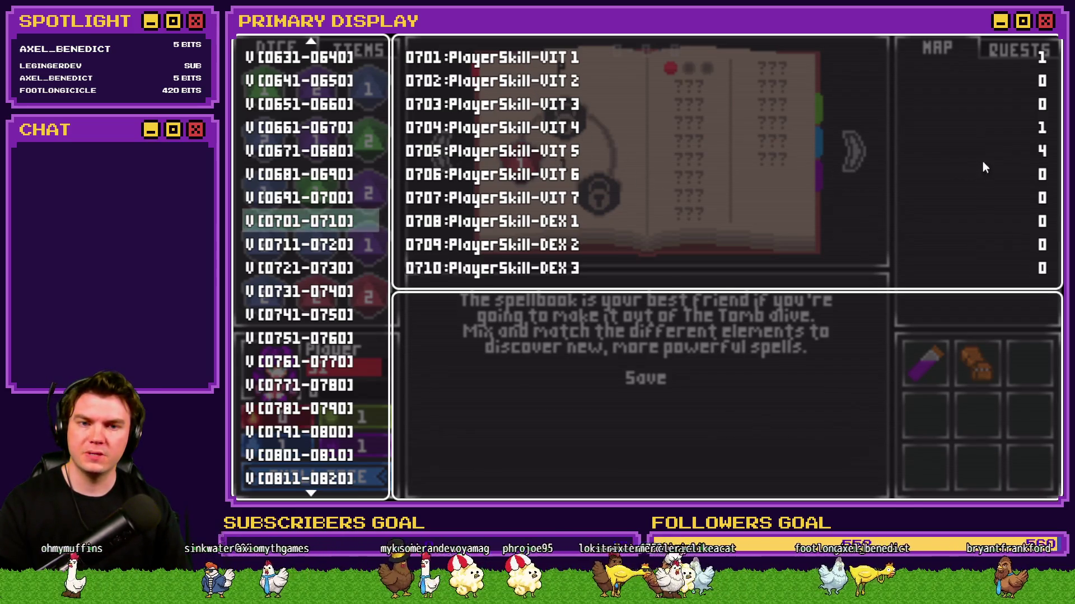
Compare the Crimson Pact script against the VIT skill variables, ending on Tomb Master's page 3.
key(alt+F4)
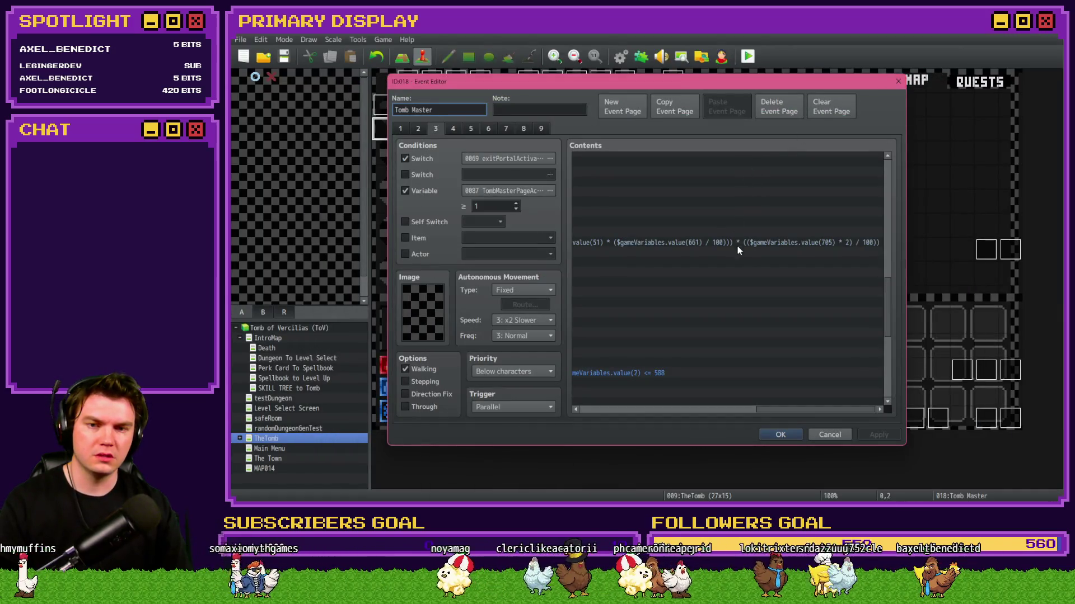
key(alt+Tab)
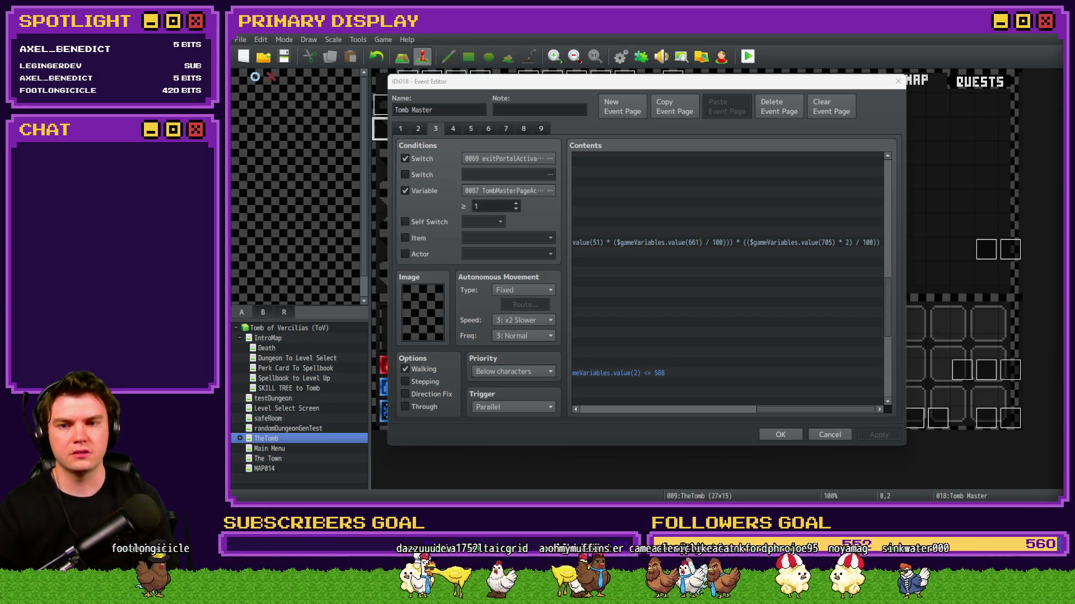
mouse_move(823, 413)
mouse_down()
mouse_move(664, 420)
mouse_move(689, 419)
mouse_up()
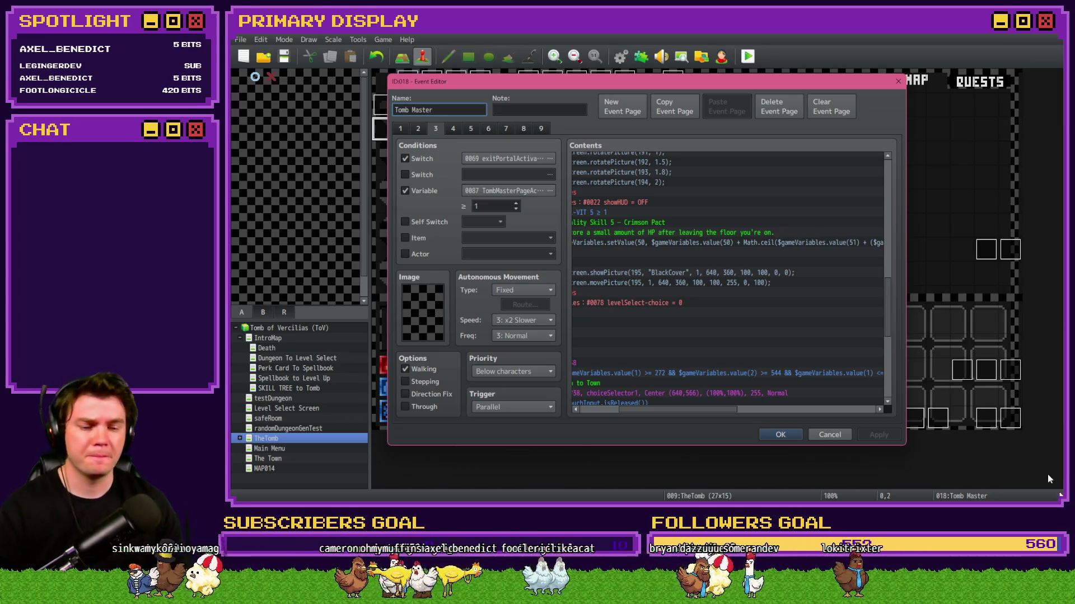
key(alt+Tab)
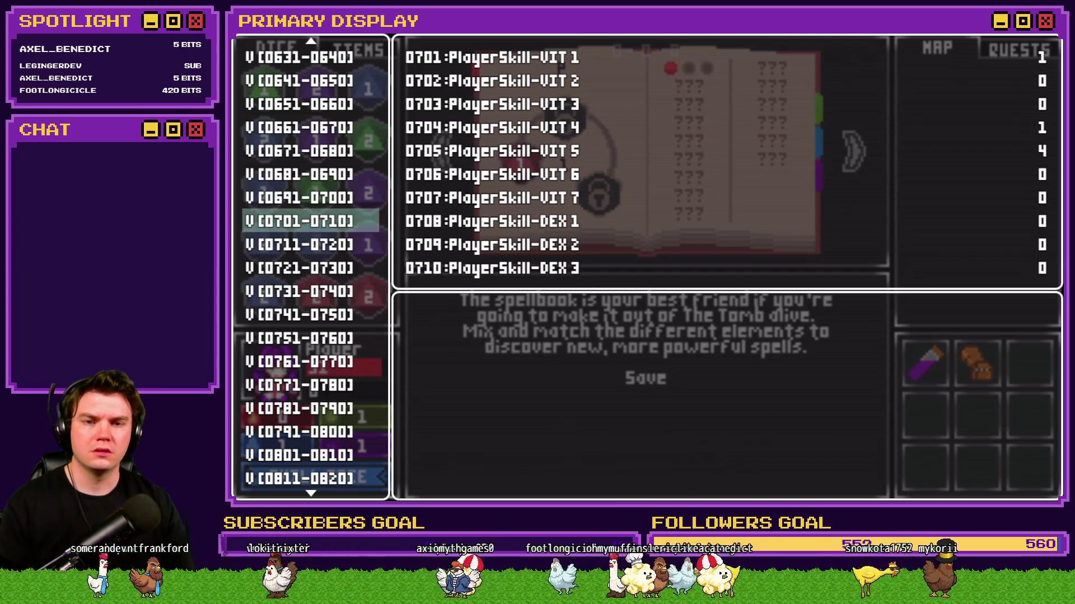
key(alt+F4)
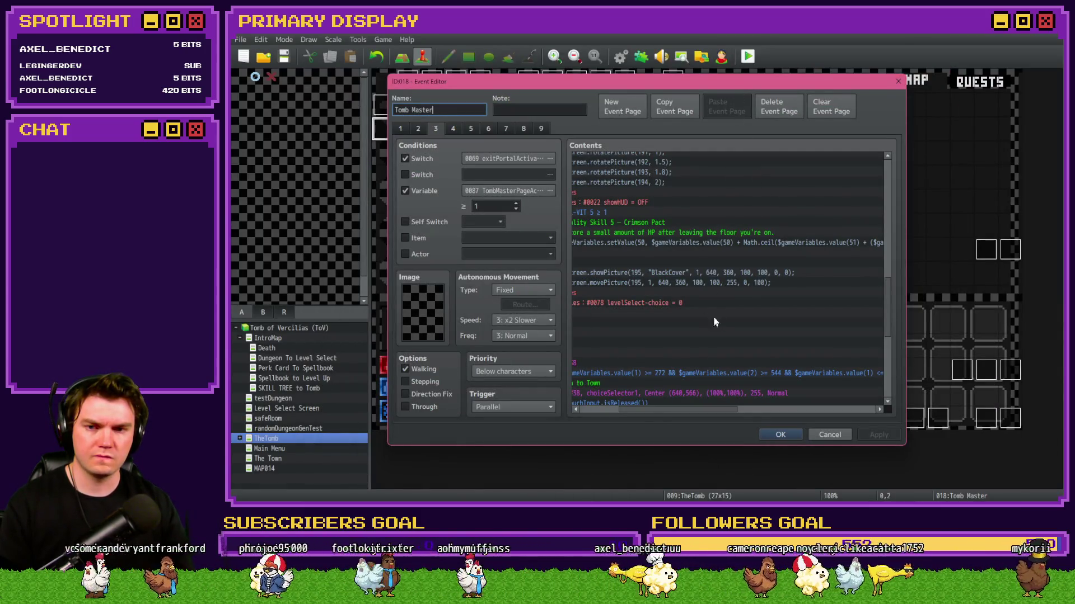
mouse_move(662, 410)
mouse_down()
mouse_move(626, 414)
mouse_move(717, 414)
mouse_up()
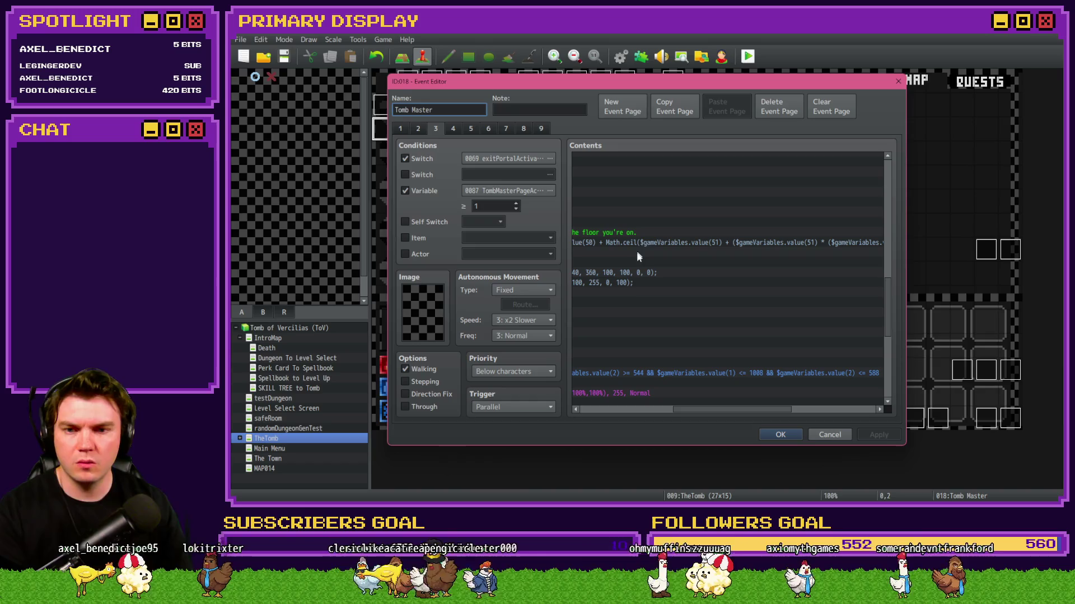
drag(698, 411, 732, 410)
drag(735, 407, 784, 404)
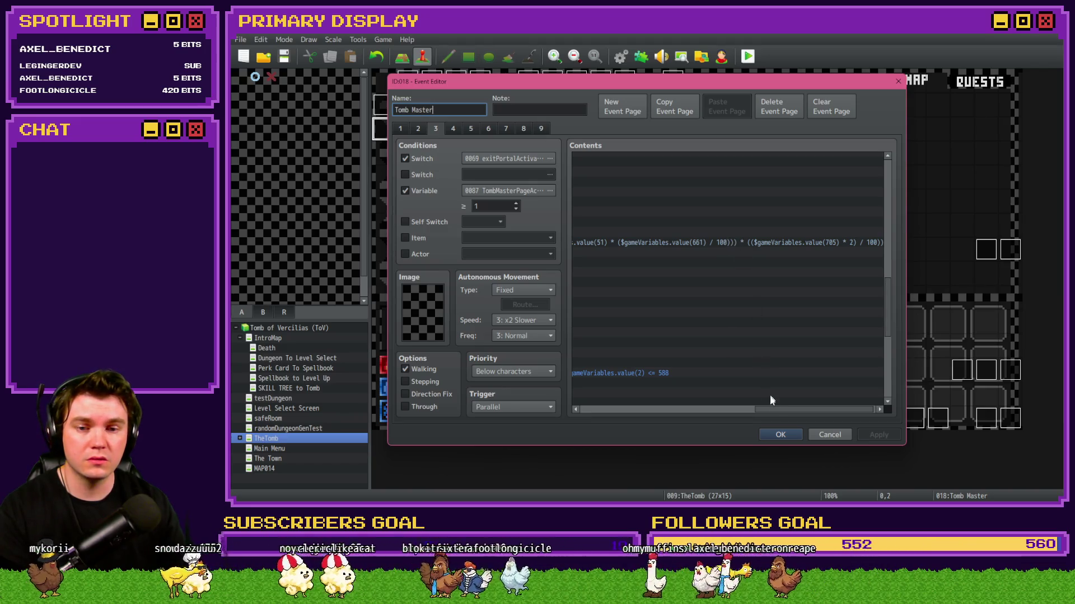
mouse_move(774, 411)
mouse_down()
mouse_move(785, 411)
mouse_move(666, 410)
mouse_up()
click(679, 241)
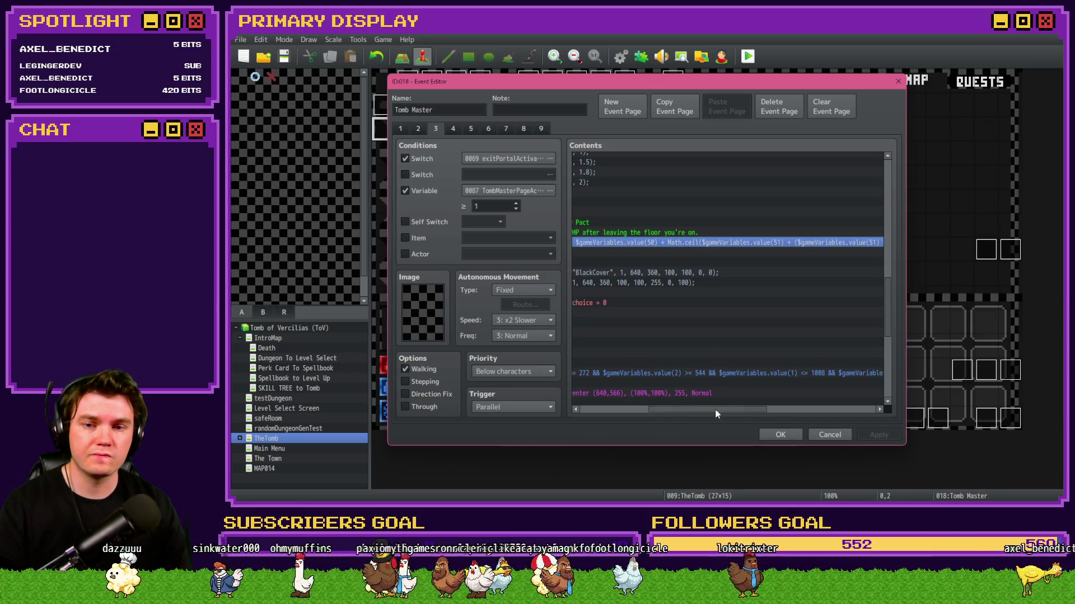
double_click(720, 242)
Wrap the Math.ceil expression in extra parentheses and confirm the Crimson Pact script.
drag(663, 215, 626, 213)
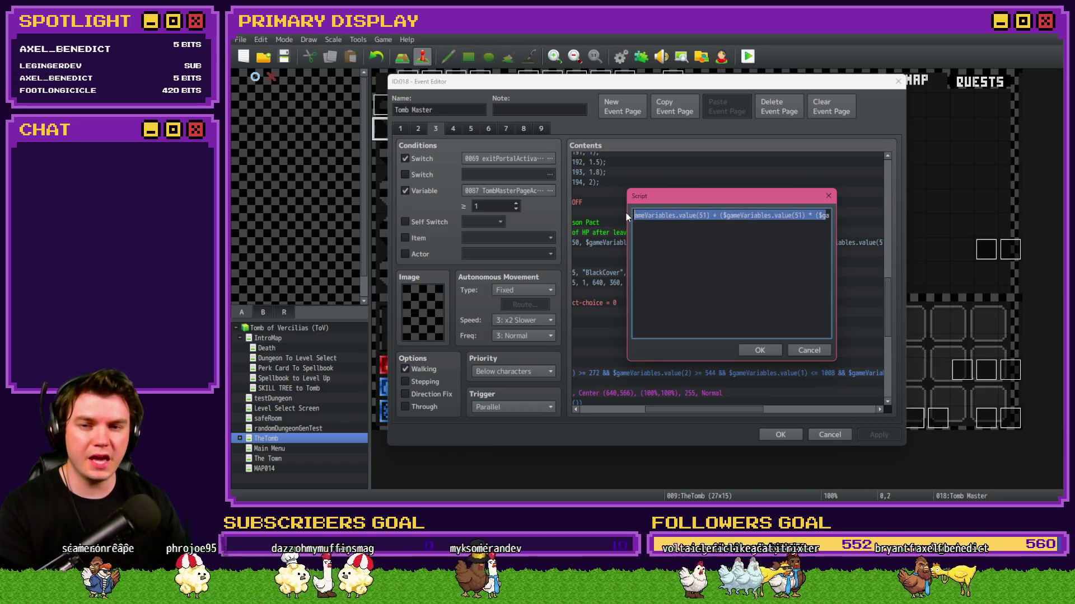
click(726, 216)
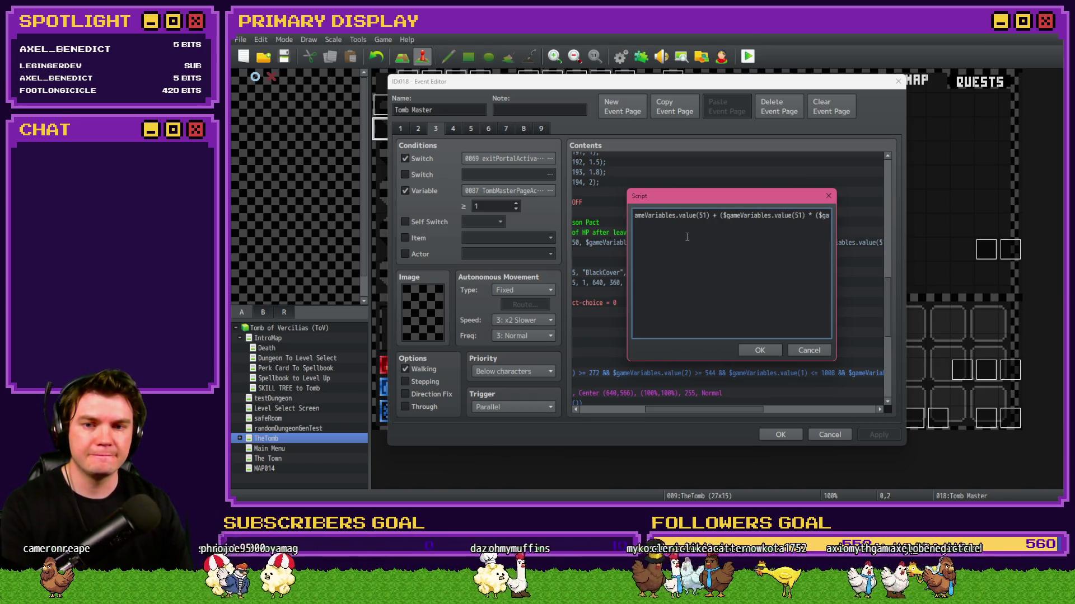
key(Home)
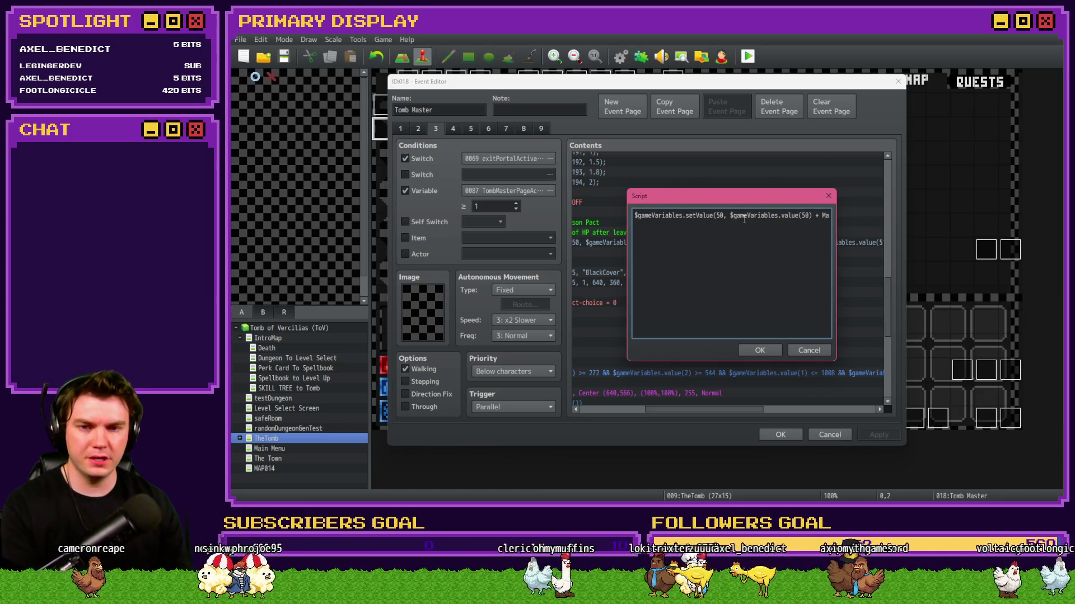
key(Right)
key(Right)
key(Right)
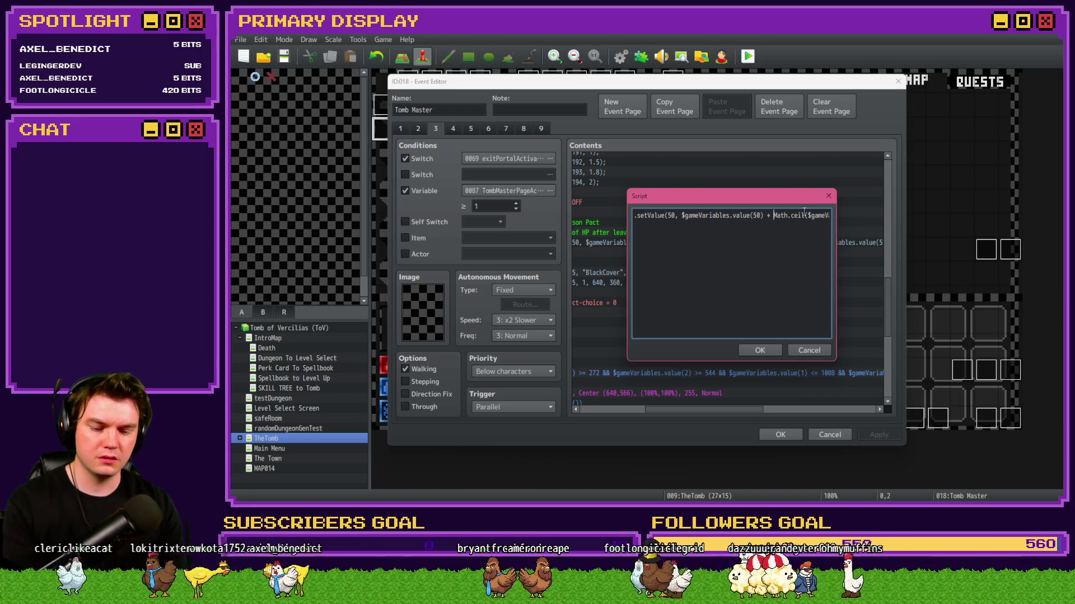
key(End)
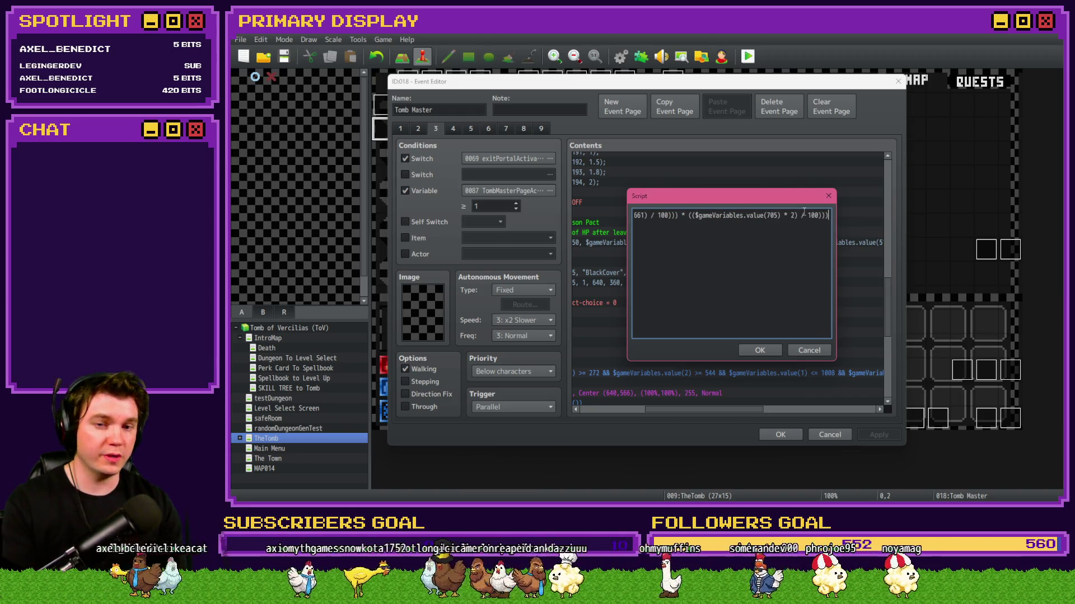
click(762, 352)
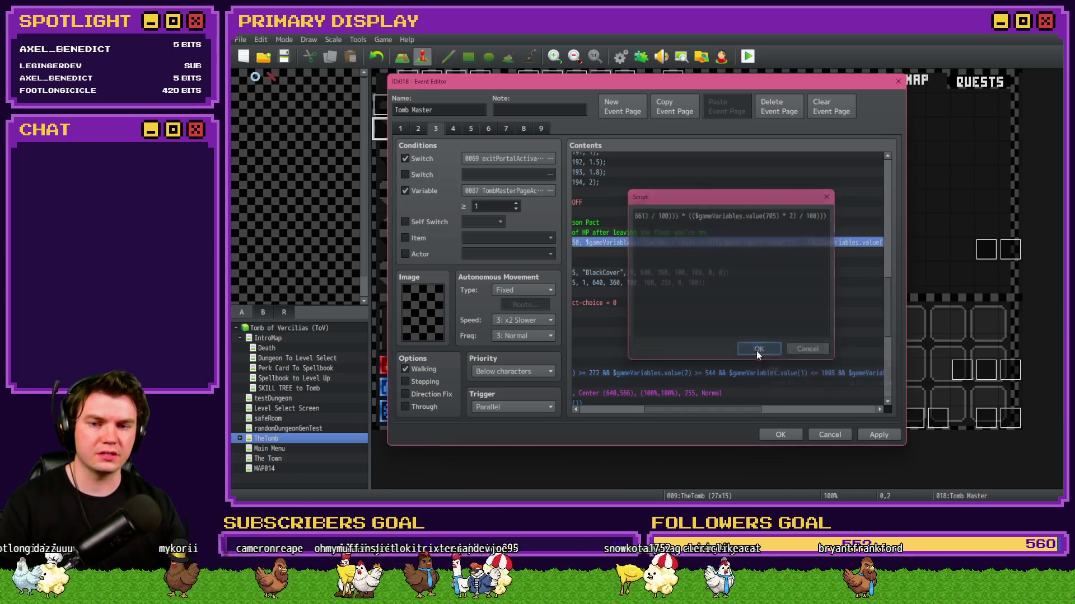
Apply and save the Tomb Master event edits, then launch a new playtest.
click(879, 435)
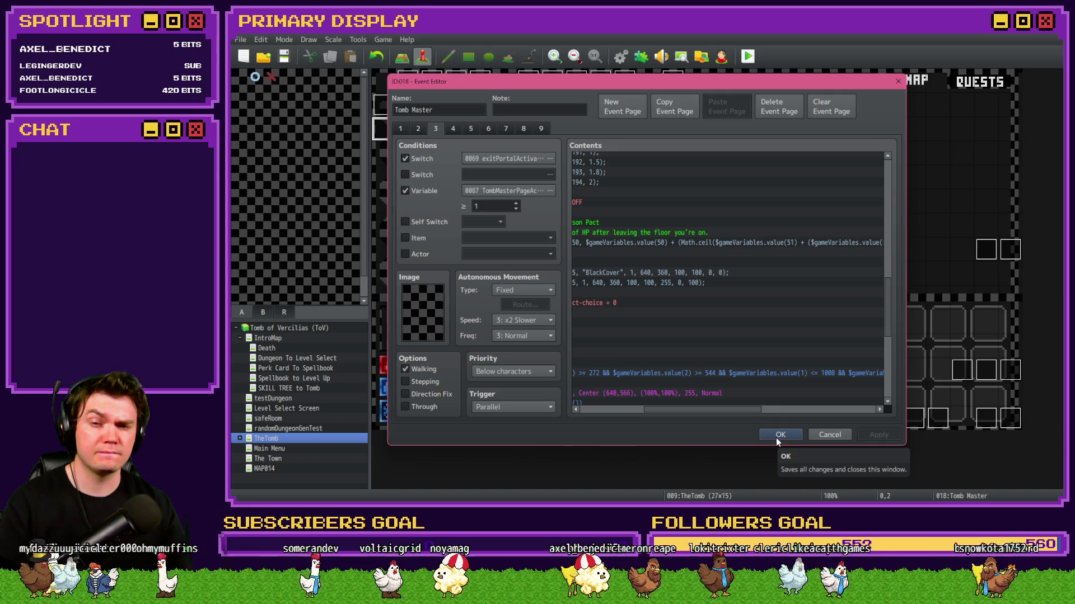
drag(724, 415, 713, 411)
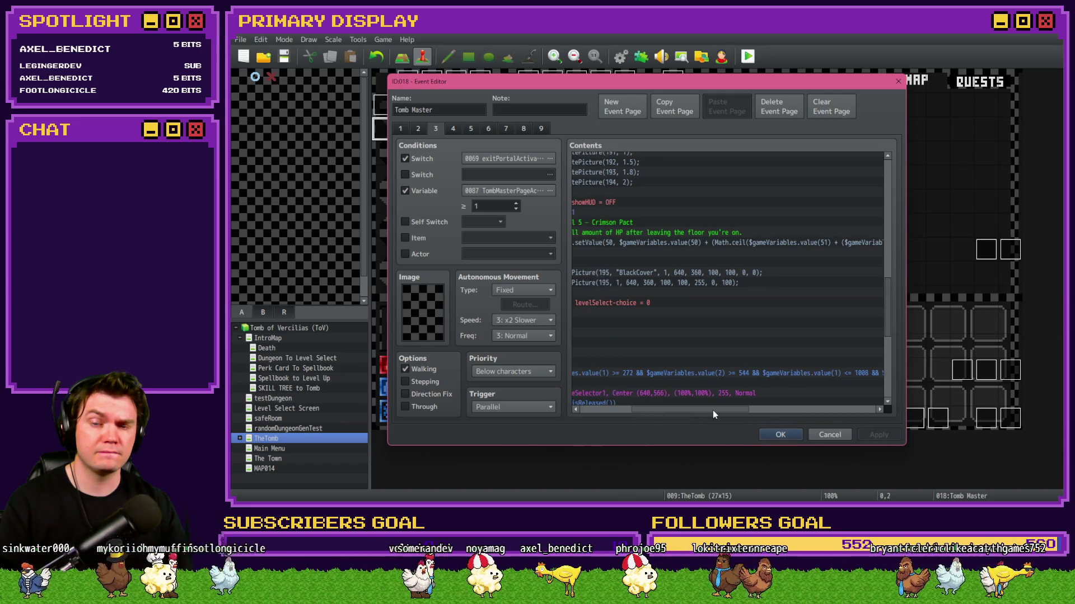
click(761, 436)
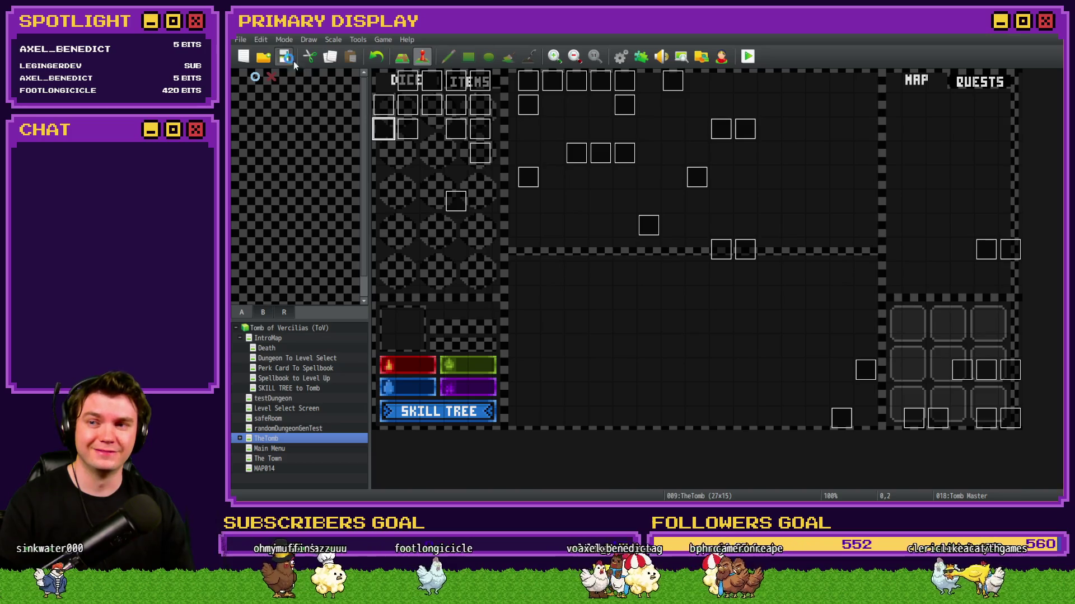
key(alt+Tab)
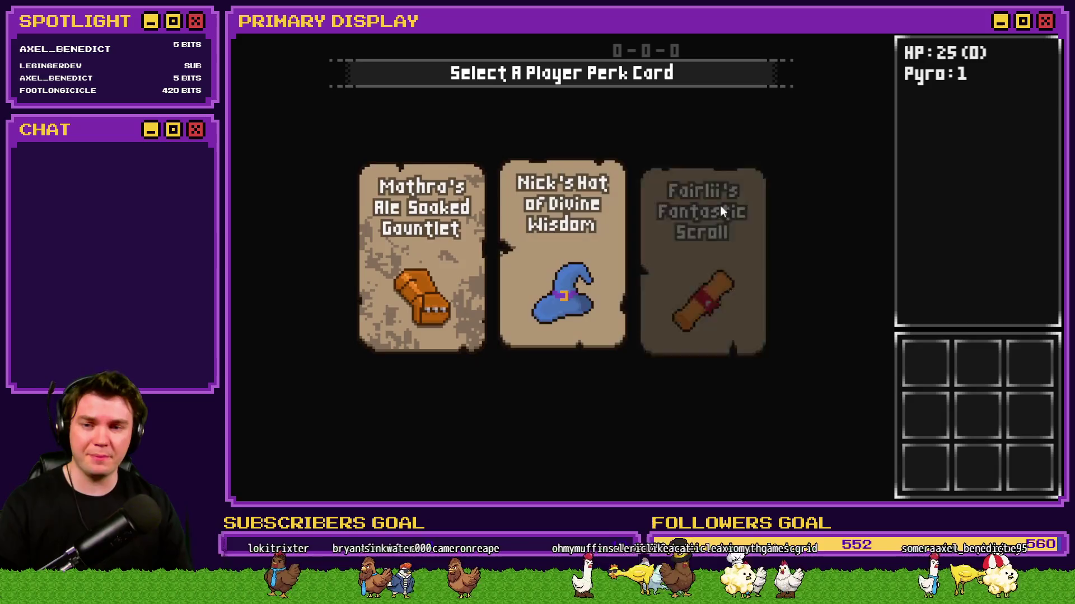
Take Nick's Hat of Divine Wisdom, buy Enduring Spirit and Crimson Pact, then exit the skill tree.
click(579, 255)
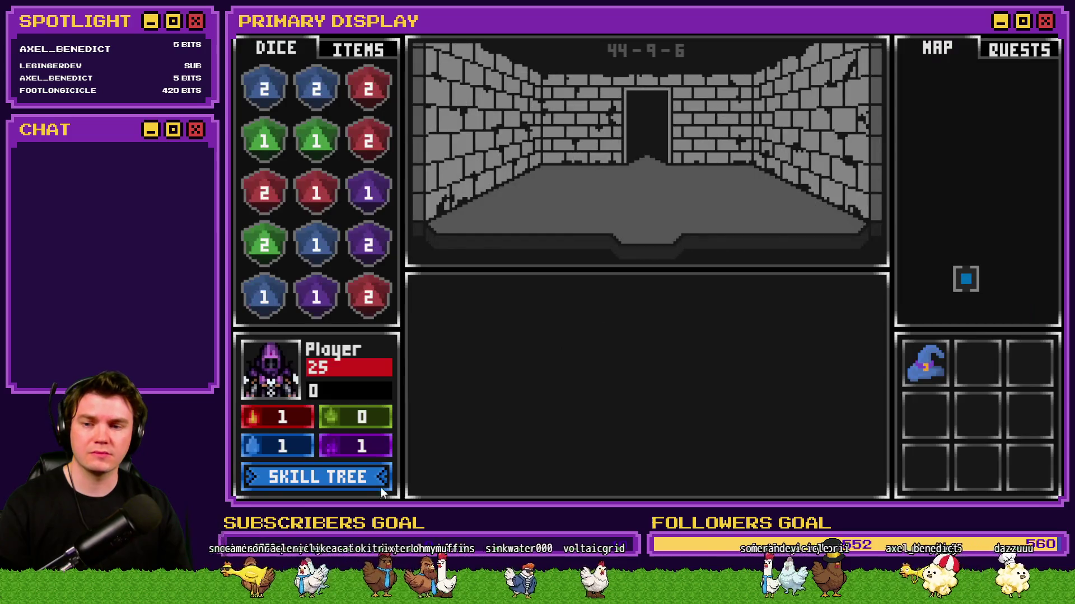
click(380, 485)
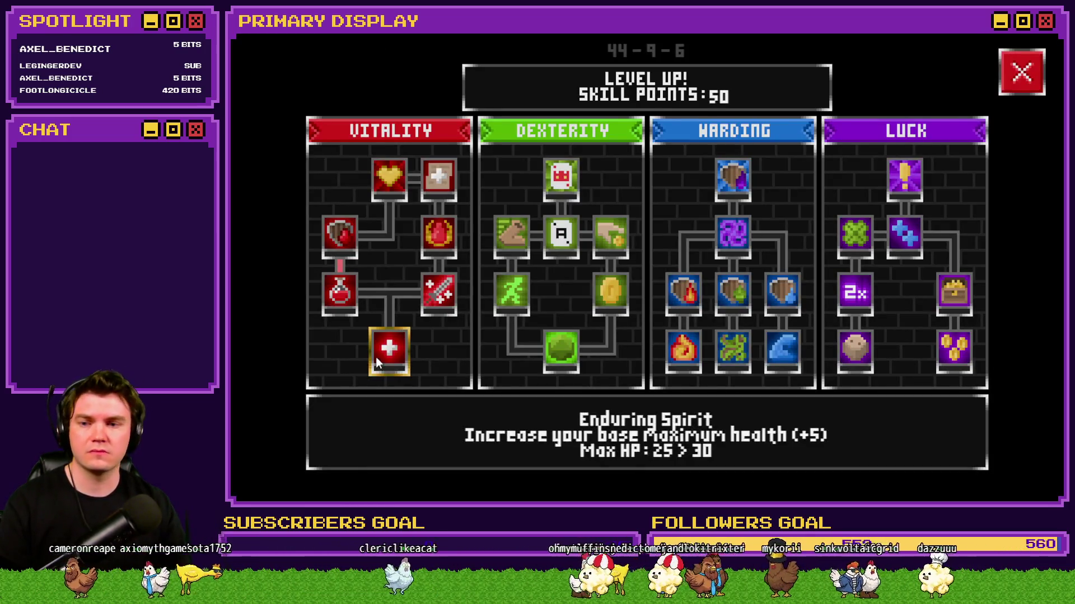
click(377, 354)
click(446, 244)
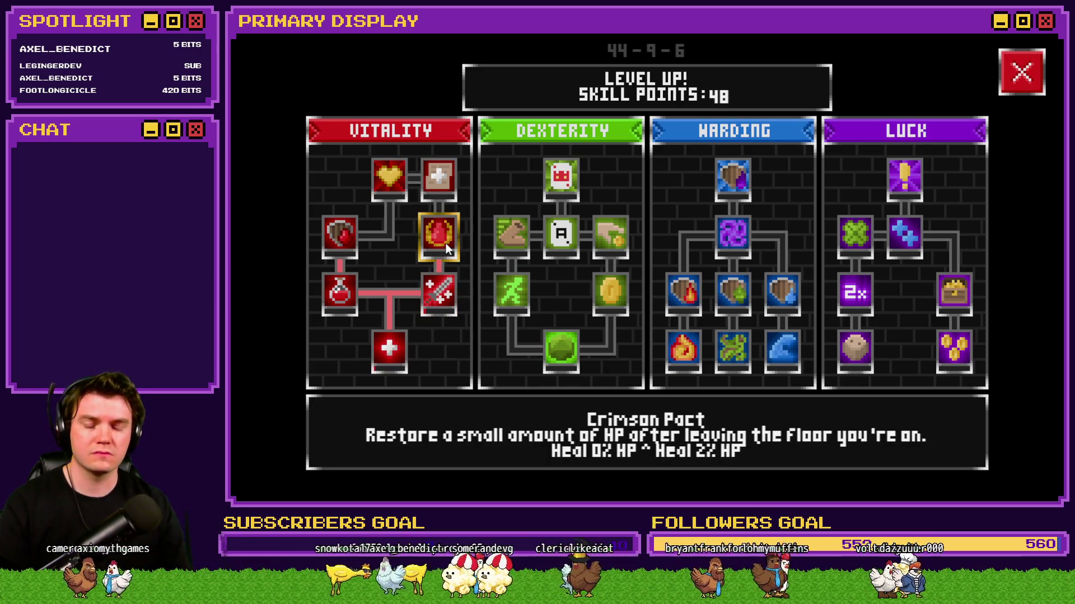
key(Escape)
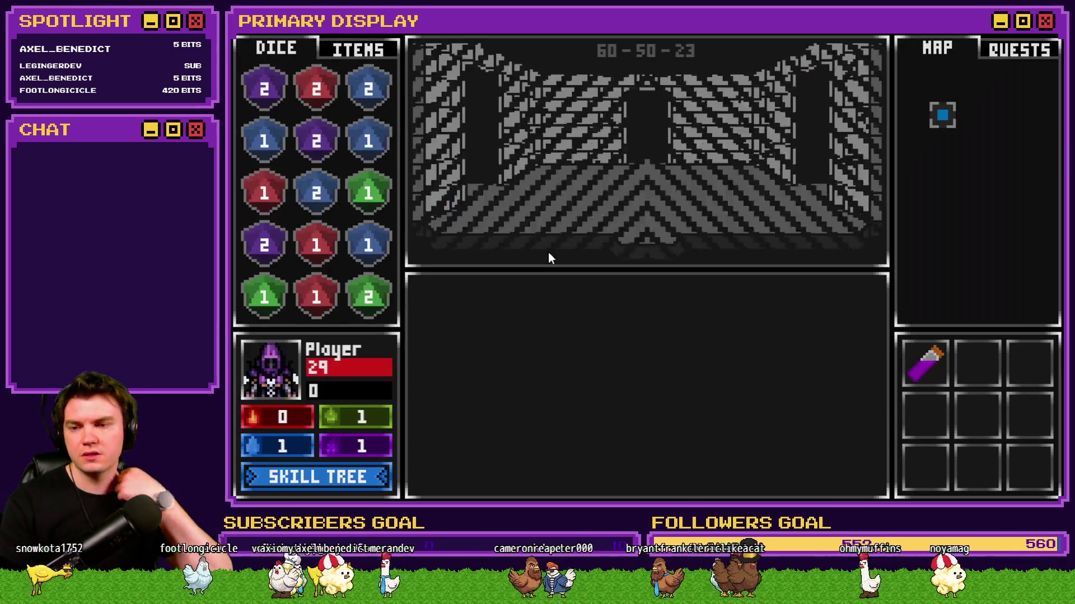
Buy Enduring Spirit and rank Crimson Pact up to an 8% heal, then open the debug list.
click(365, 482)
click(395, 350)
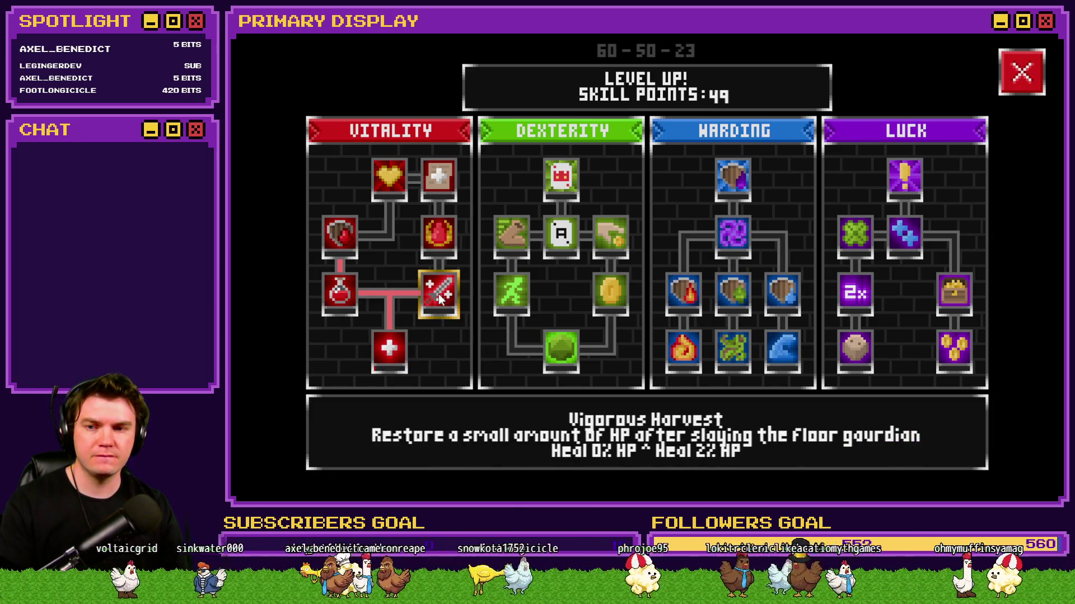
click(438, 235)
click(438, 235)
click(439, 235)
click(438, 235)
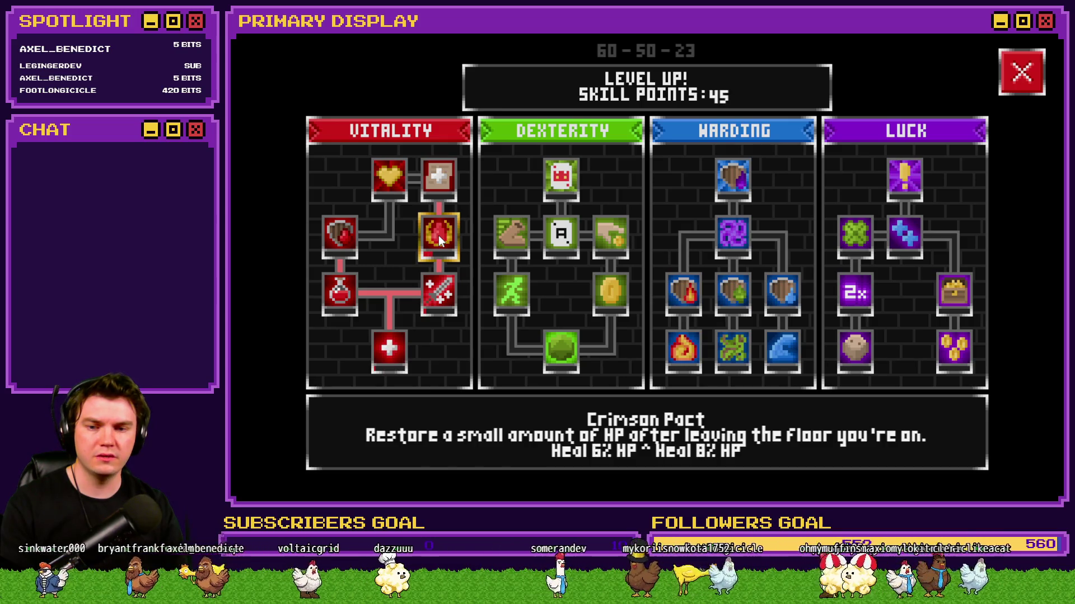
click(438, 235)
key(F9)
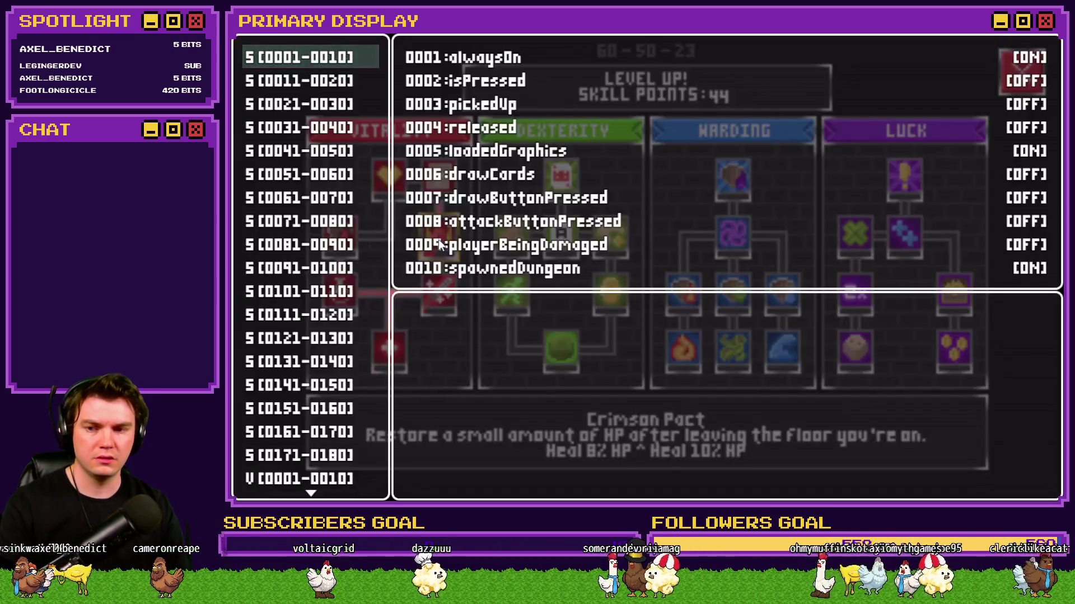
Close the debug list and the skill tree to return to the dungeon.
key(Escape)
click(1023, 78)
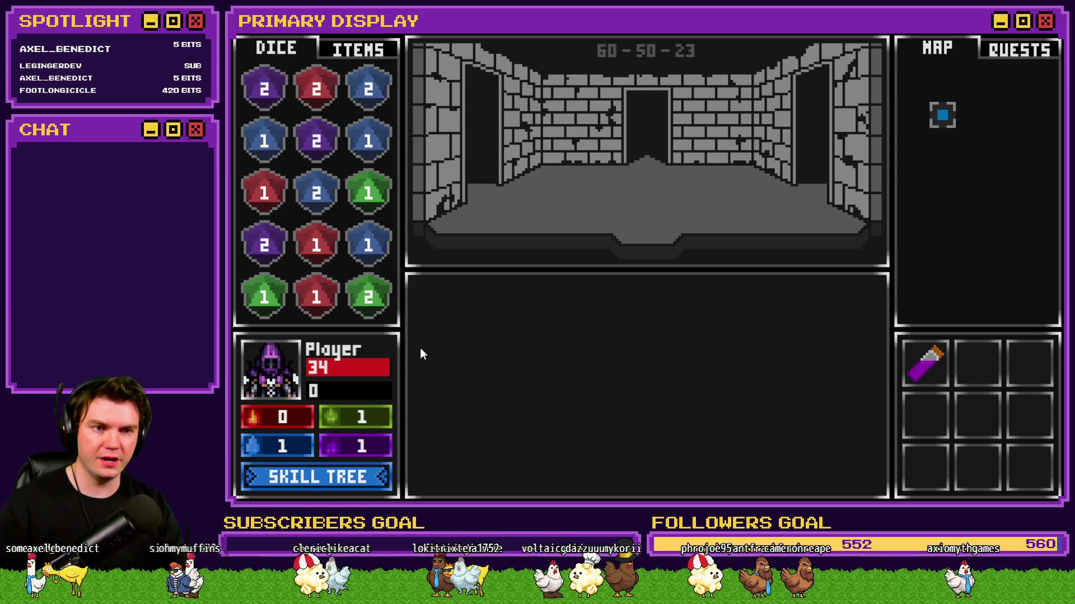
mouse_move(916, 361)
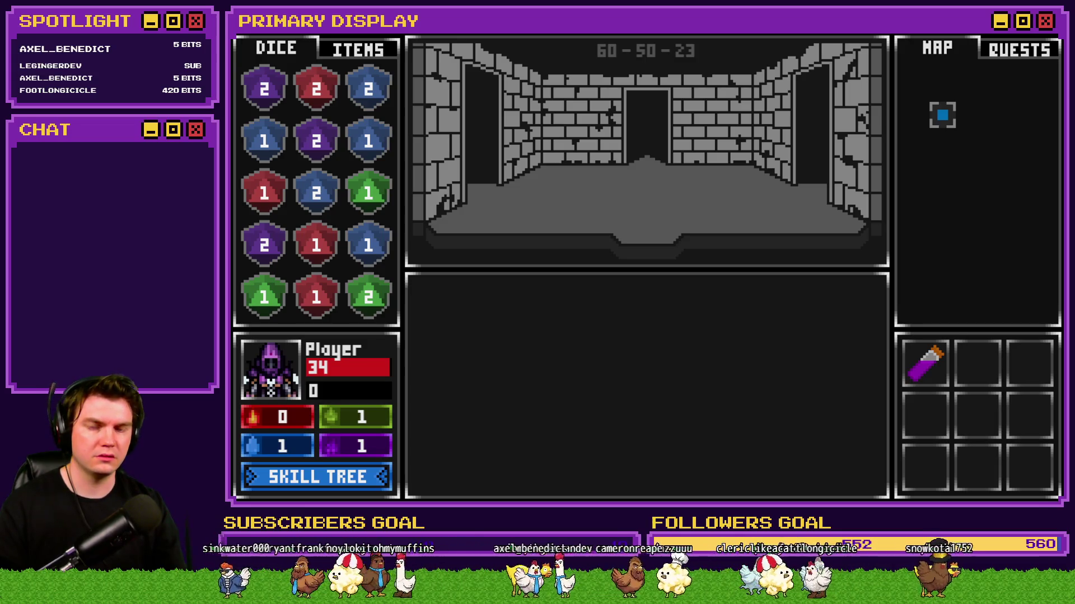
In debug variables 0041-0050, lower 0050:playerHP to 30.
key(F9)
key(Down)
key(Down)
key(Return)
key(Up)
key(Left)
key(Left)
key(Left)
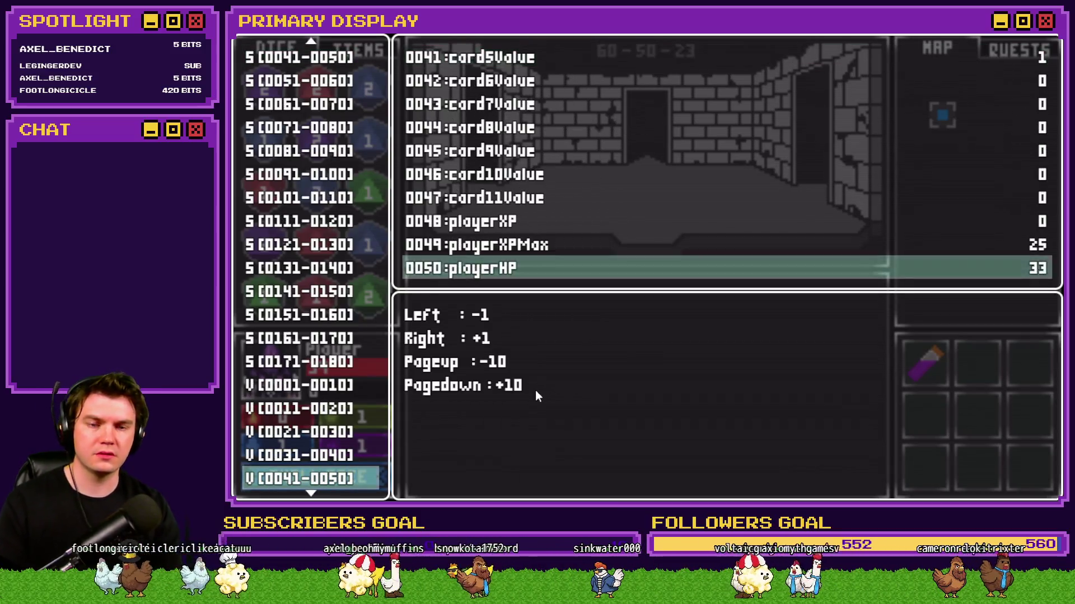
Resume the game, step into the next room, and pick up the Void Stone.
key(Escape)
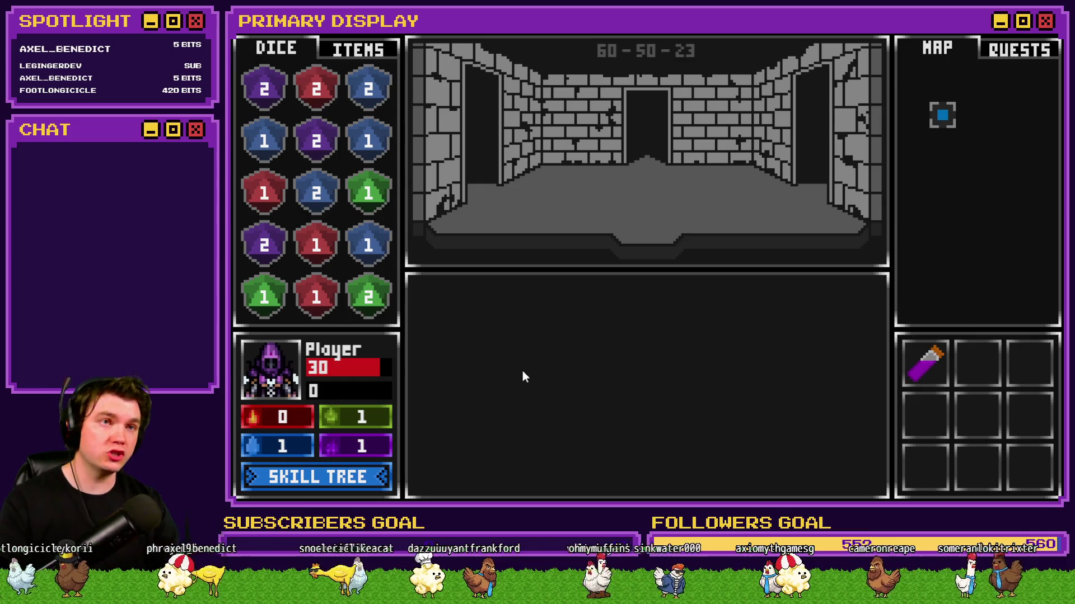
key(Up)
key(Up)
key(Up)
key(Up)
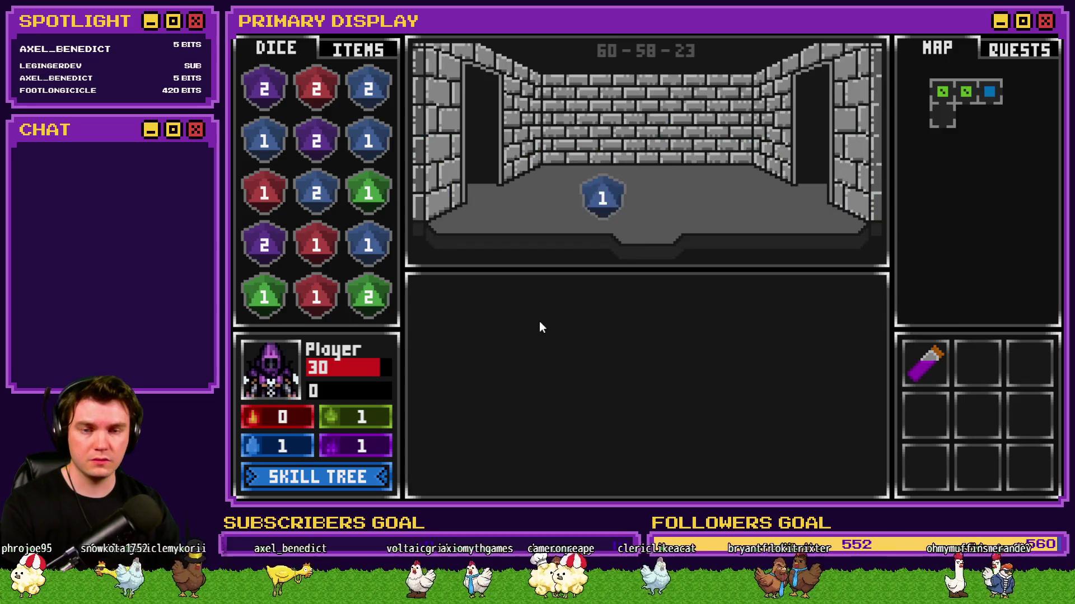
click(659, 161)
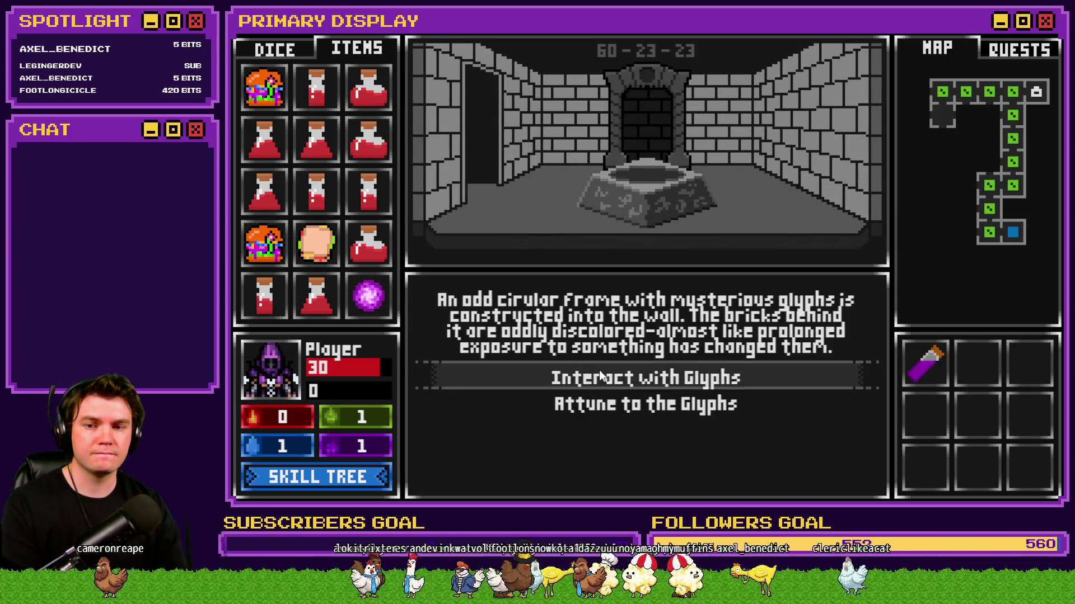
Set the Void Stone in the glyph ring, rotate it, go through the portal, take Spiked Pauldron.
click(598, 374)
drag(368, 295, 658, 387)
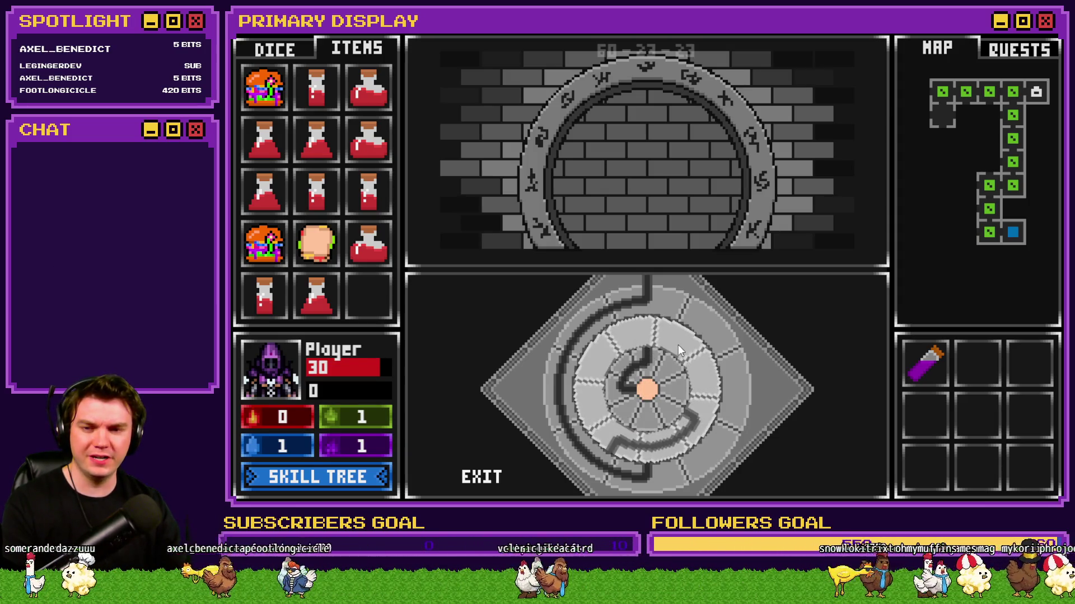
click(645, 359)
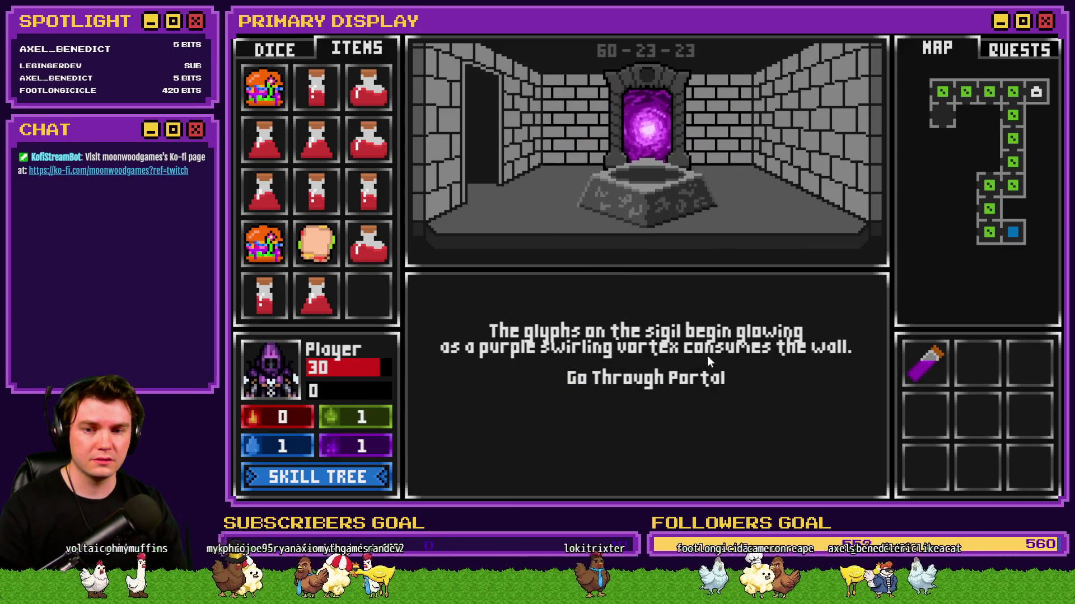
click(693, 378)
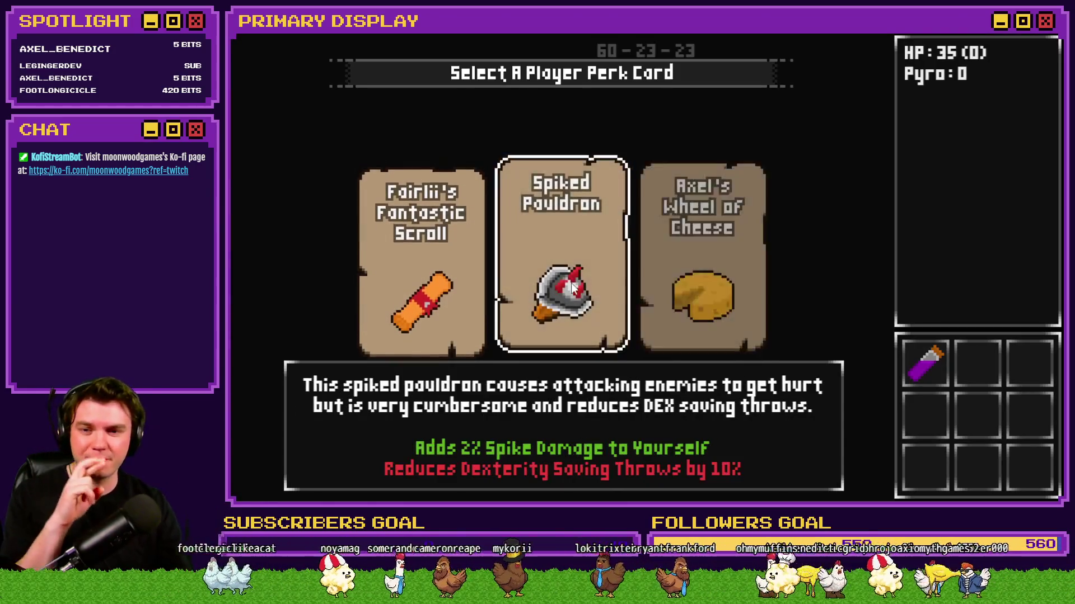
click(566, 267)
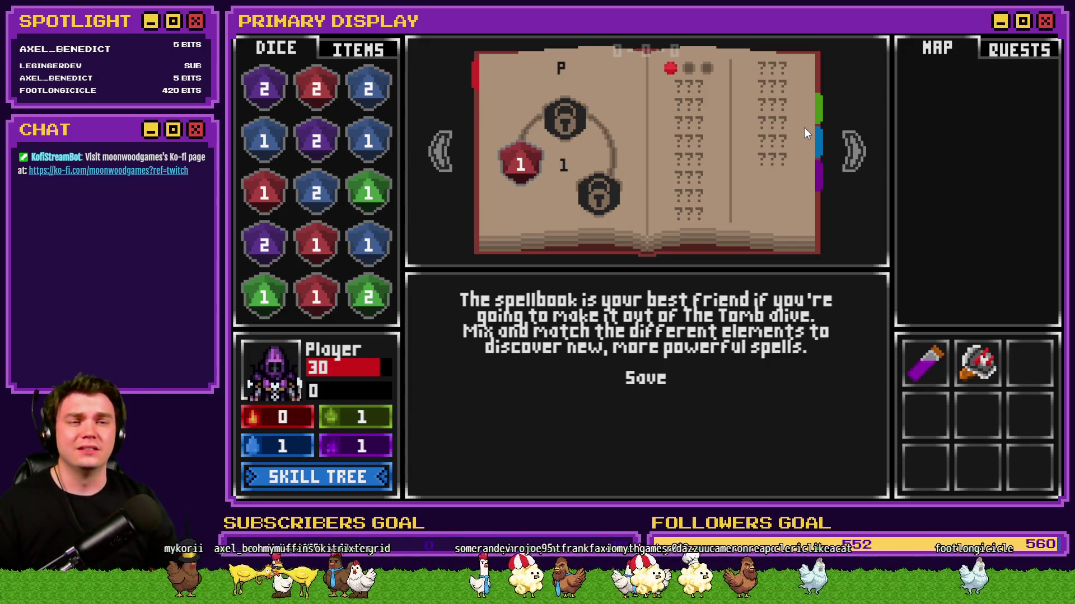
End the playtest and select the Crimson Pact script line on Tomb Master's page 3.
key(alt+F4)
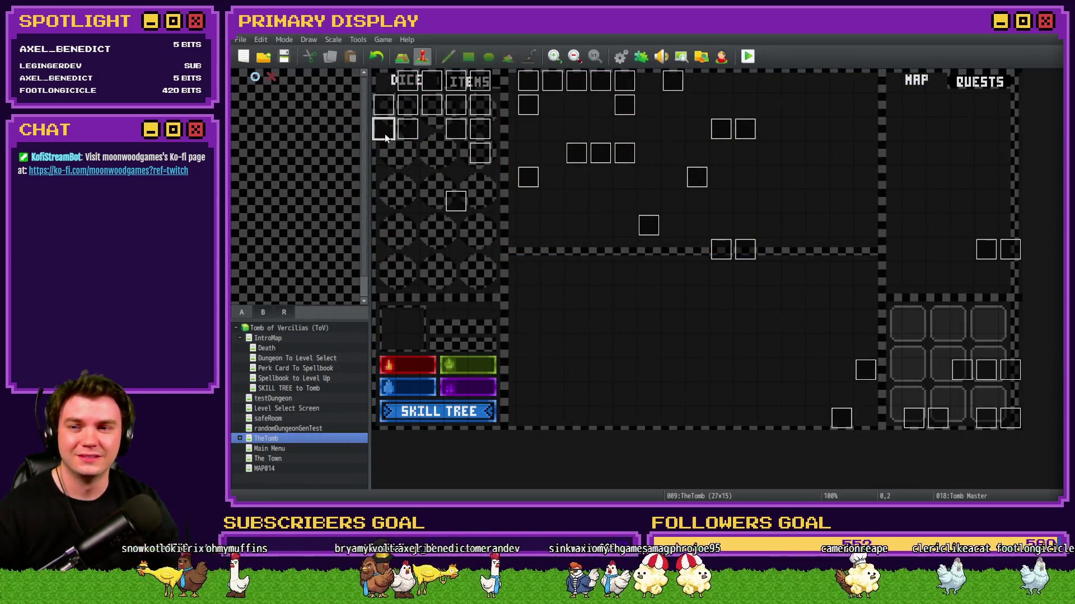
double_click(385, 138)
click(417, 128)
click(435, 128)
scroll(693, 288, down, 10)
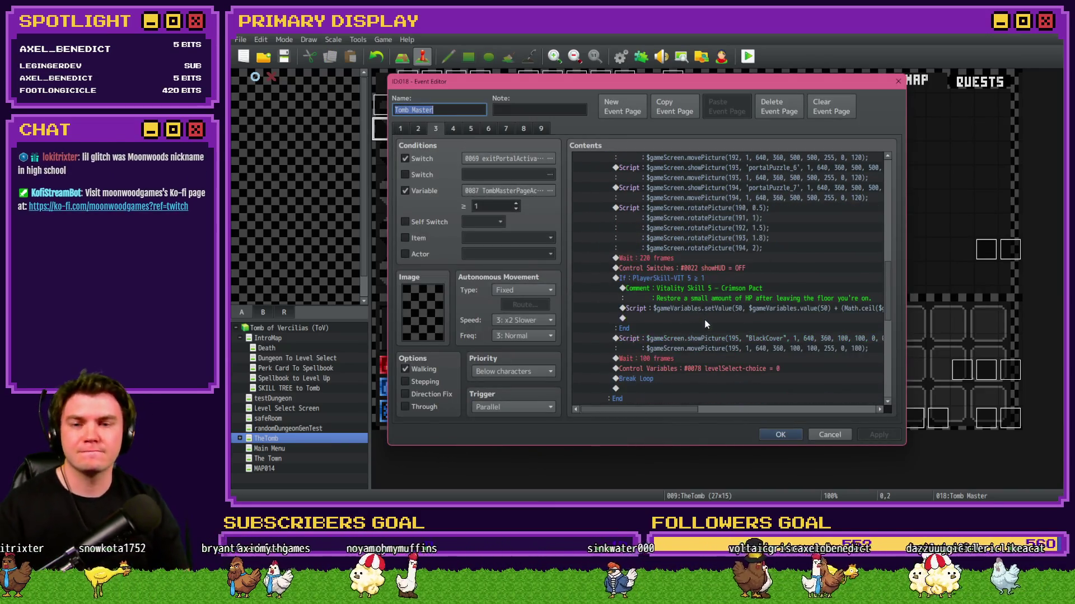
click(714, 308)
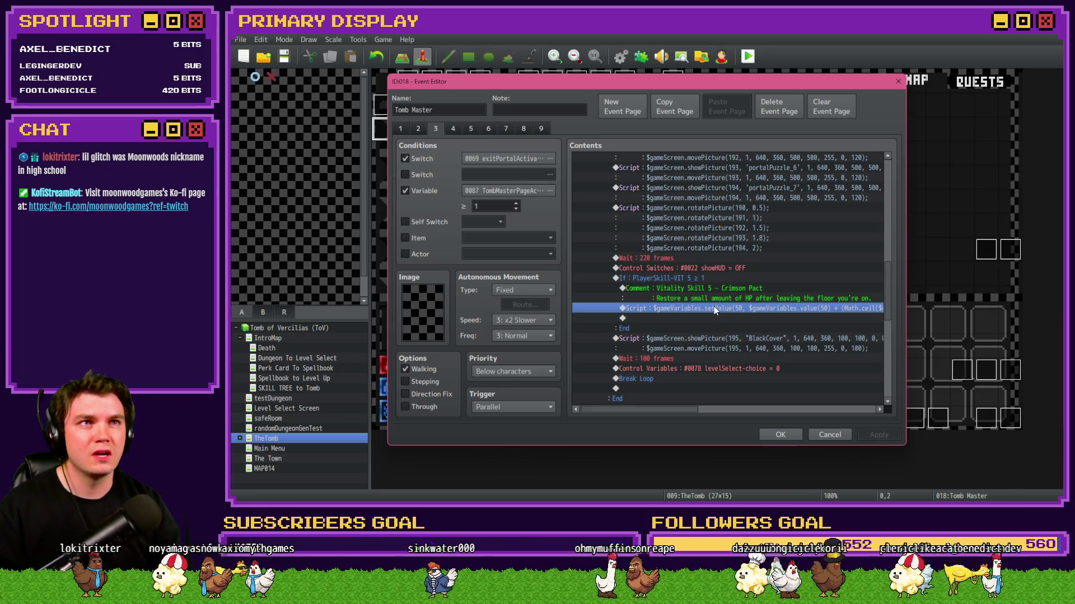
Return to the event editor and open the setValue(50…) HP-restore script for editing.
key(alt+Tab)
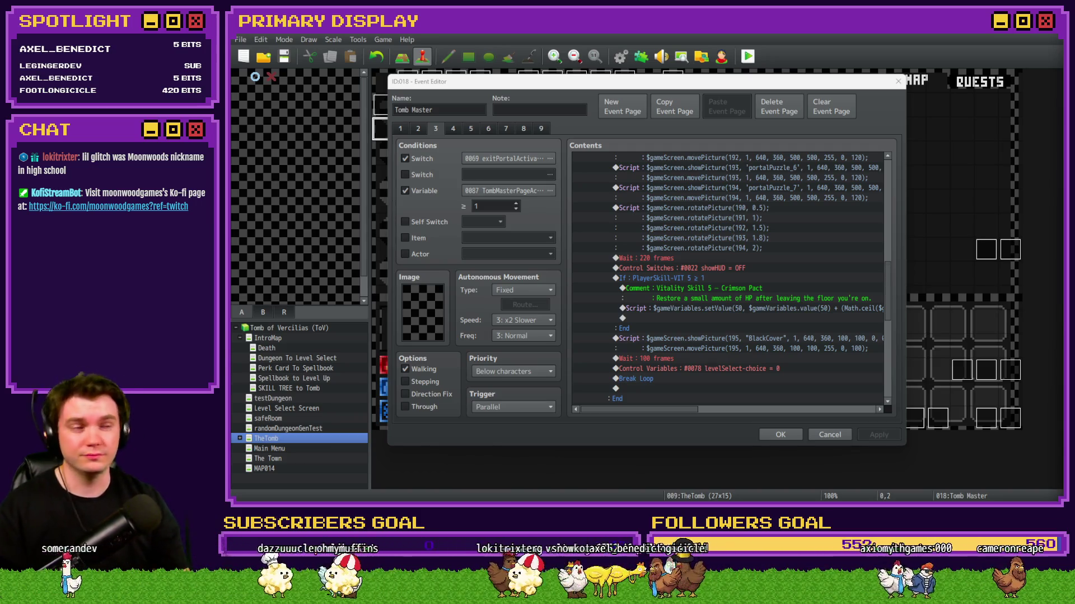
click(774, 83)
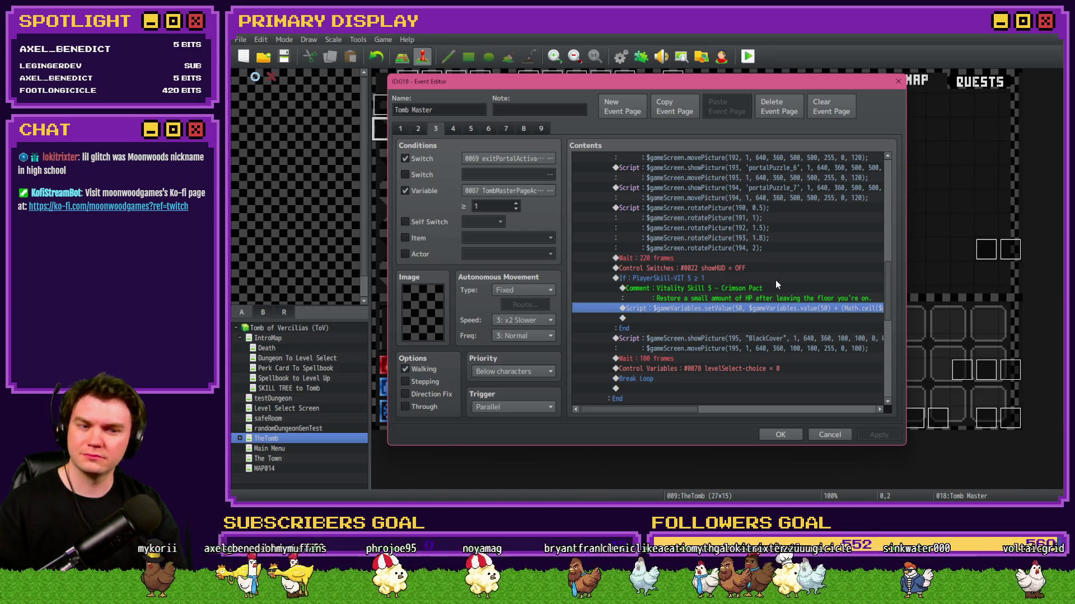
double_click(765, 308)
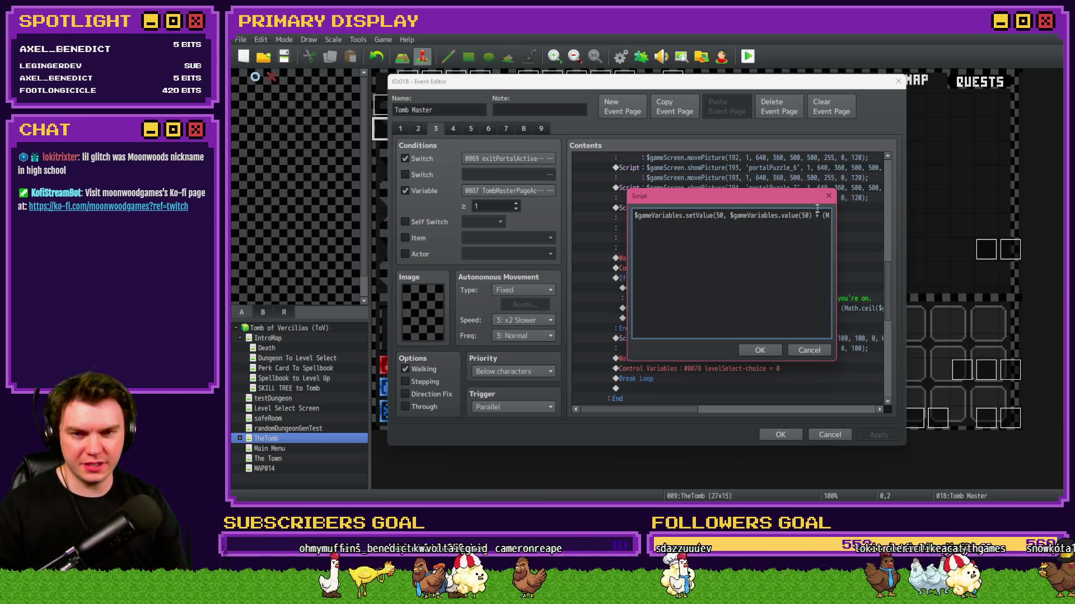
Wrap the whole $gameVariables.value(50) + (...) expression in Math.ceil and save the Tomb Master event.
drag(824, 216, 835, 217)
click(782, 215)
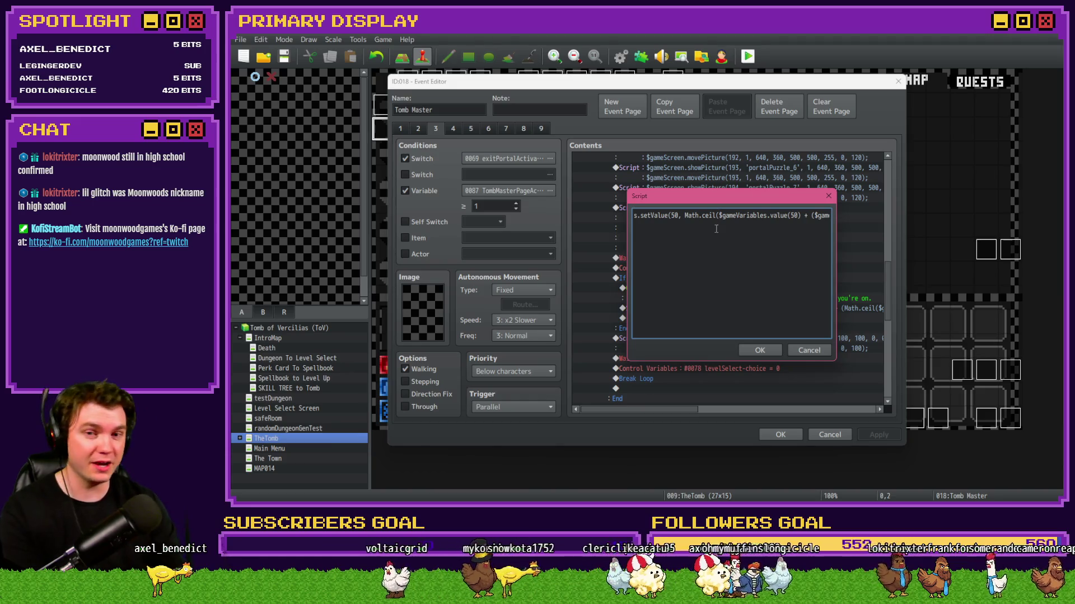
click(786, 216)
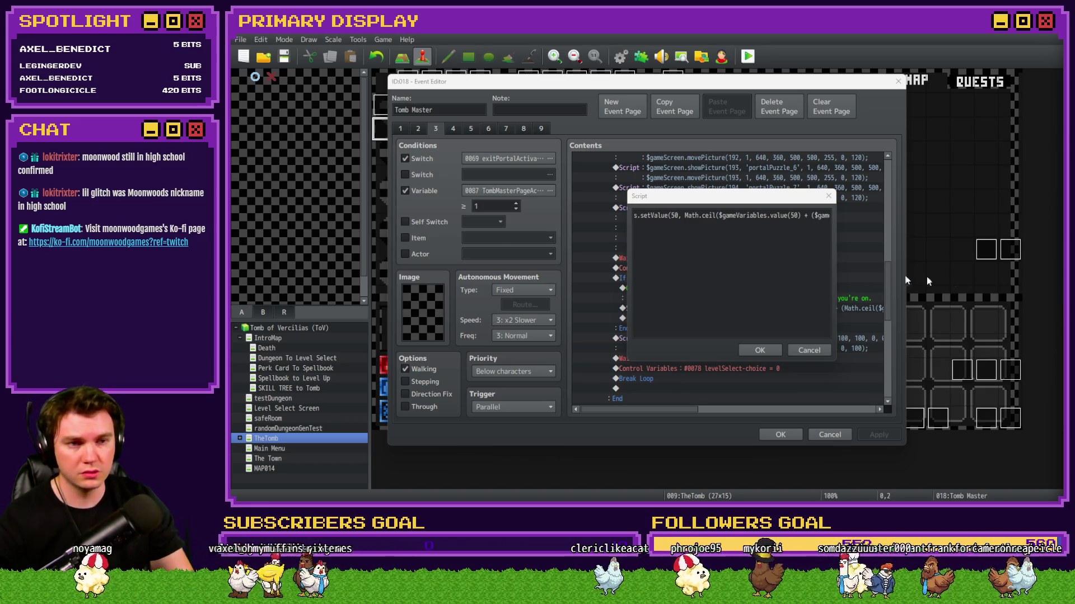
click(758, 351)
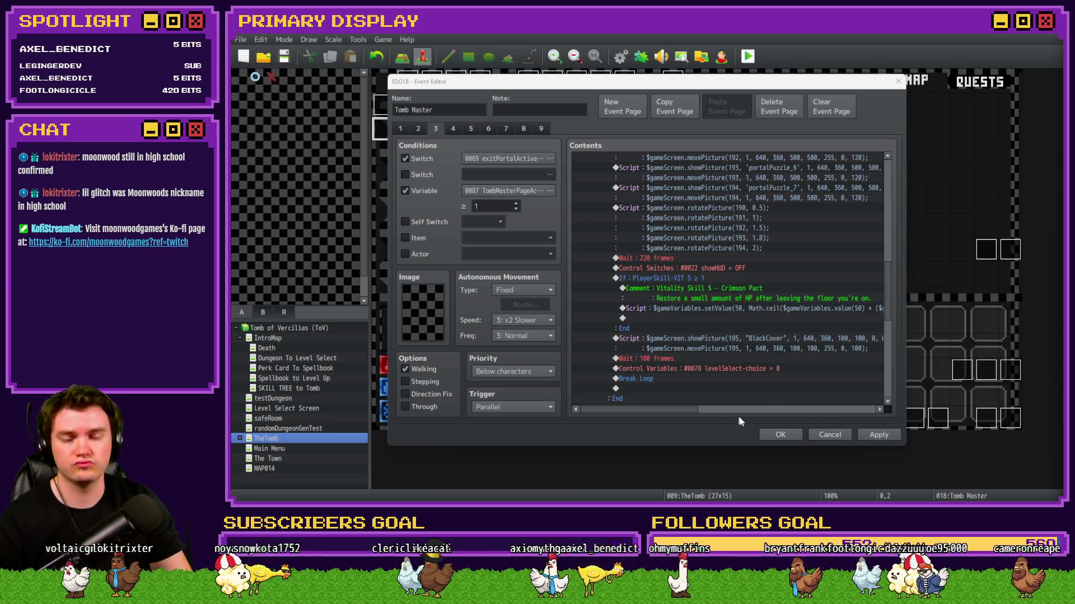
click(778, 434)
Save the project, start a playtest, and take the Ale Soaked Gauntlet perk.
click(750, 55)
click(606, 277)
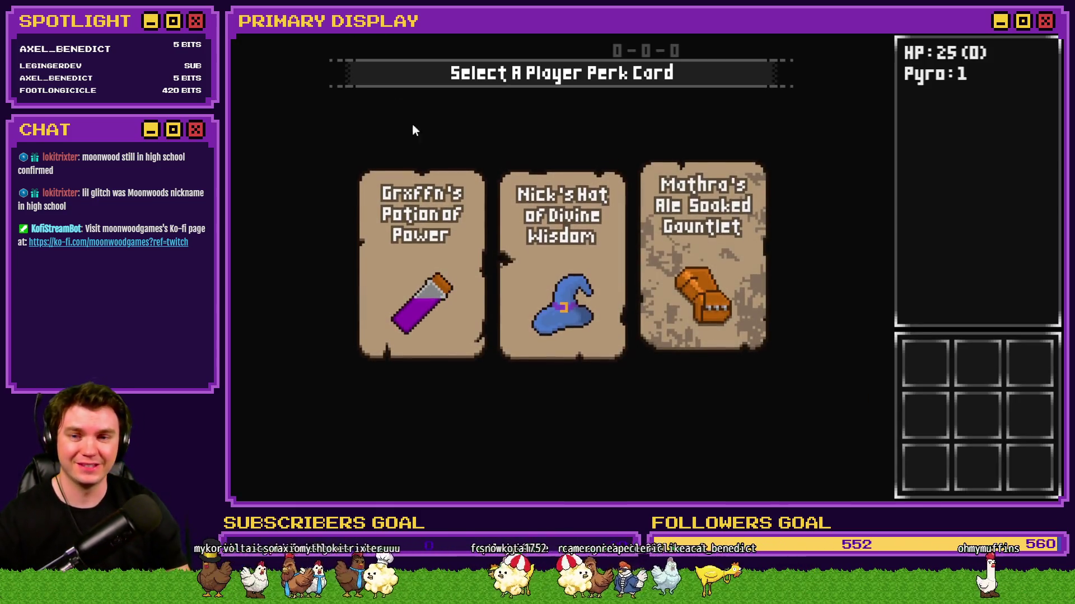
mouse_move(442, 247)
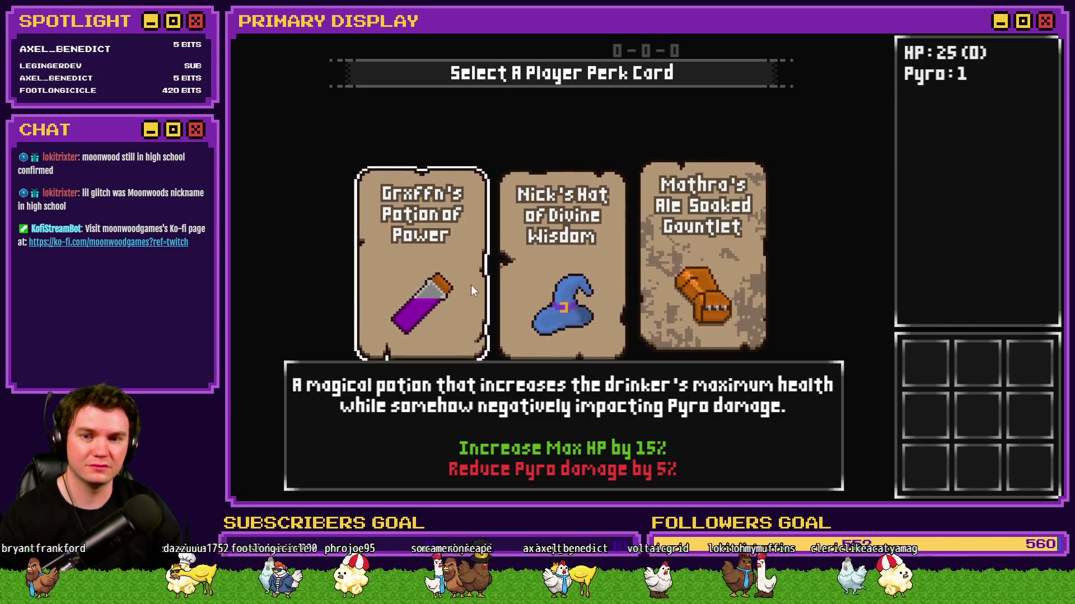
click(693, 284)
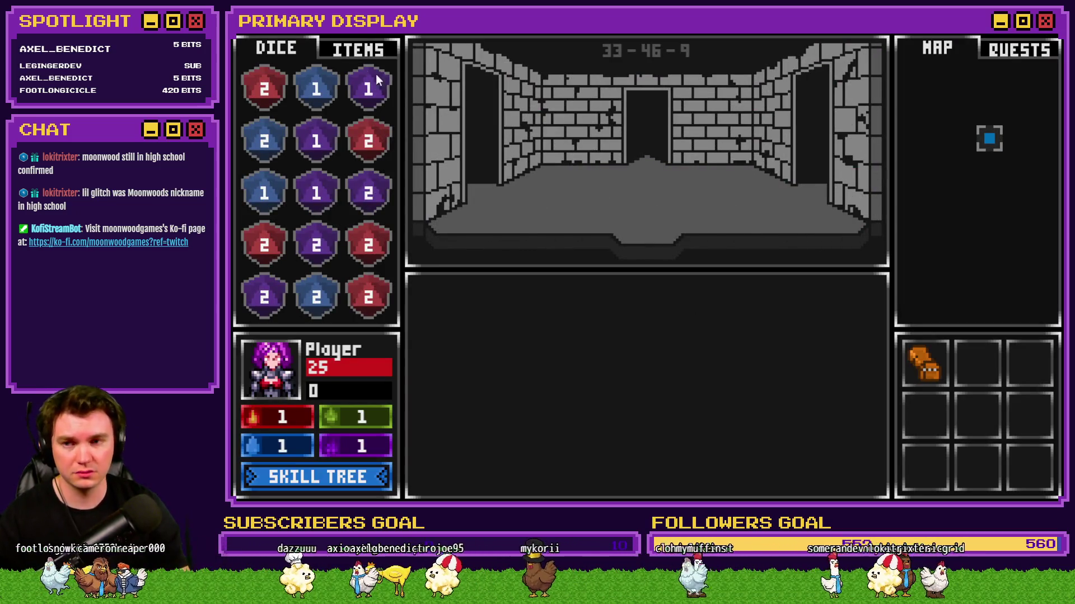
In the skill tree, buy Enduring Spirit and raise Crimson Pact to an 8% heal.
click(350, 477)
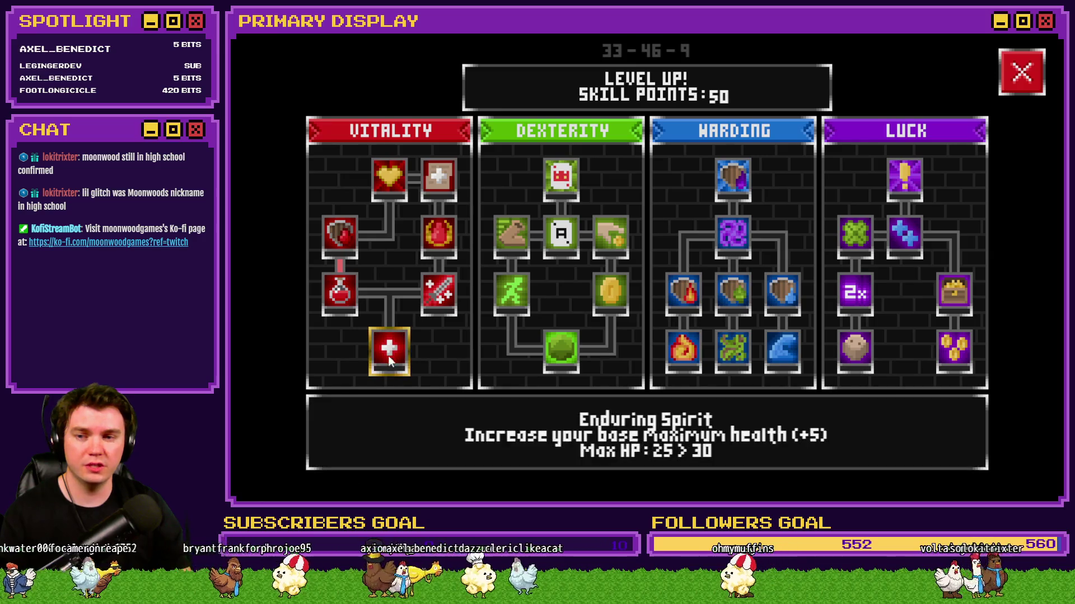
click(388, 352)
click(442, 237)
click(443, 237)
click(443, 237)
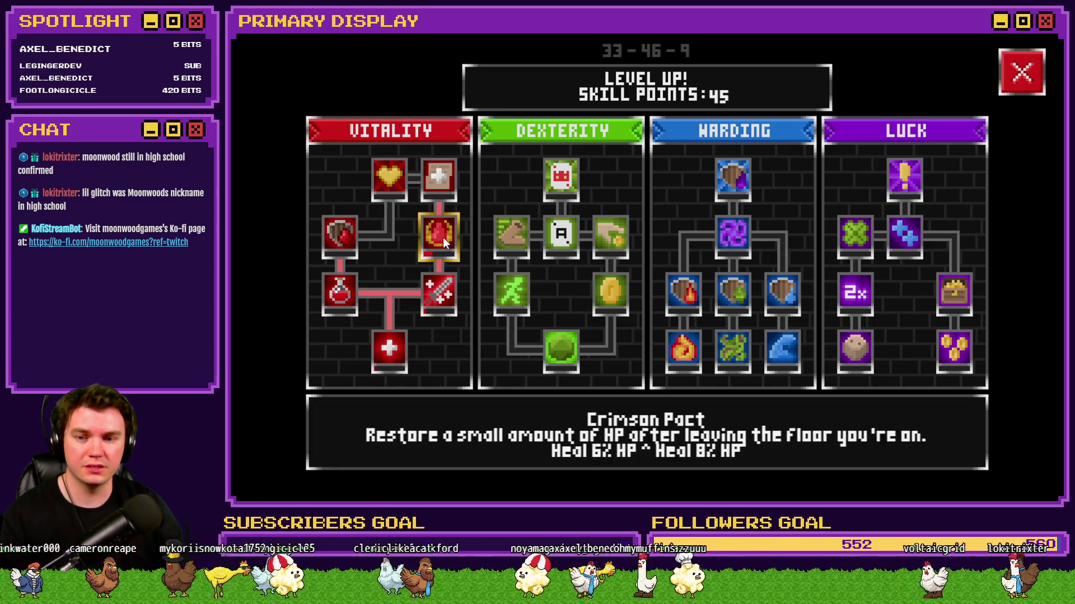
click(442, 237)
click(1028, 83)
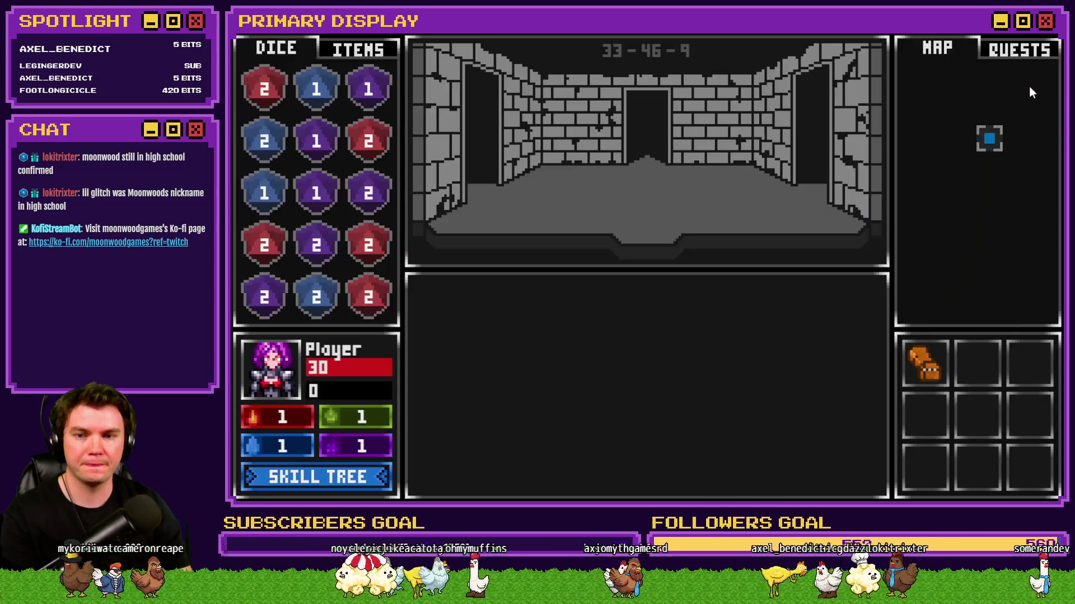
In the F9 debug overlay, lower variable 0050 playerHP from 30 to 25.
key(F9)
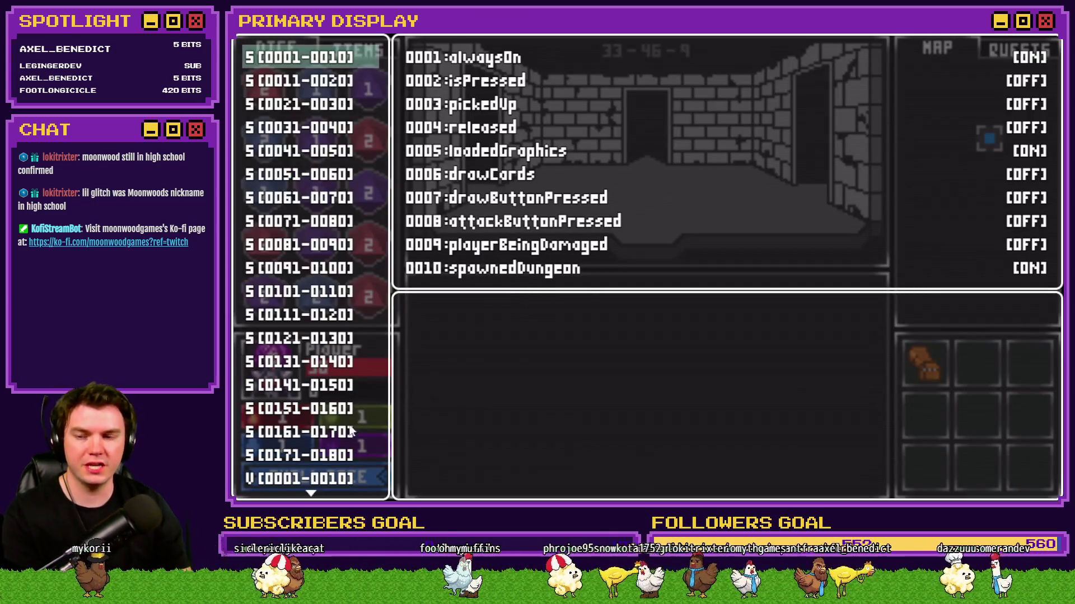
click(292, 478)
scroll(292, 479, down, 4)
mouse_move(296, 431)
key(Return)
key(Up)
key(Left)
key(Left)
key(Left)
key(Escape)
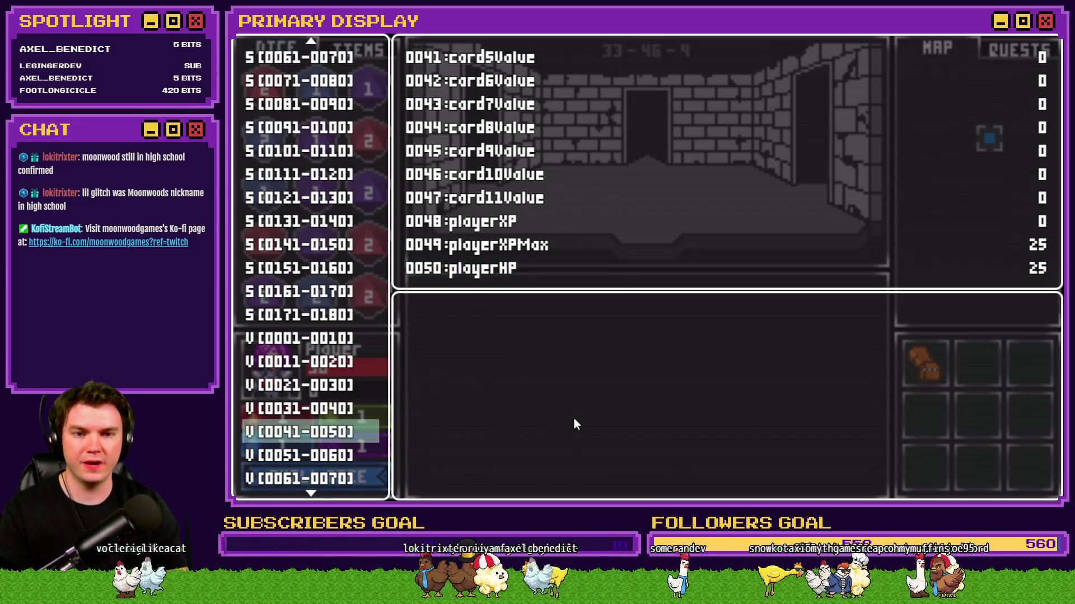
key(Escape)
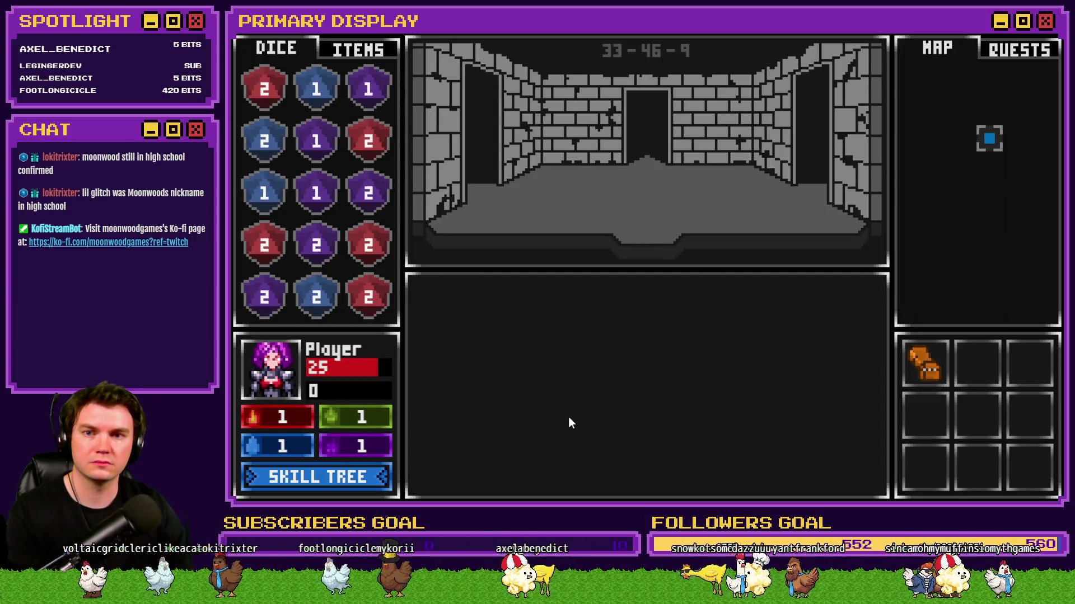
Pick up the purple orb from the altar and walk on to the glyph room.
key(Up)
key(Up)
key(Up)
key(Up)
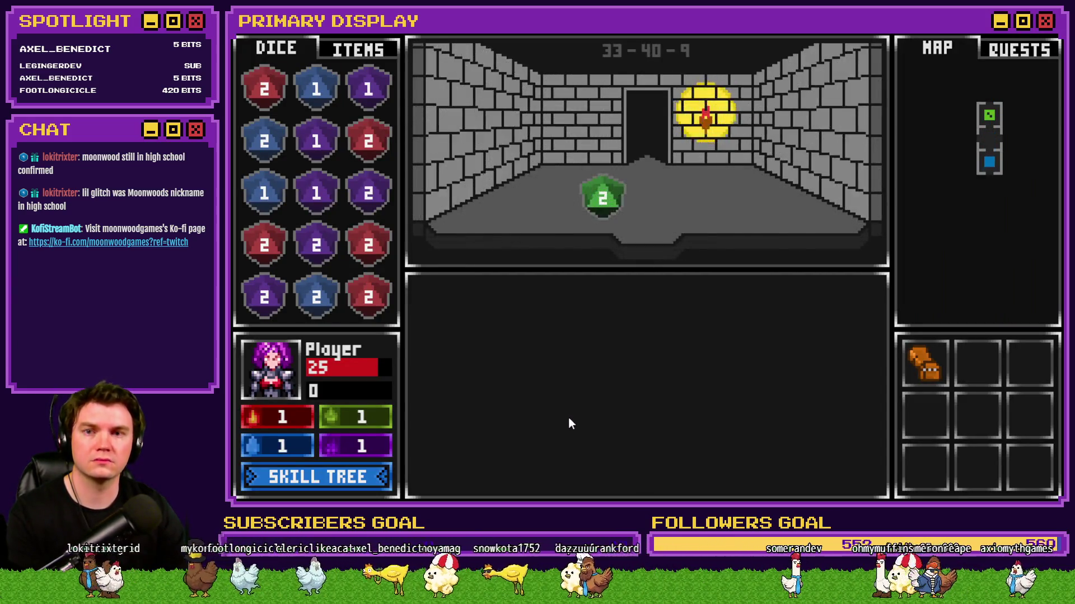
click(632, 162)
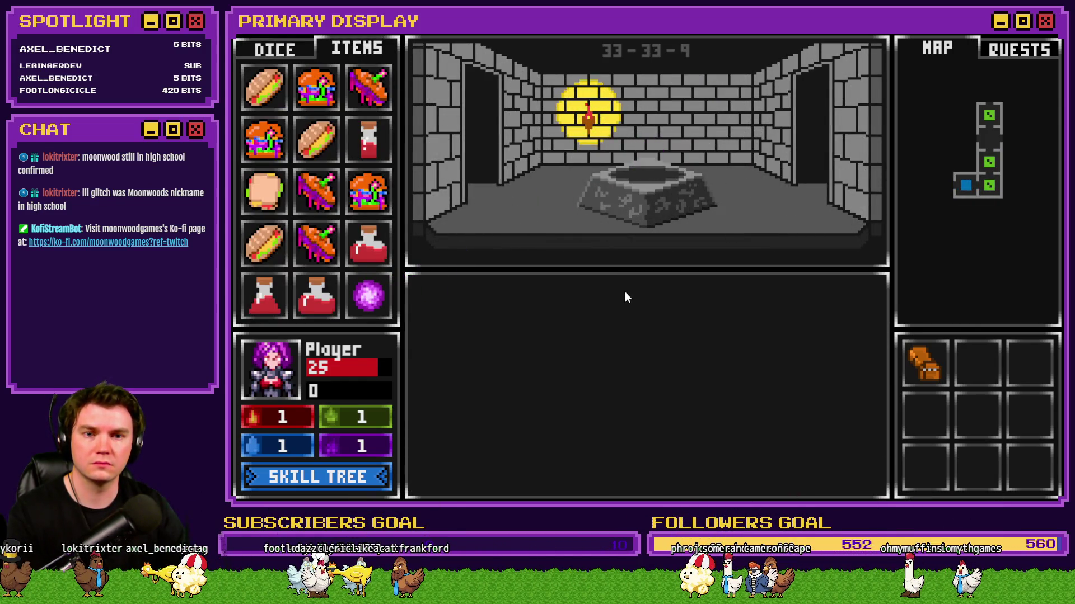
key(Up)
key(Up)
key(Up)
key(Up)
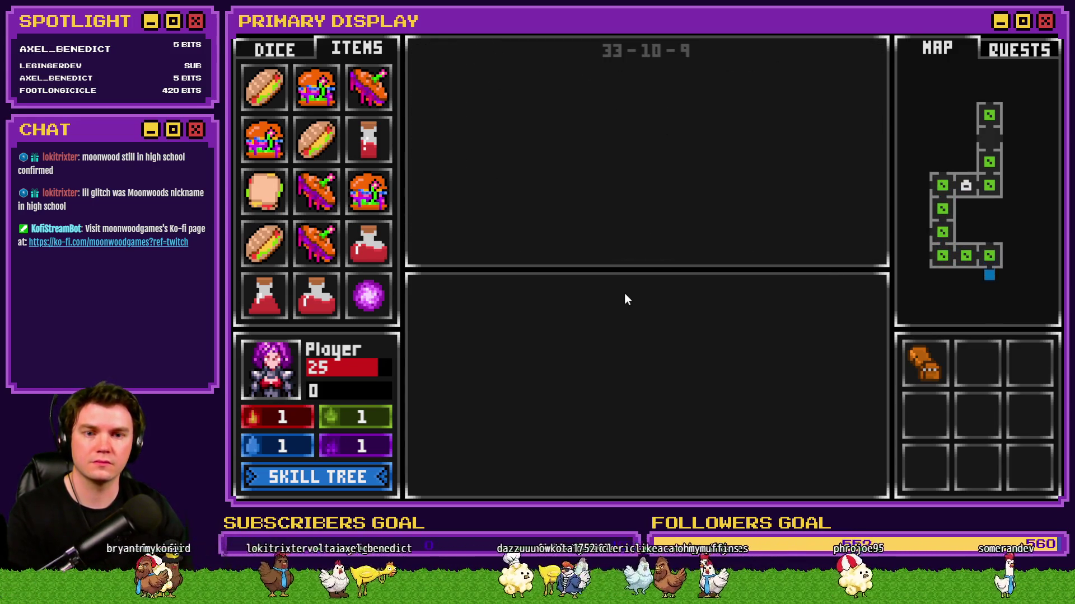
key(Up)
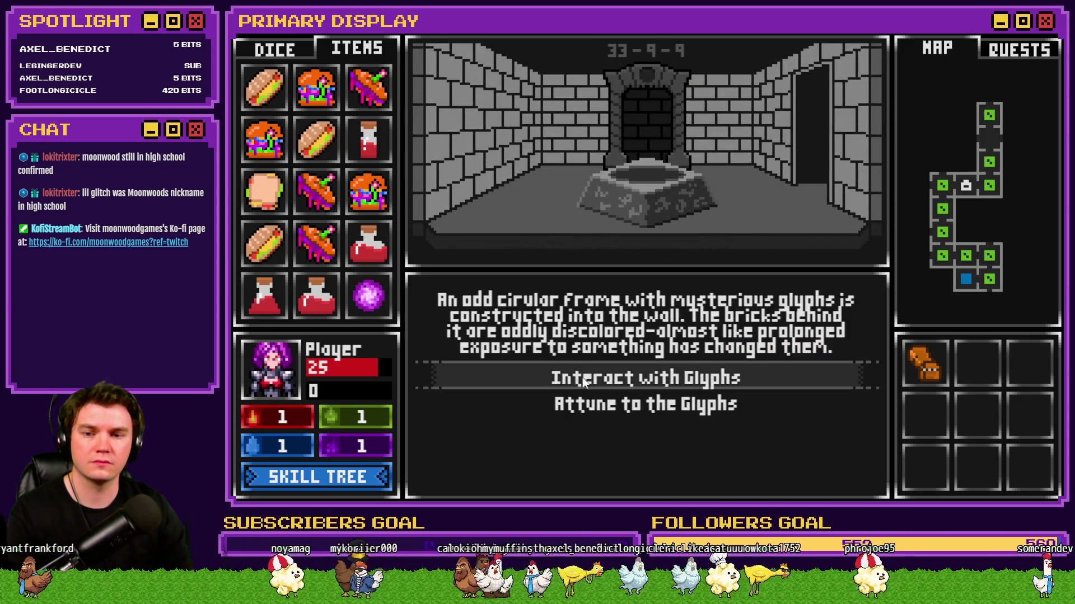
Place the Void Stone in the glyph dial and rotate its outer ring to open the portal.
click(582, 377)
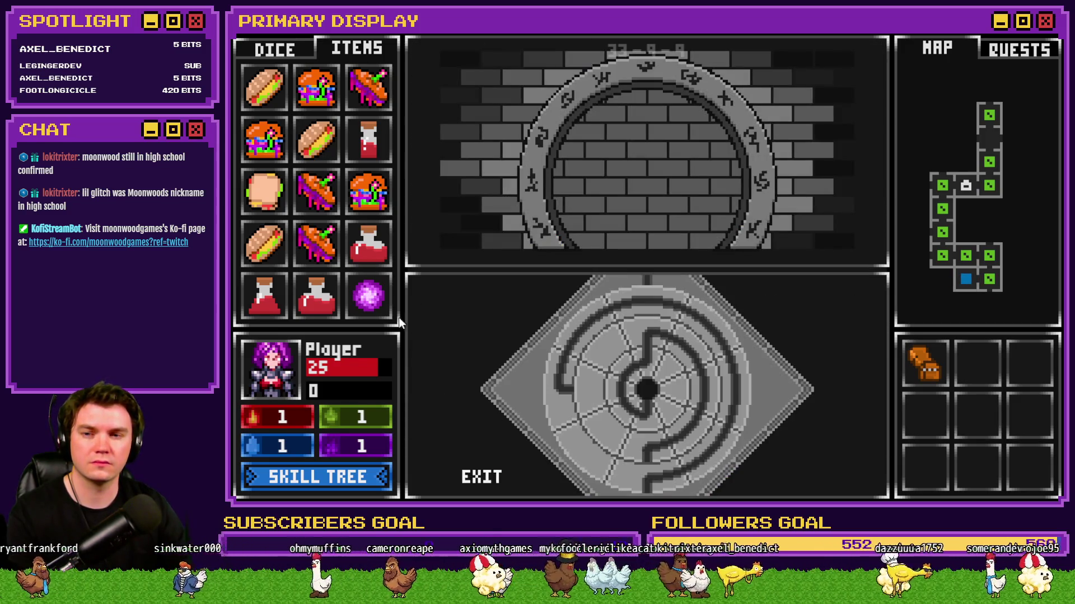
mouse_move(263, 190)
mouse_down()
mouse_move(597, 345)
mouse_move(651, 394)
mouse_move(583, 336)
mouse_move(655, 402)
mouse_up()
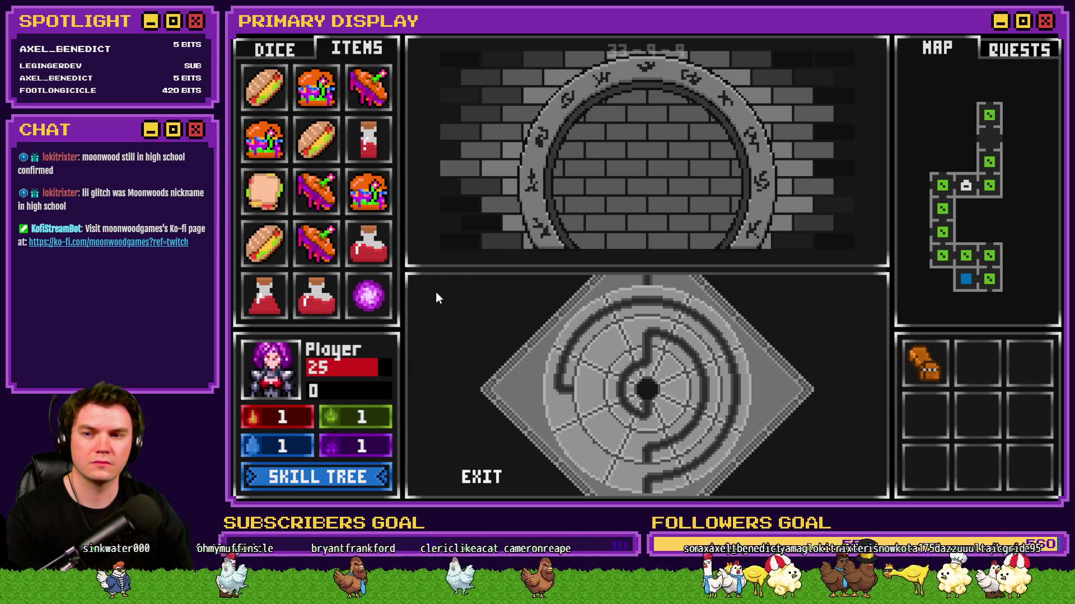
drag(368, 295, 633, 390)
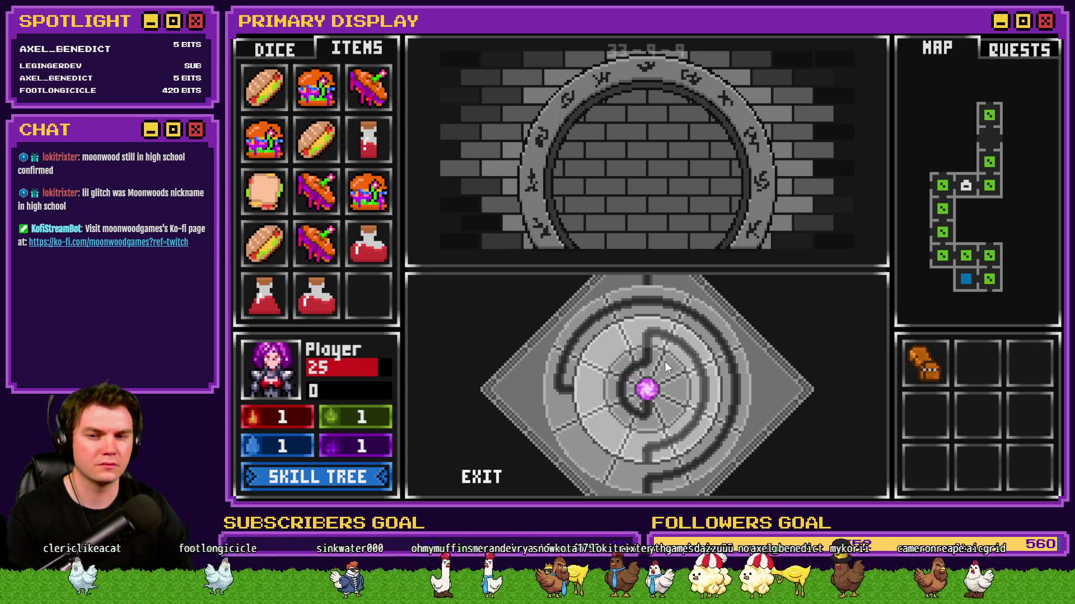
mouse_move(572, 350)
mouse_down()
mouse_move(582, 337)
mouse_move(652, 325)
mouse_move(708, 327)
mouse_move(737, 413)
mouse_move(634, 354)
mouse_move(771, 418)
mouse_move(587, 442)
mouse_move(643, 375)
mouse_up()
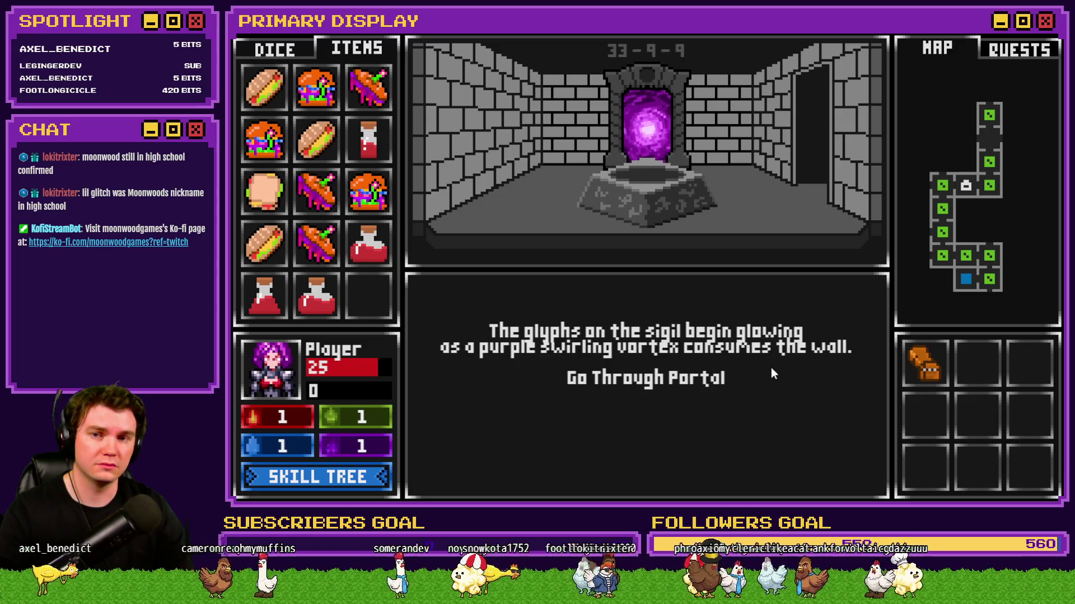
click(336, 481)
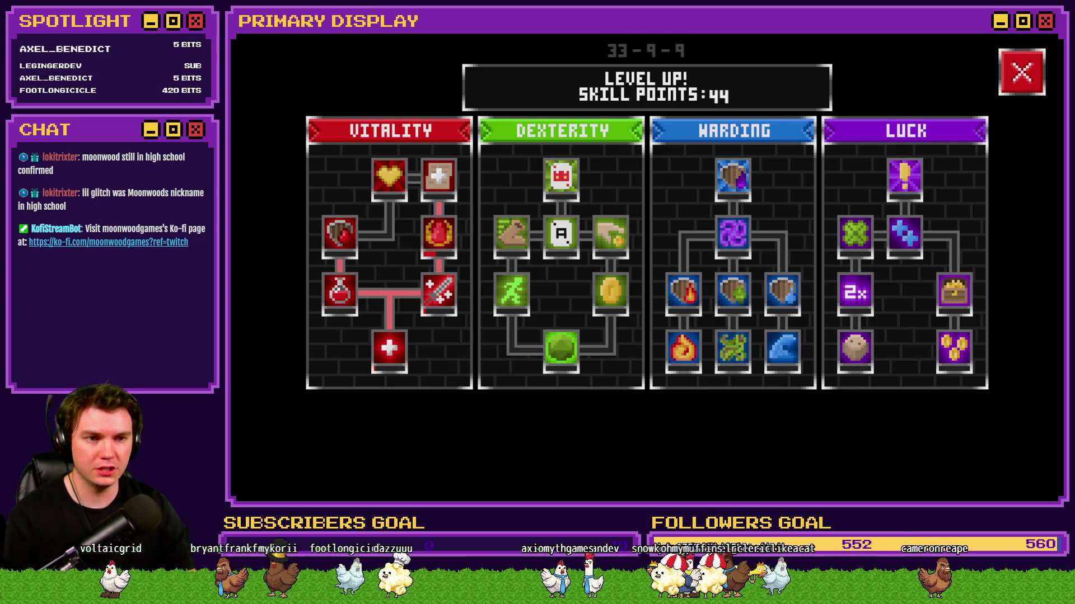
Go through the portal and take the Spiked Pauldron perk.
click(1027, 69)
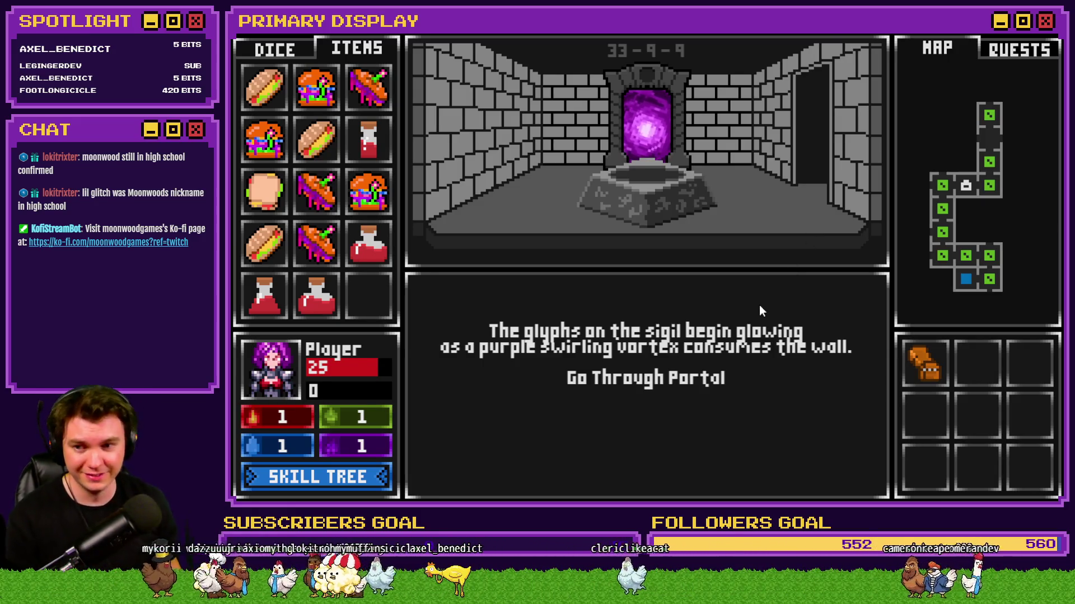
click(668, 369)
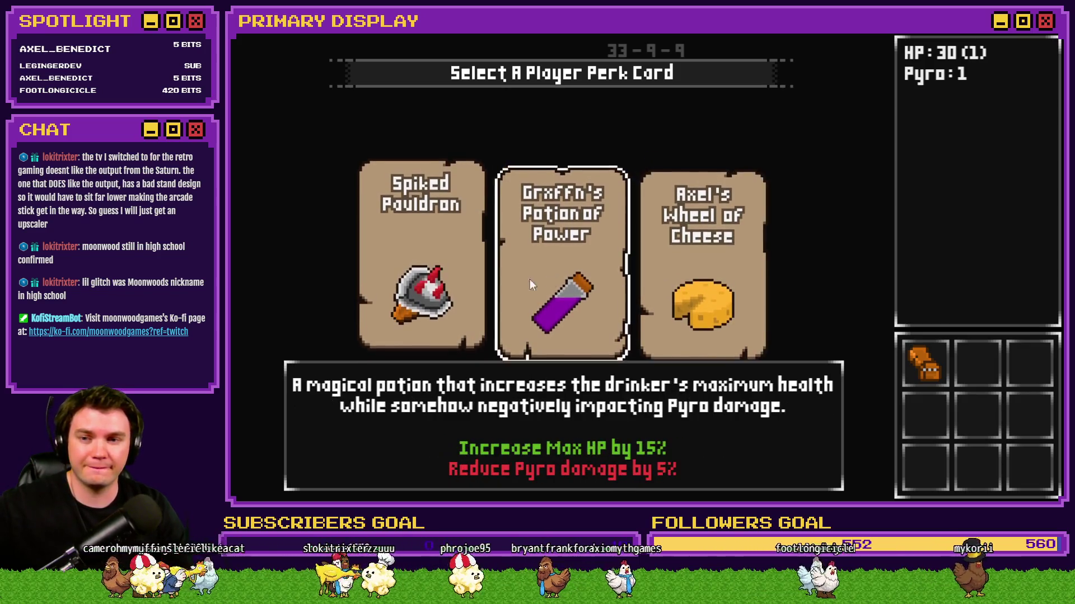
click(430, 253)
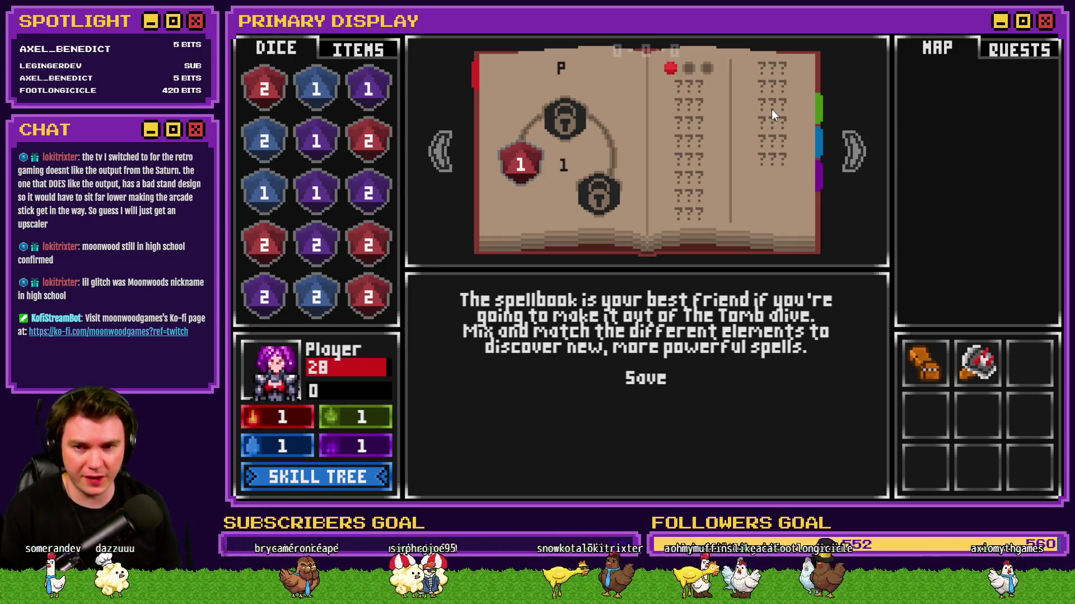
Leave the spellbook screen and pick a perk from the new card deal.
click(772, 114)
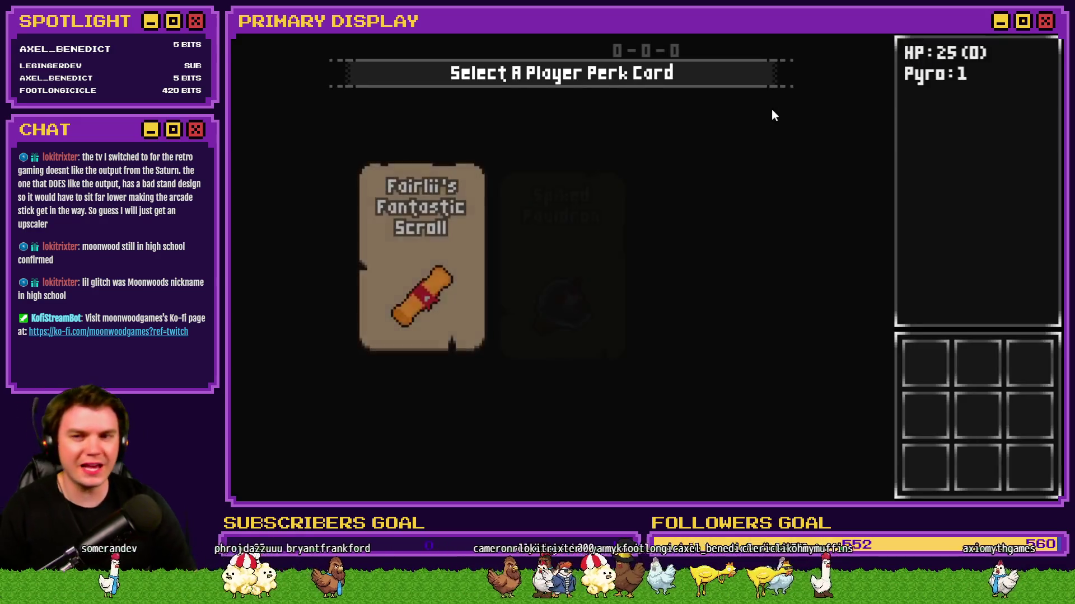
mouse_move(458, 211)
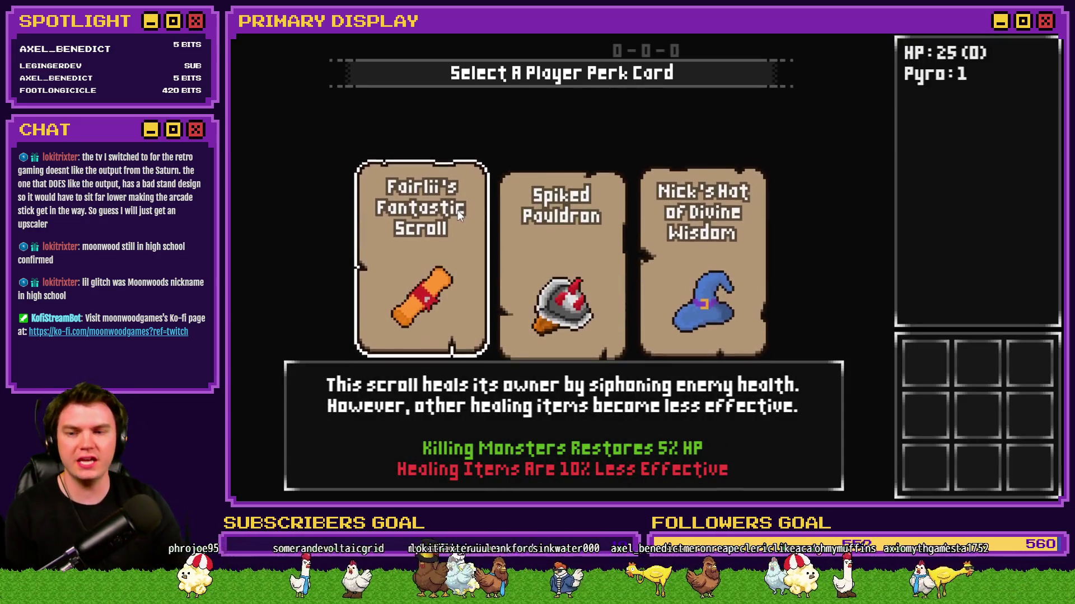
click(606, 235)
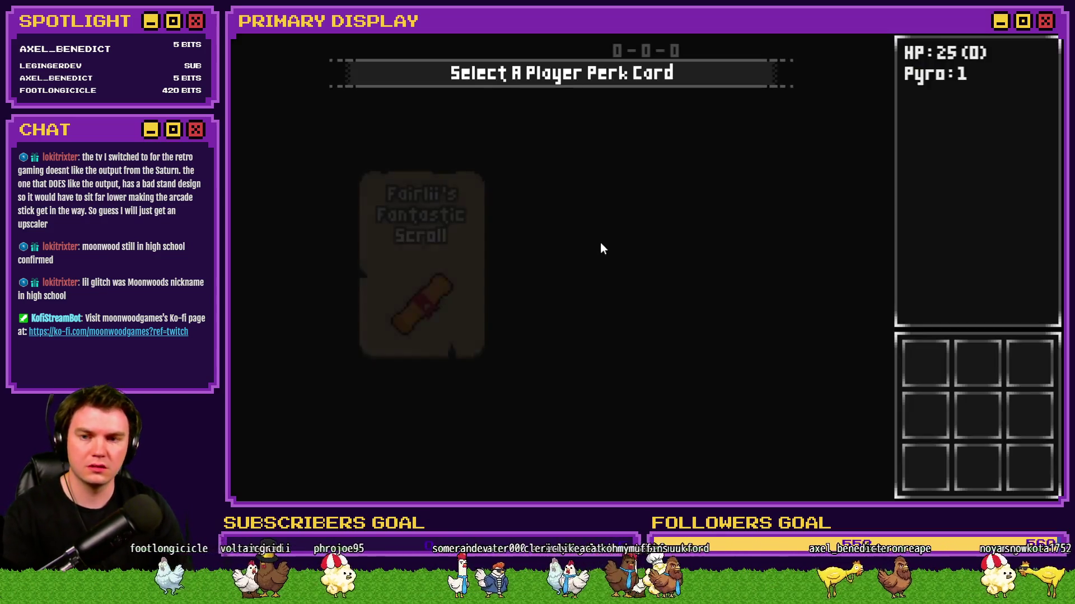
mouse_move(600, 244)
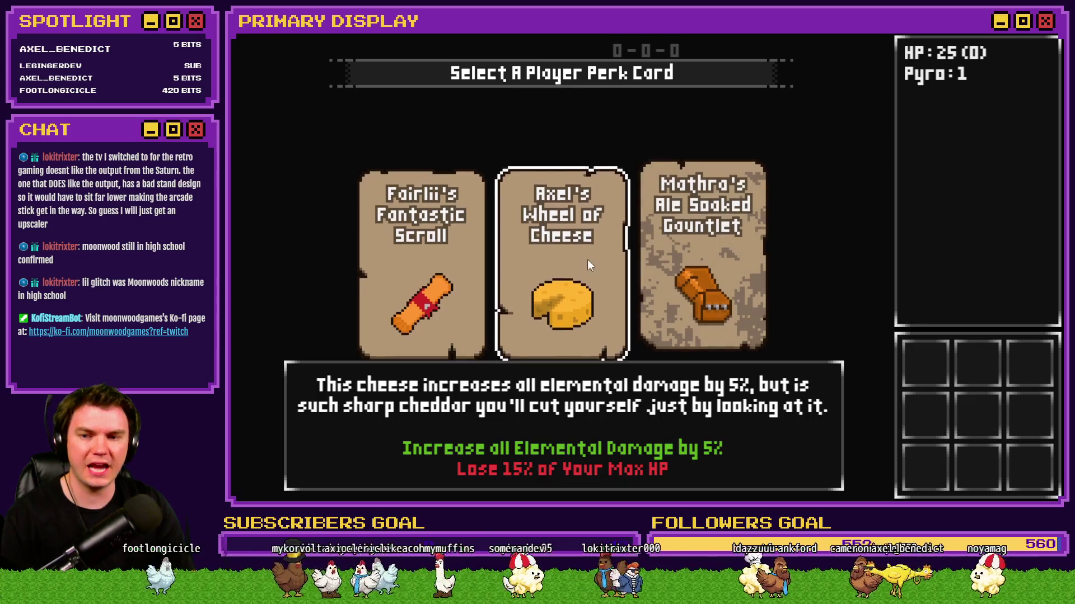
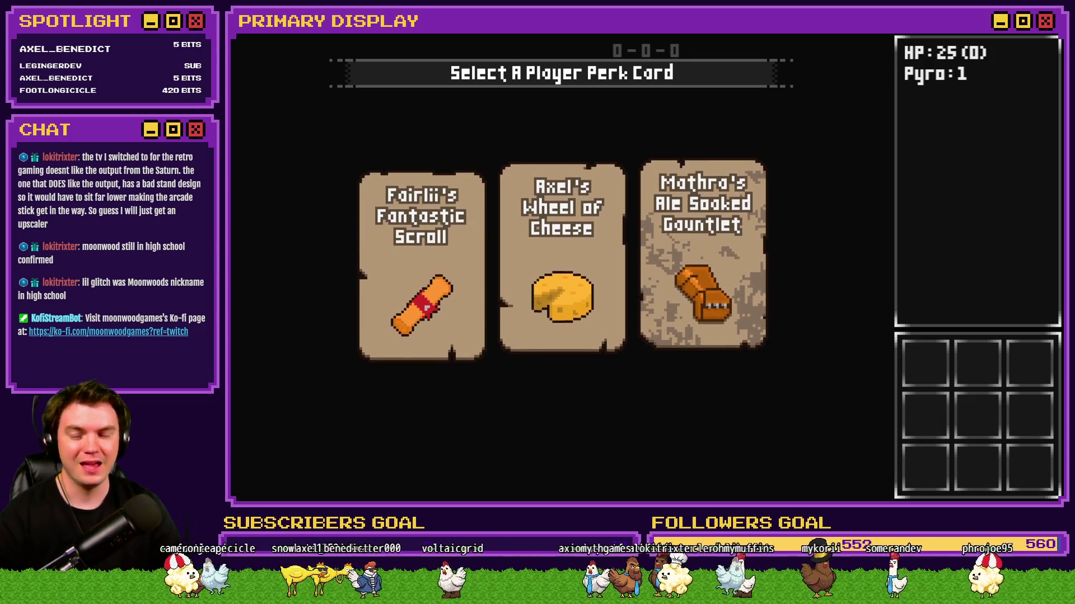
Reroll the perk cards and take Grxffn's Potion of Power perk.
key(Return)
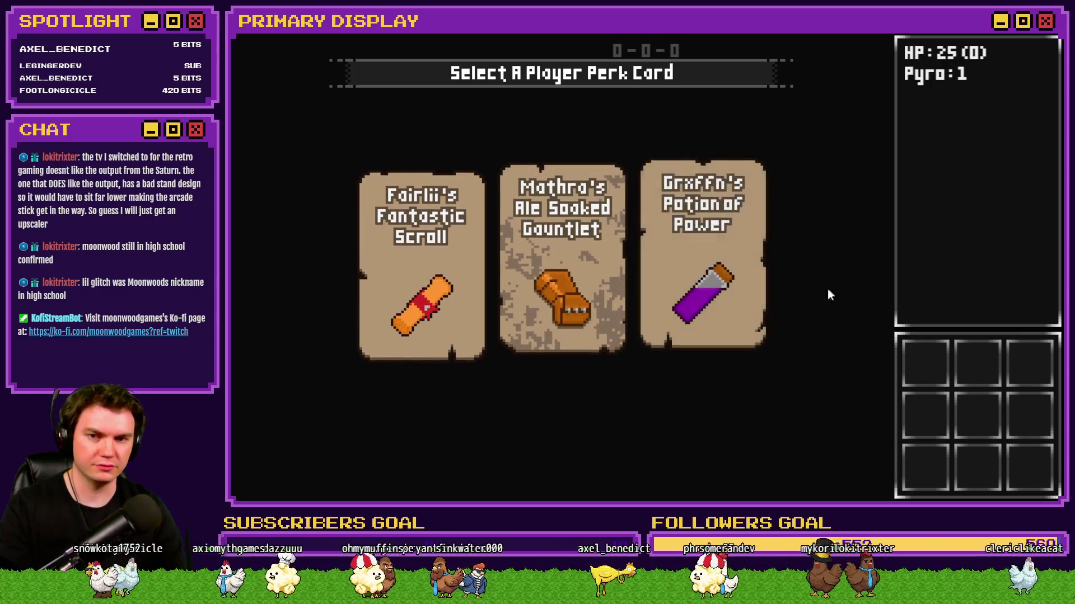
mouse_move(736, 278)
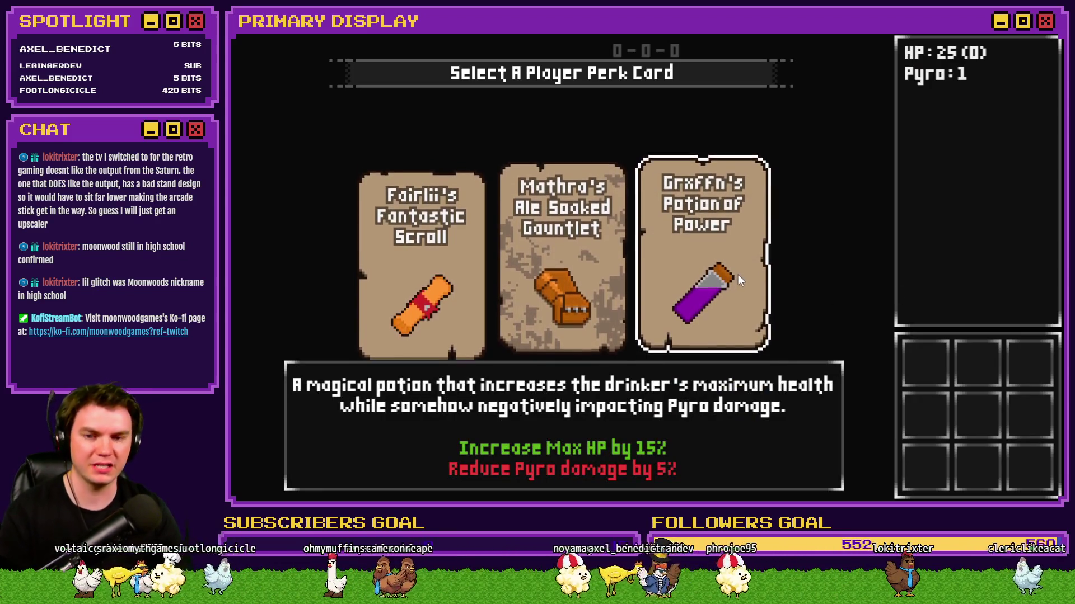
click(738, 274)
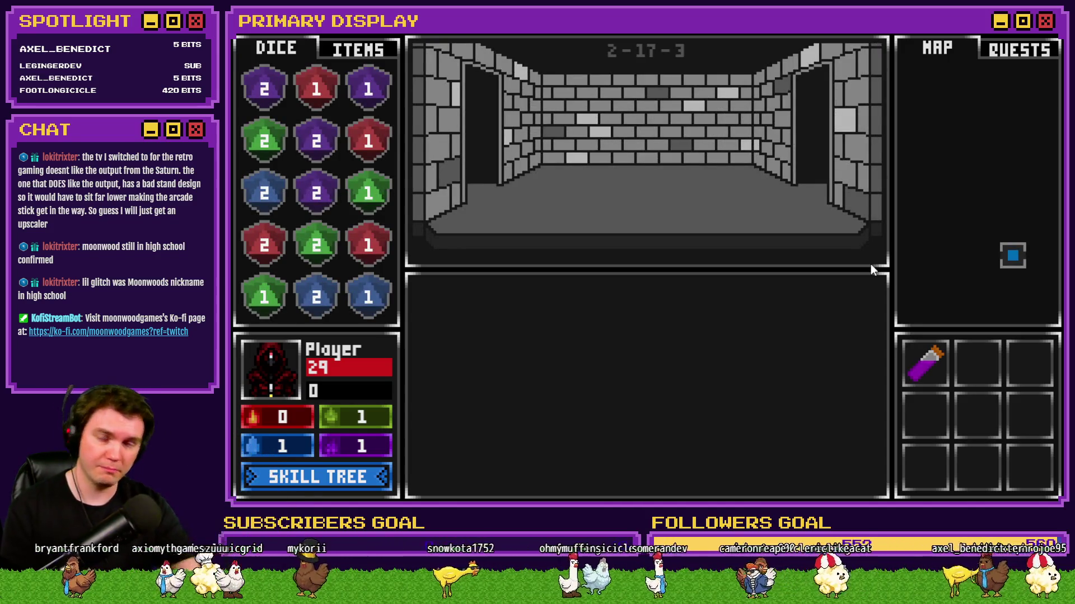
Buy the first and sword Vitality skills and ranks of Crimson Pact, then return to the dungeon.
click(330, 476)
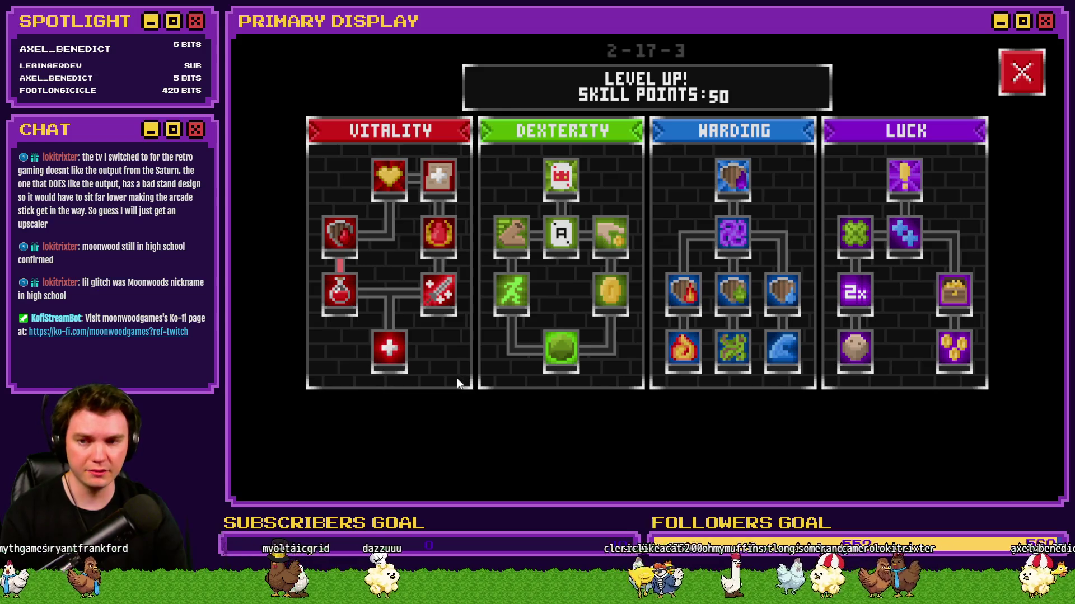
click(394, 352)
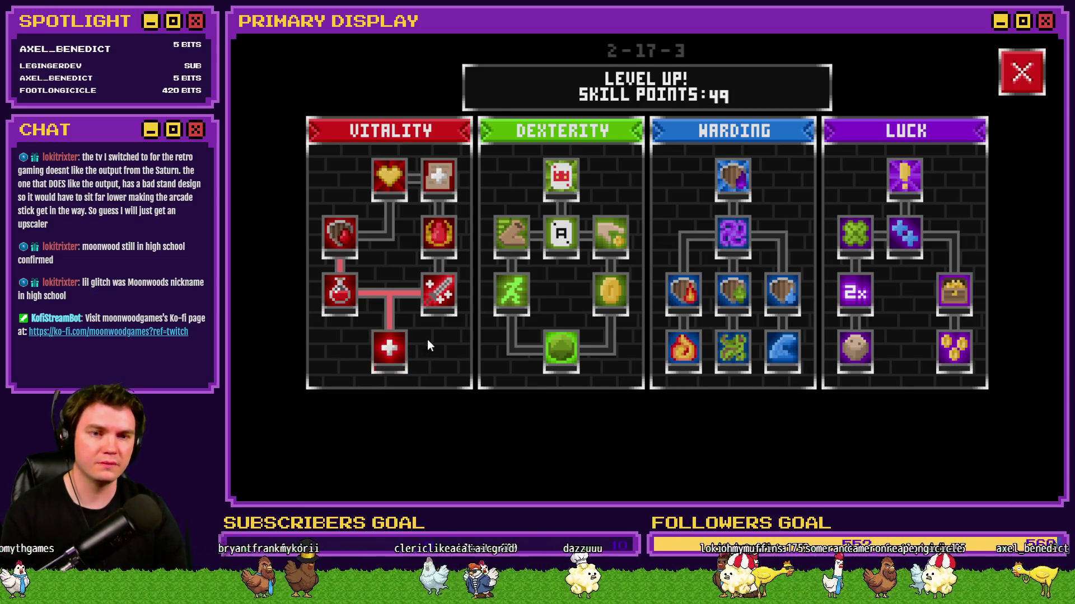
click(437, 296)
click(438, 234)
click(439, 234)
click(438, 234)
click(438, 234)
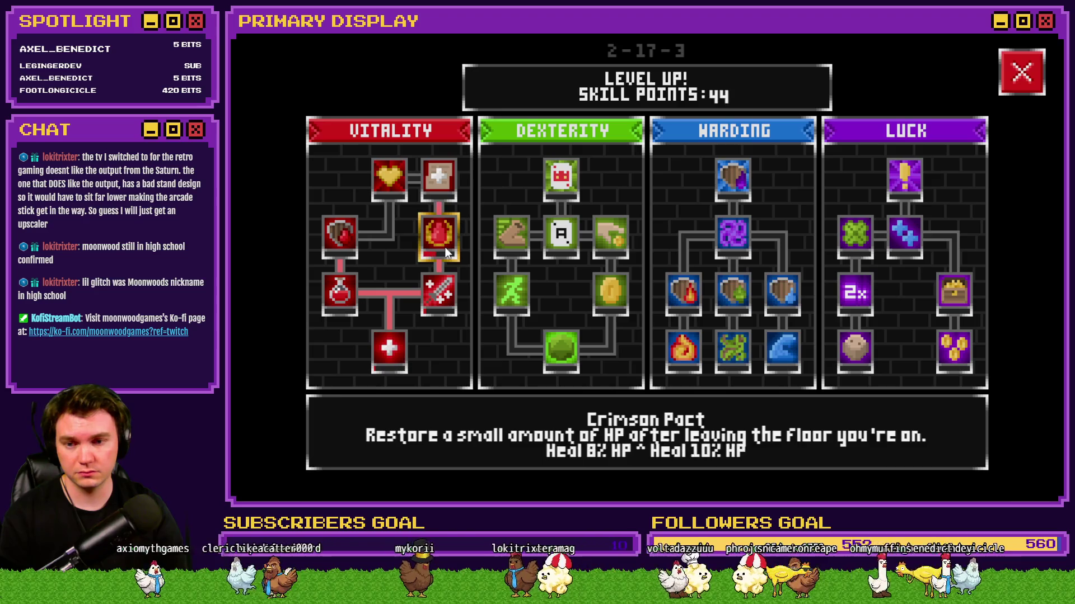
click(1032, 78)
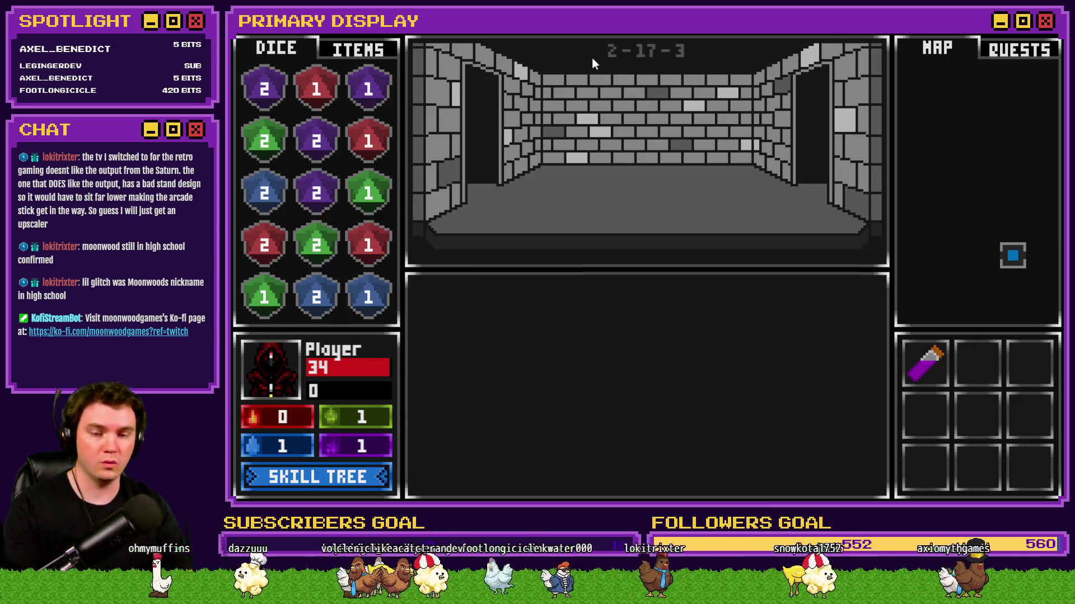
Use the F9 debug list to set variable 0050 playerHP to 15.
key(F9)
scroll(294, 464, down, 5)
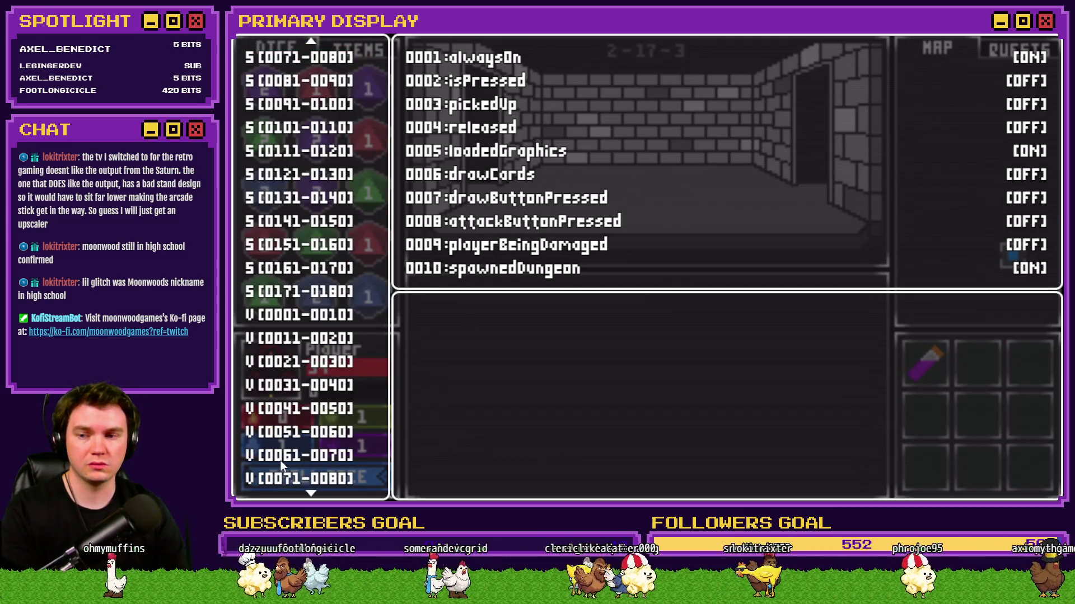
scroll(283, 466, down, 6)
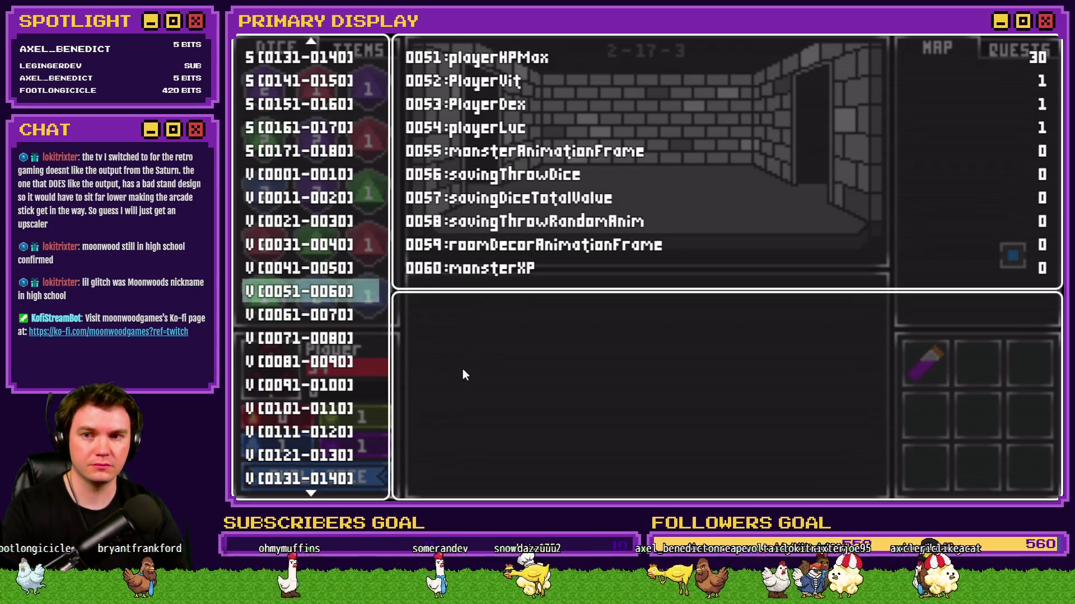
key(Up)
key(Return)
key(Left)
key(Left)
key(Left)
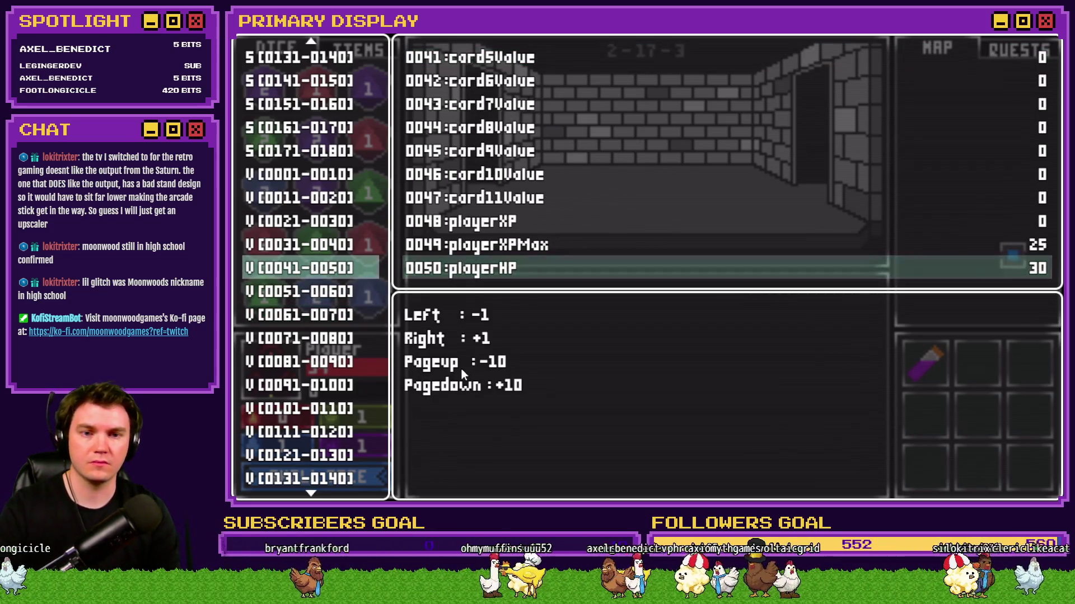
key(Left)
key(Left)
key(Left)
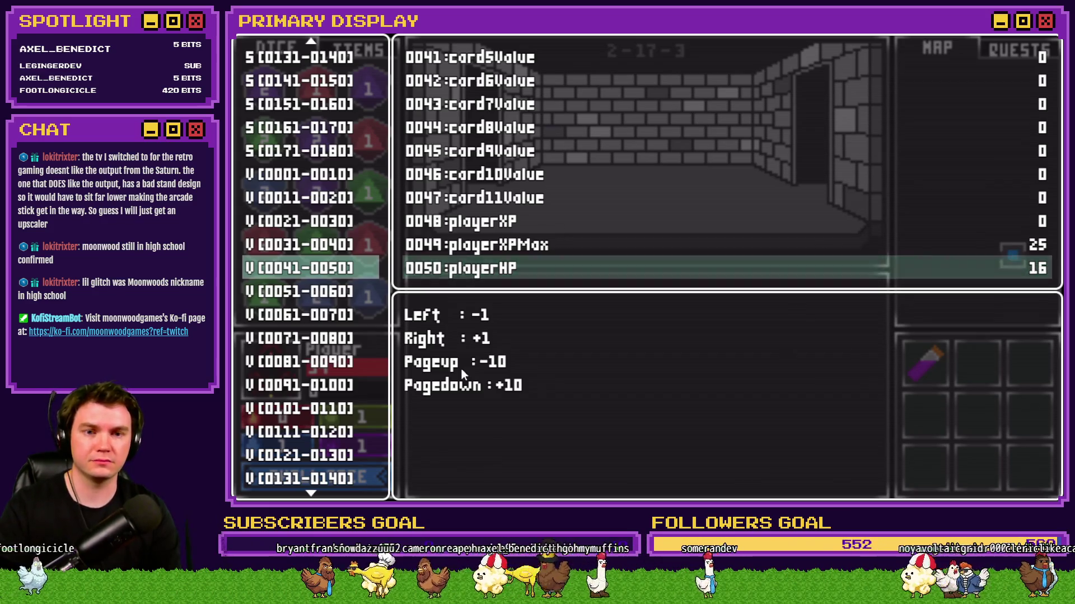
key(Escape)
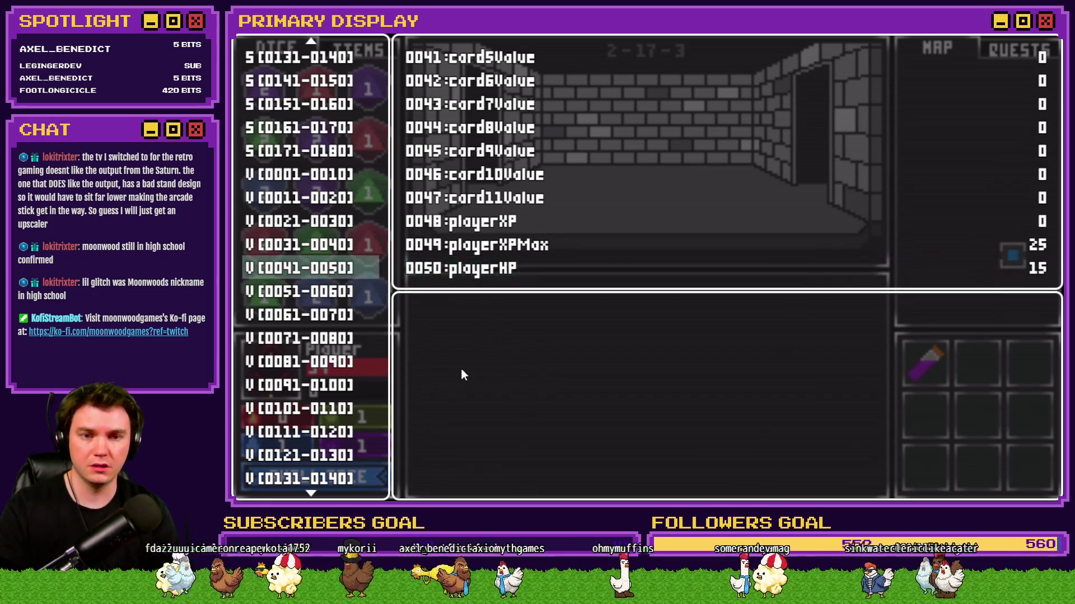
key(Escape)
Show the carried food and potions, walk to the orb room and take the orb.
click(371, 49)
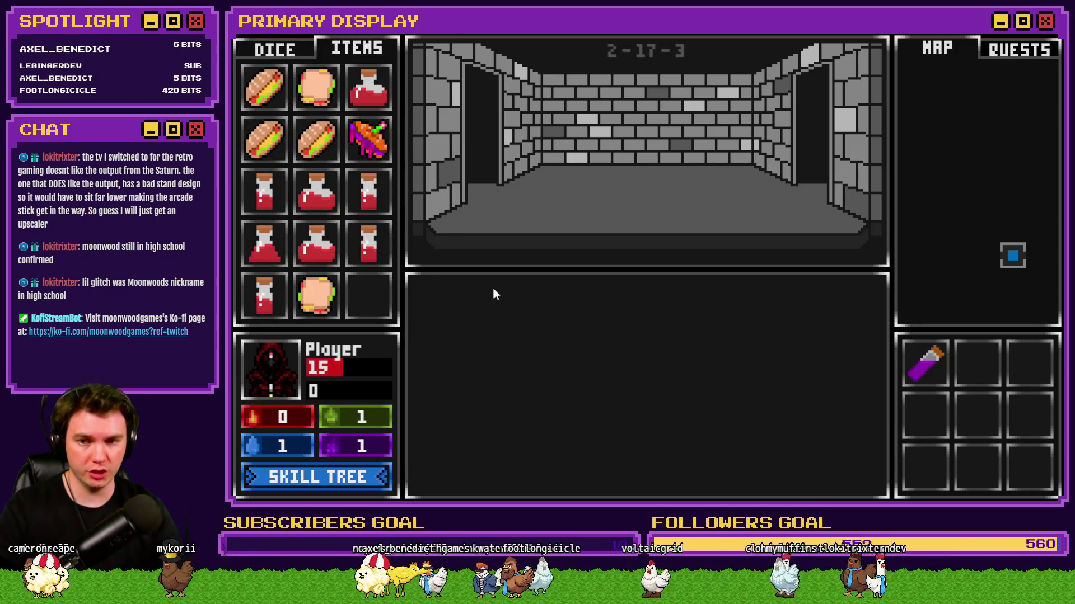
key(w)
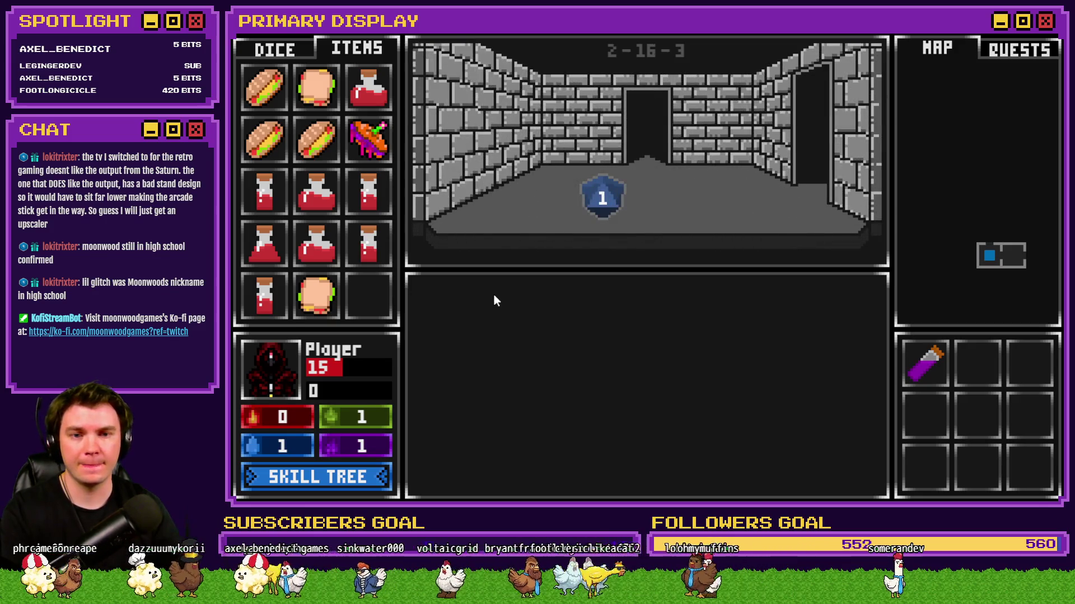
key(w)
key(w)
key(w)
key(w)
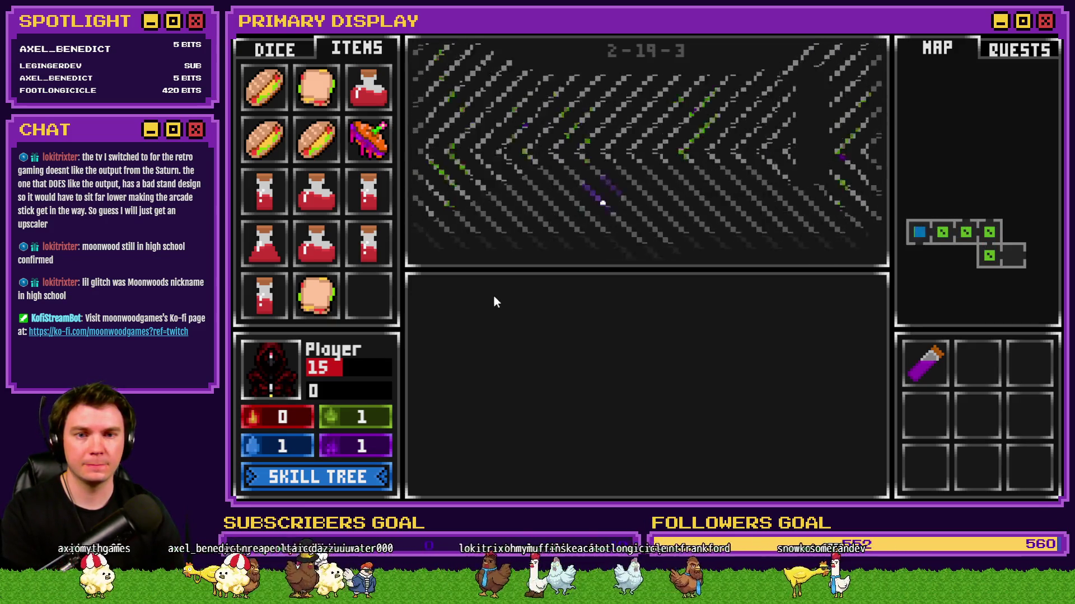
key(w)
key(w)
key(d)
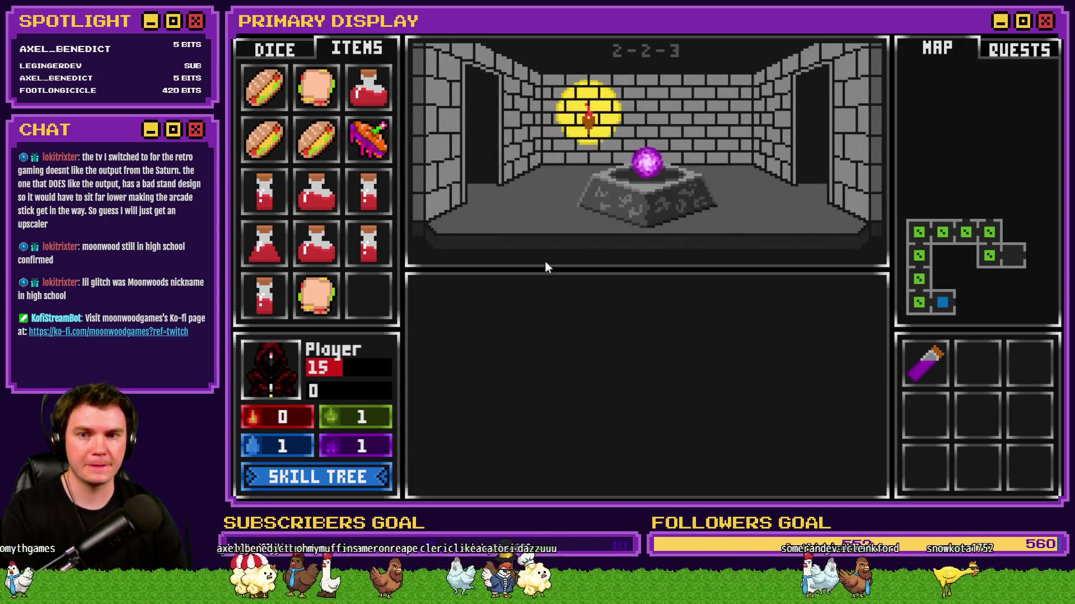
click(621, 182)
Place the Void Stone on the glyph circle, then select Tomb Master's Crimson Pact branch in the editor.
key(a)
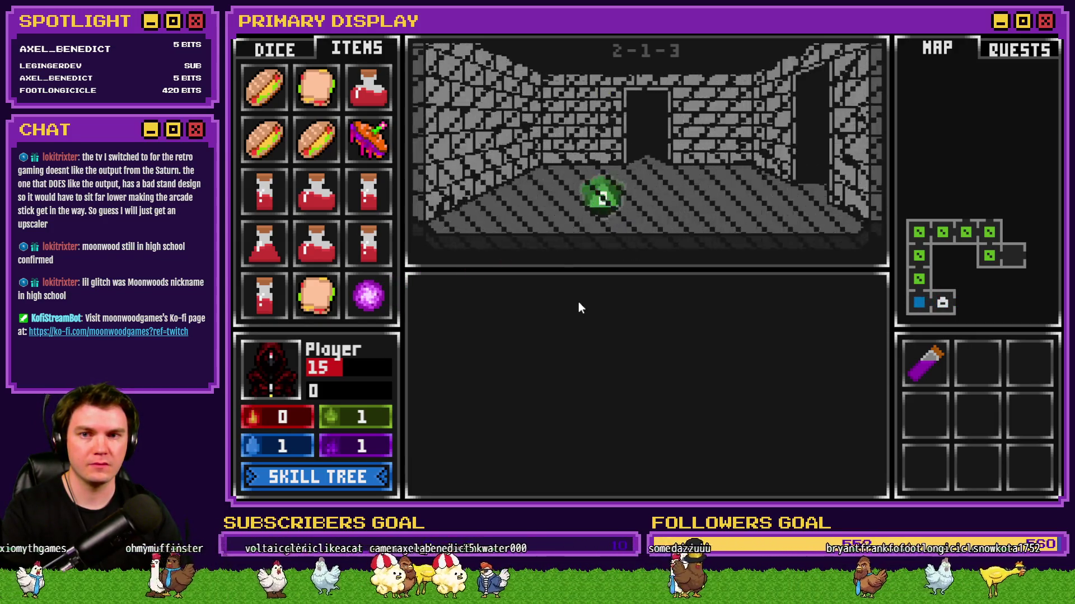
key(d)
key(d)
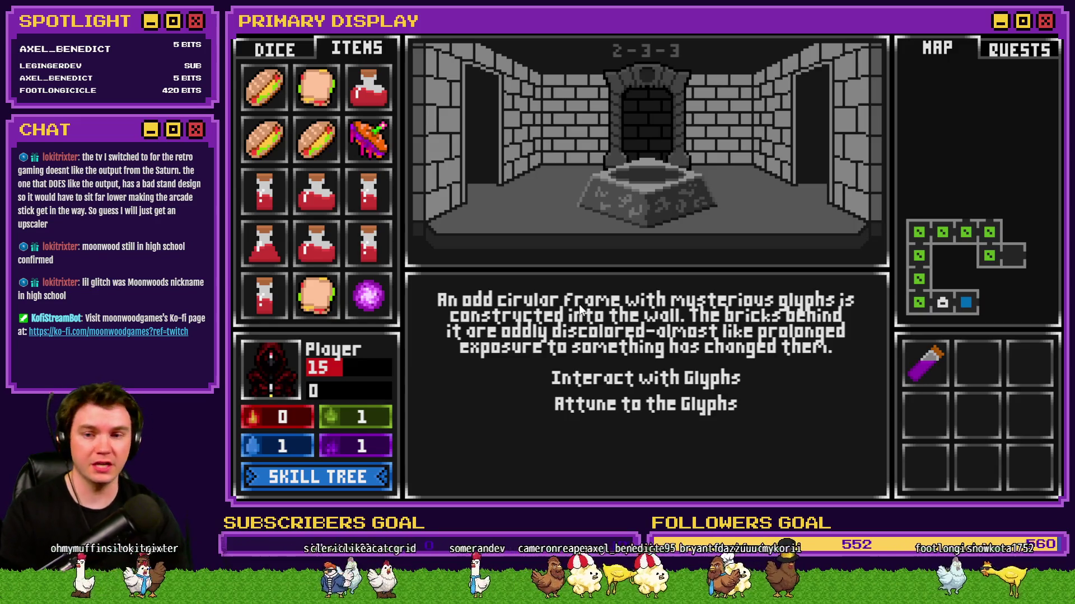
drag(383, 304, 579, 320)
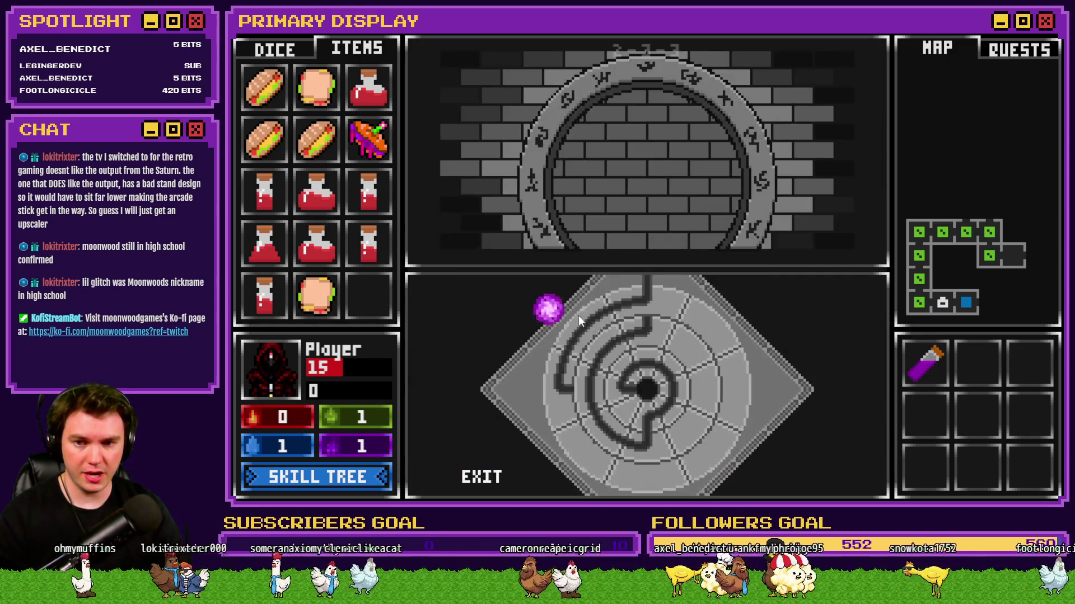
key(alt+Tab)
click(712, 258)
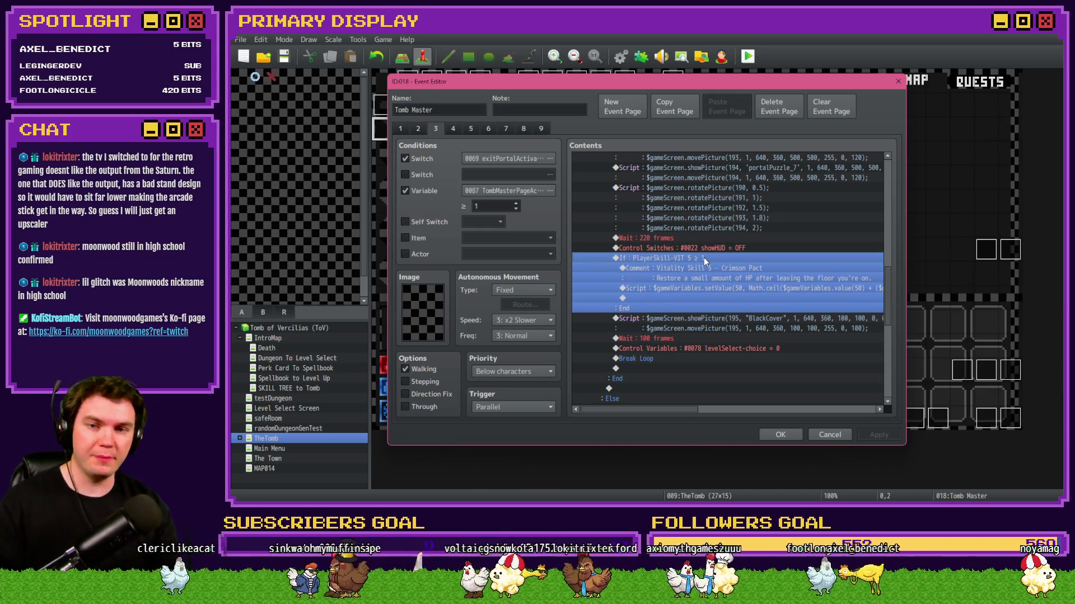
Close Tomb Master and open page 10 of the Draw And Attack event.
click(776, 434)
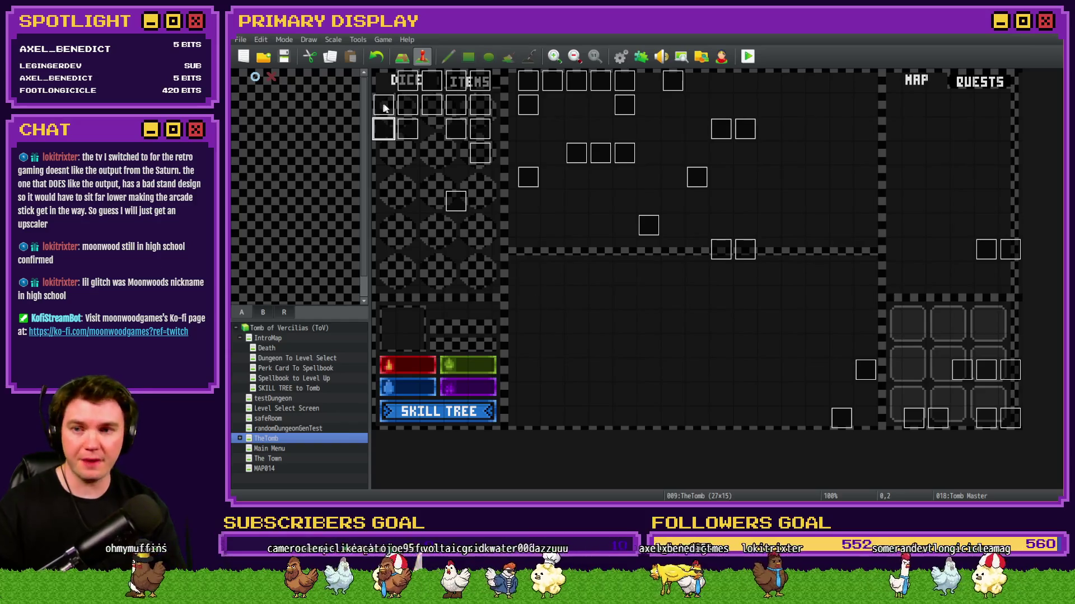
double_click(977, 428)
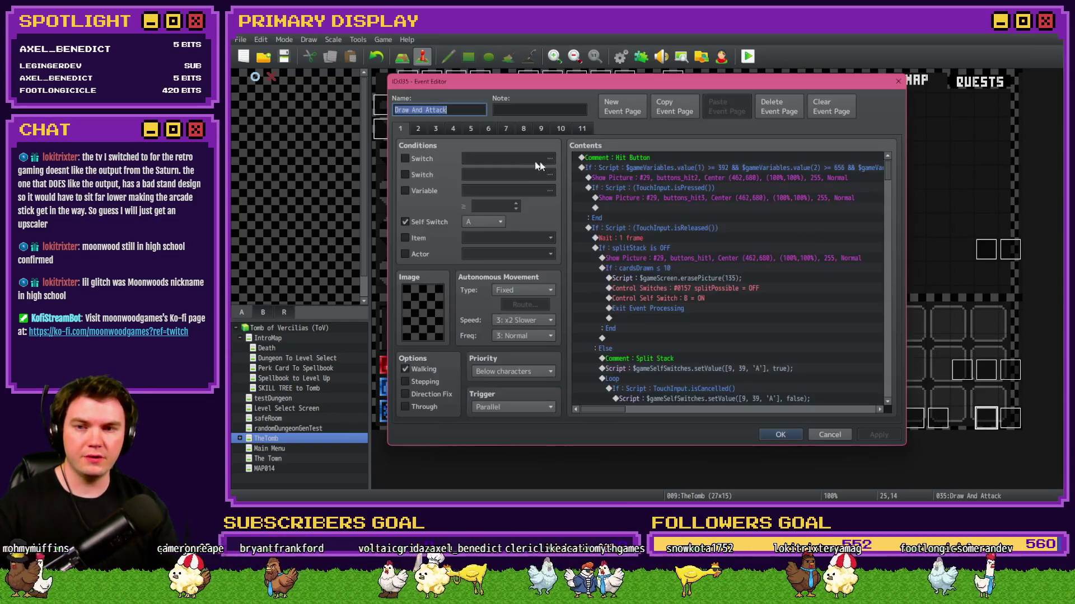
click(487, 129)
click(506, 129)
click(523, 129)
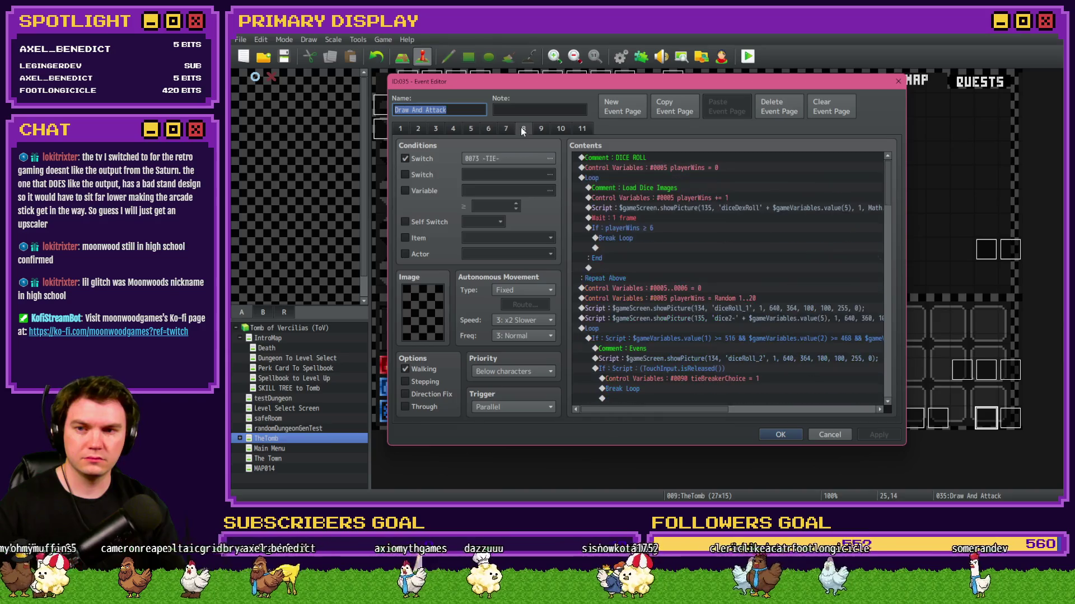
click(541, 128)
click(558, 129)
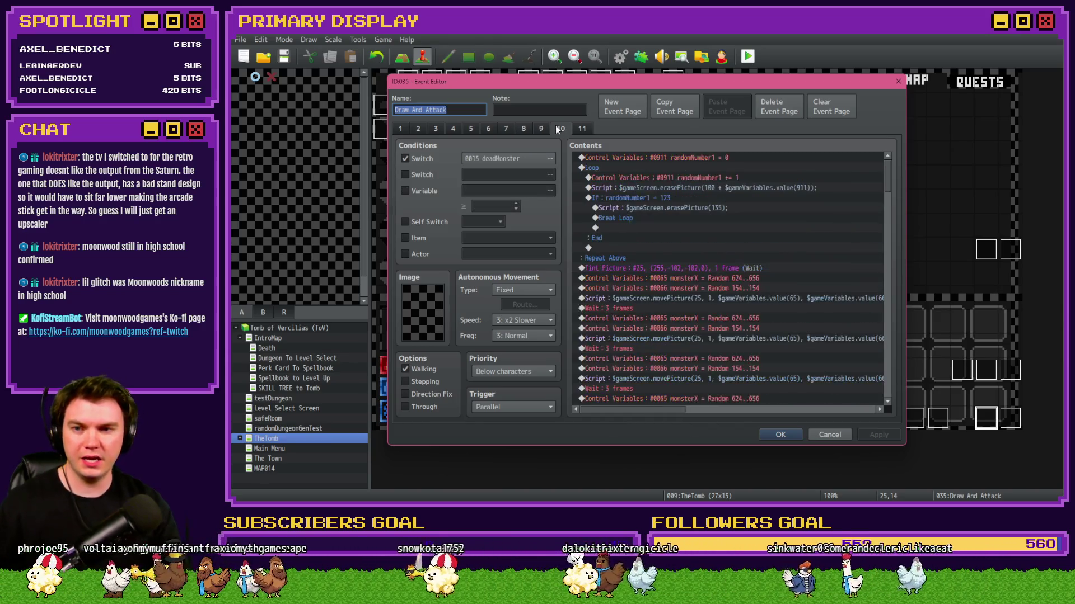
Paste the Crimson Pact branch on the line after showDialogue in the mini-boss section.
mouse_move(889, 179)
mouse_down()
mouse_move(900, 390)
mouse_move(906, 358)
mouse_up()
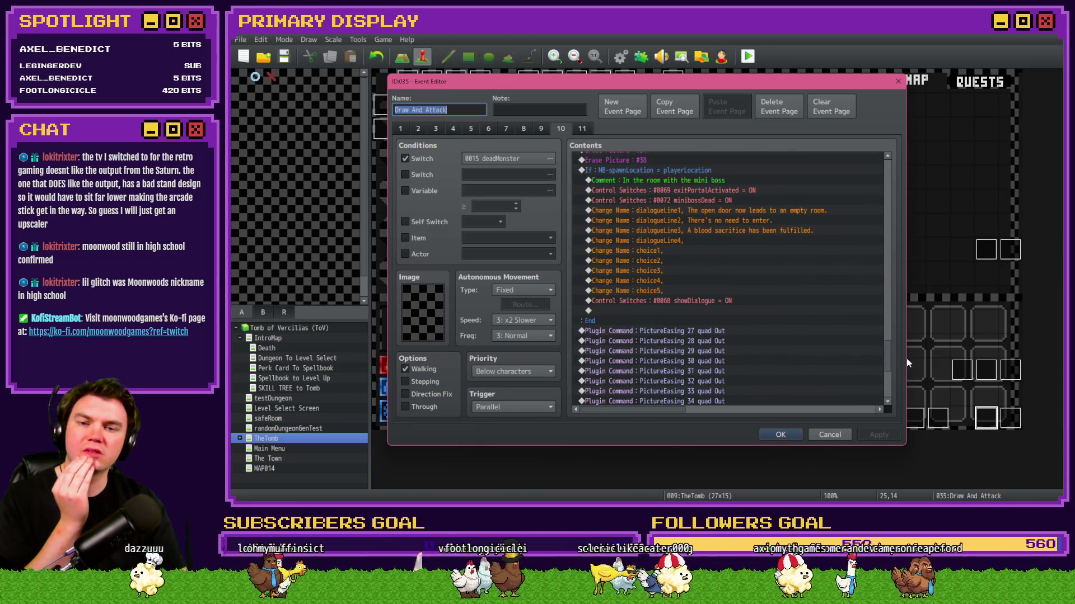
click(668, 290)
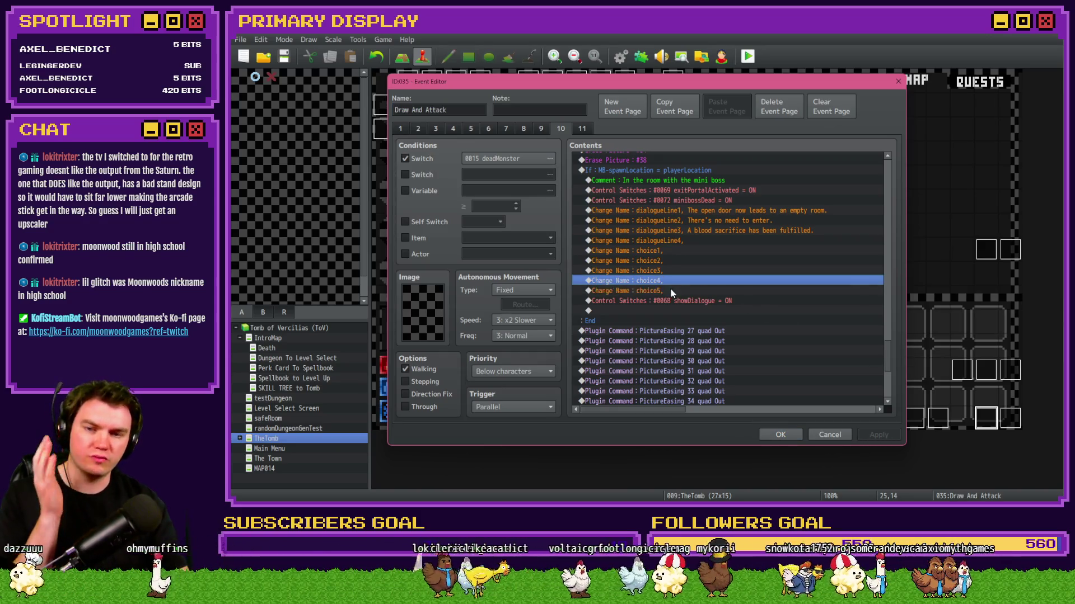
click(670, 301)
click(670, 311)
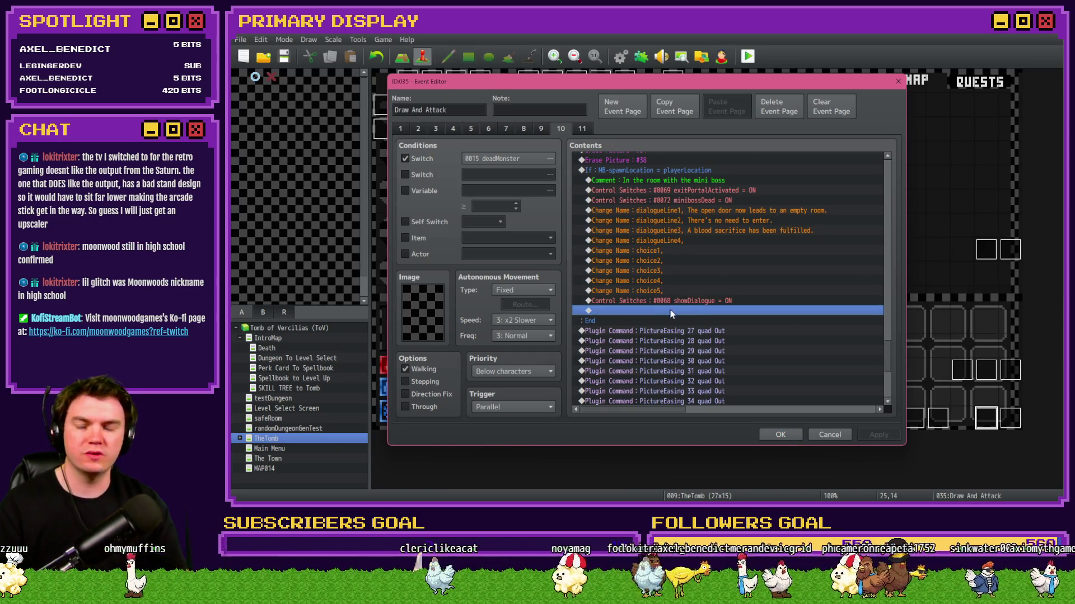
key(ctrl+v)
click(694, 310)
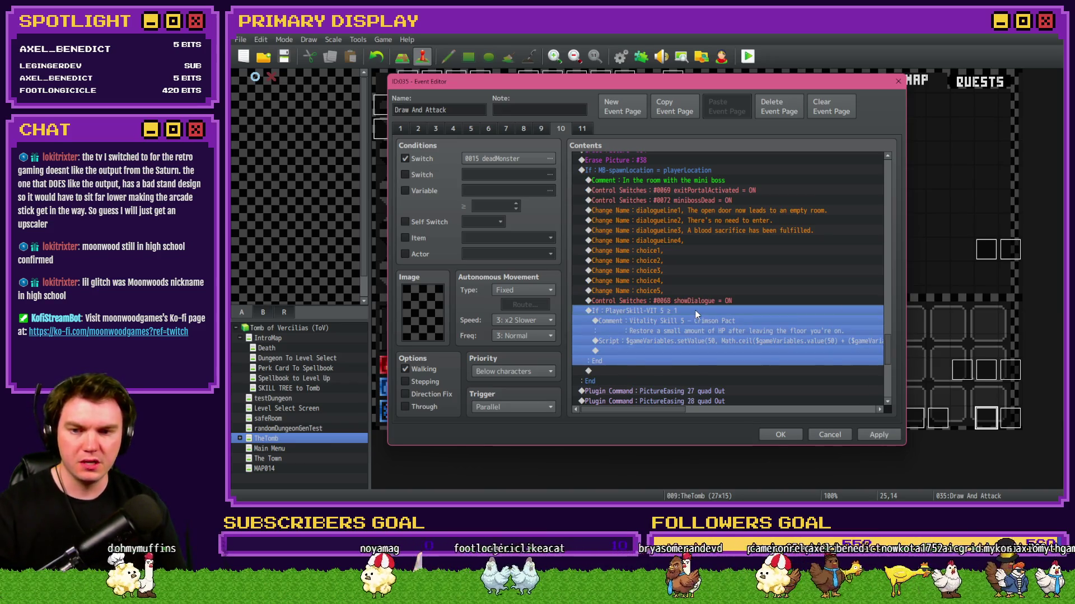
Change the pasted branch's condition to check variable 0706 PlayerSkill-VIT 6.
double_click(695, 310)
click(724, 234)
drag(756, 162, 520, 151)
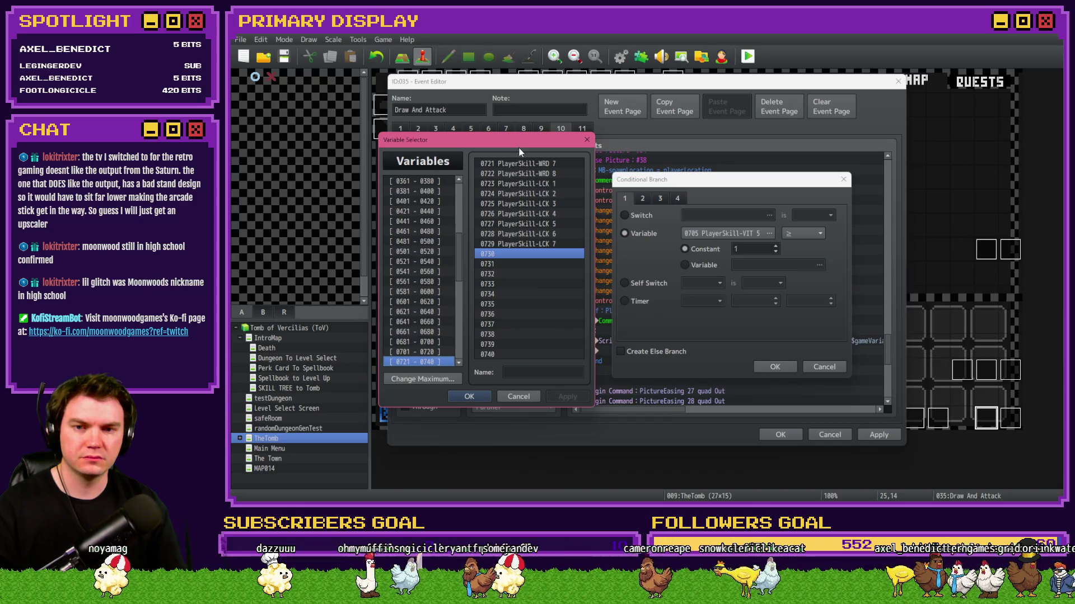
click(419, 352)
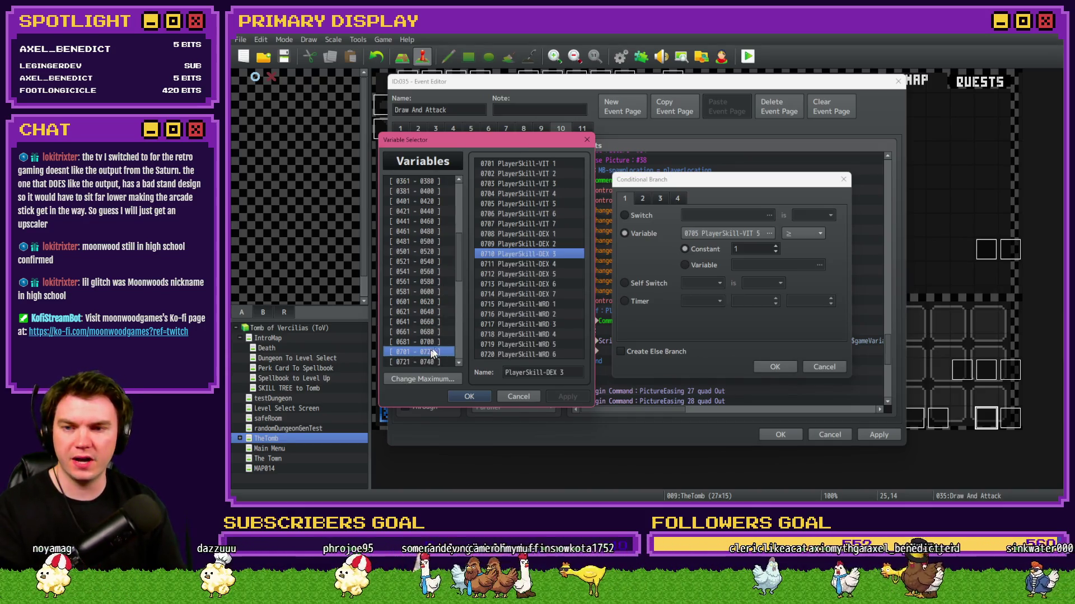
double_click(542, 215)
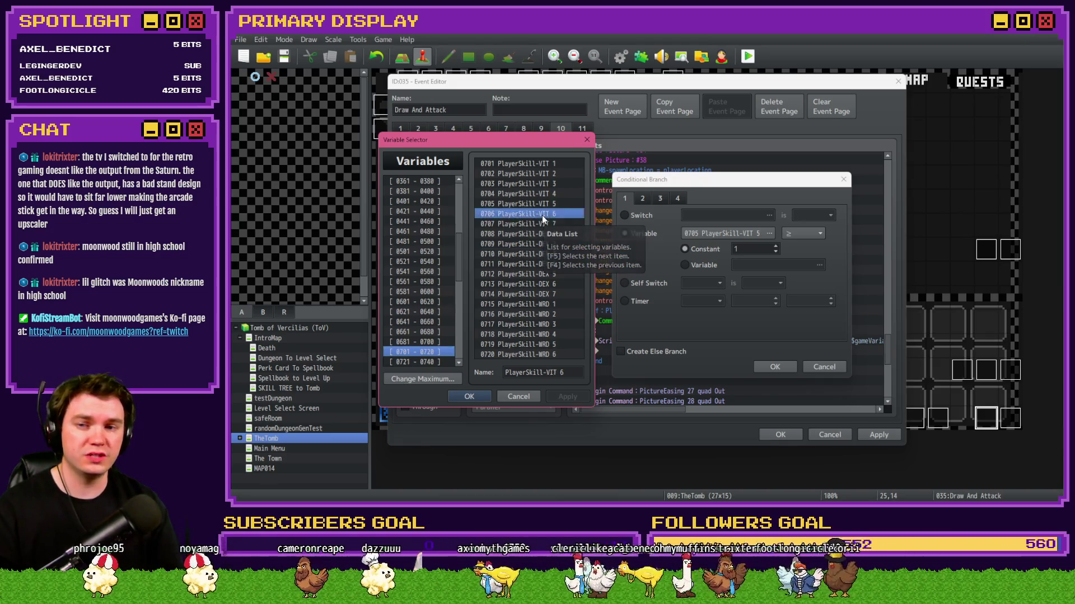
click(772, 366)
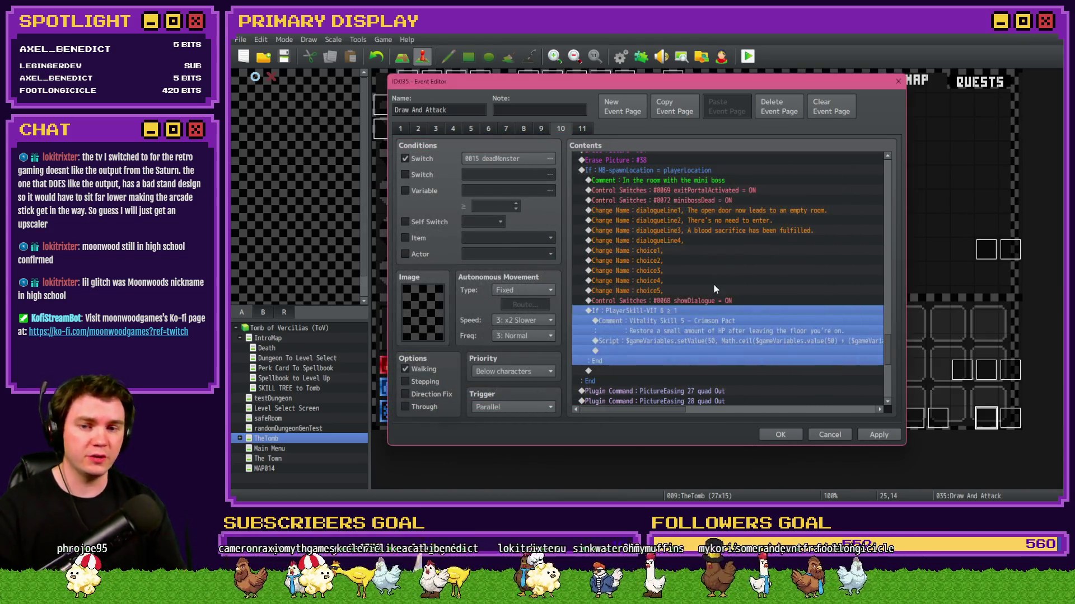
Open the copied comment for editing and check the Vitality skill list on the task board.
double_click(696, 323)
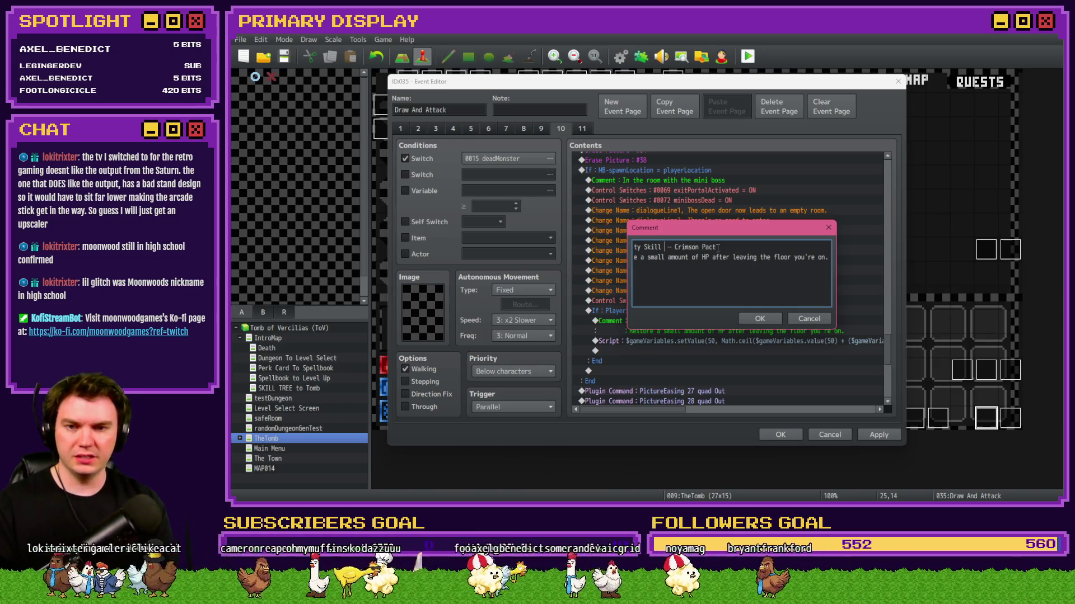
drag(734, 221, 724, 222)
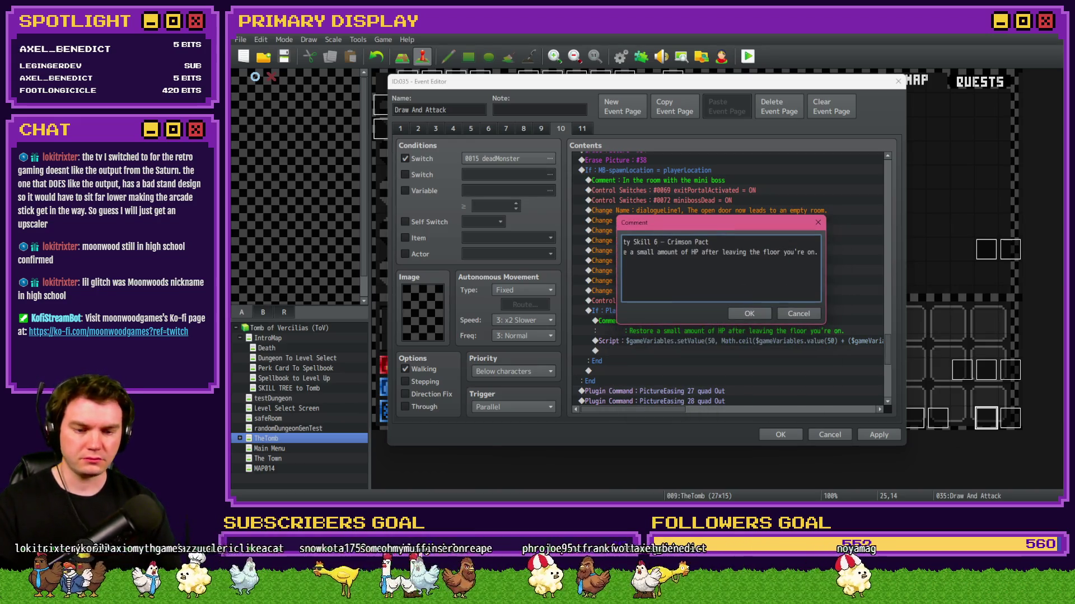
key(alt+Tab)
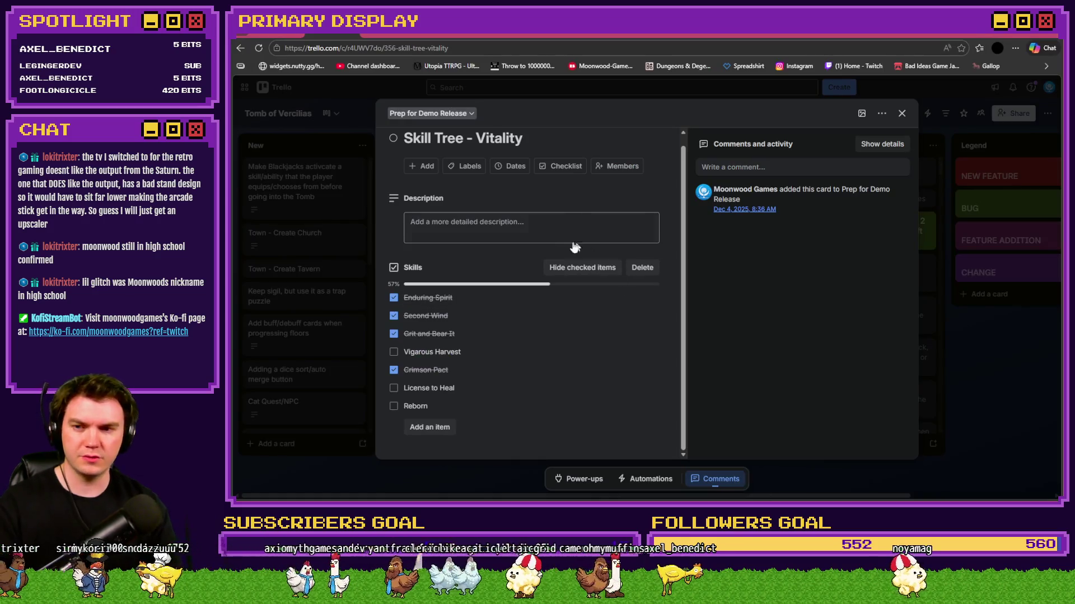
key(alt+Tab)
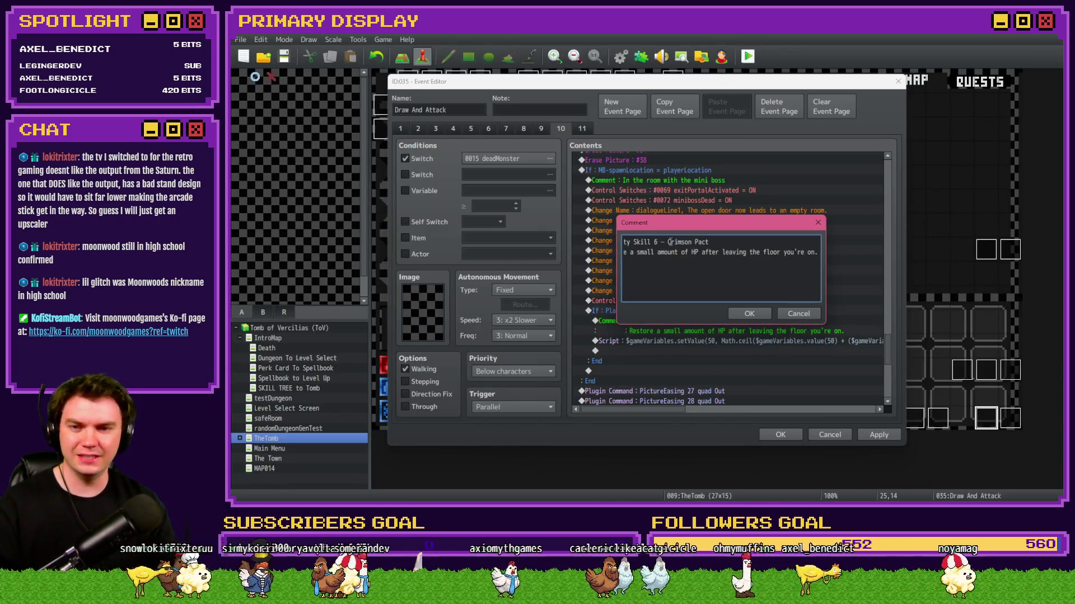
Rename the comment to 'Vitality Skill 6 – License to Heal', ending the description with 'killing a monster.'.
drag(670, 242, 727, 225)
click(692, 244)
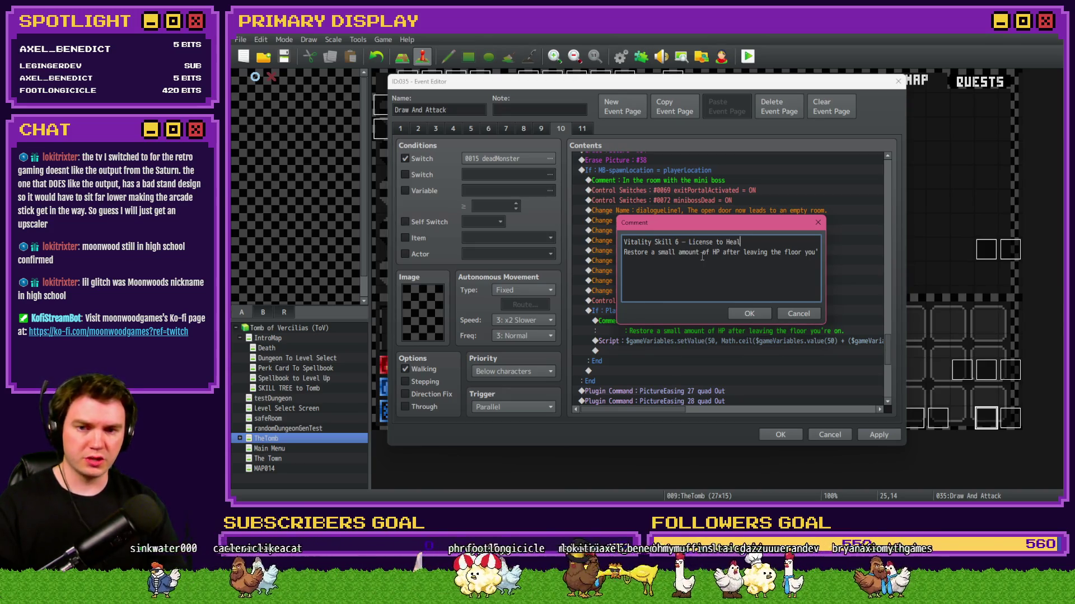
drag(744, 253, 830, 256)
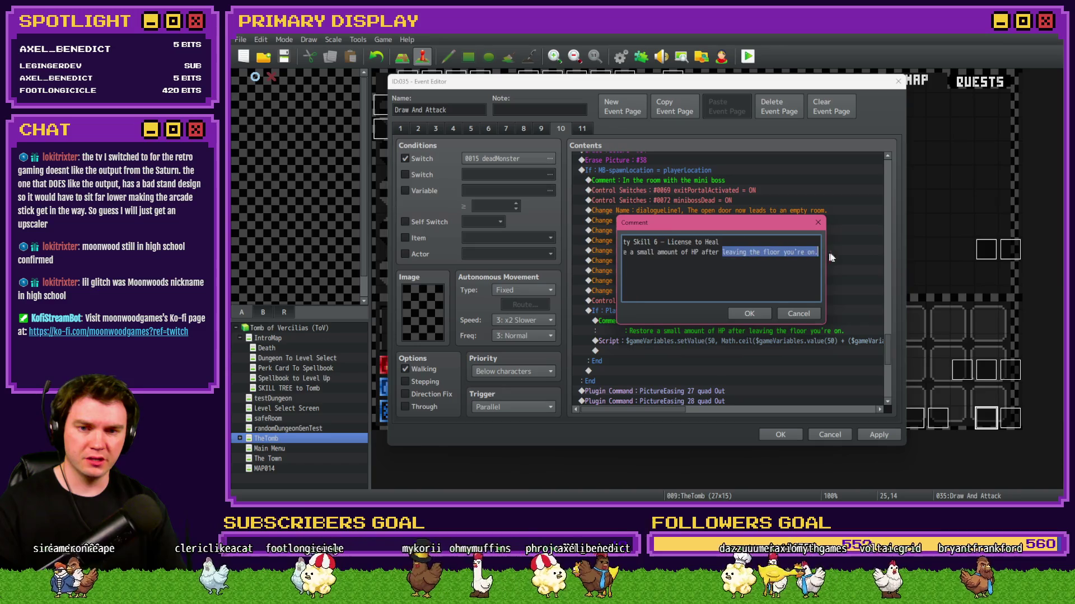
text(killing a)
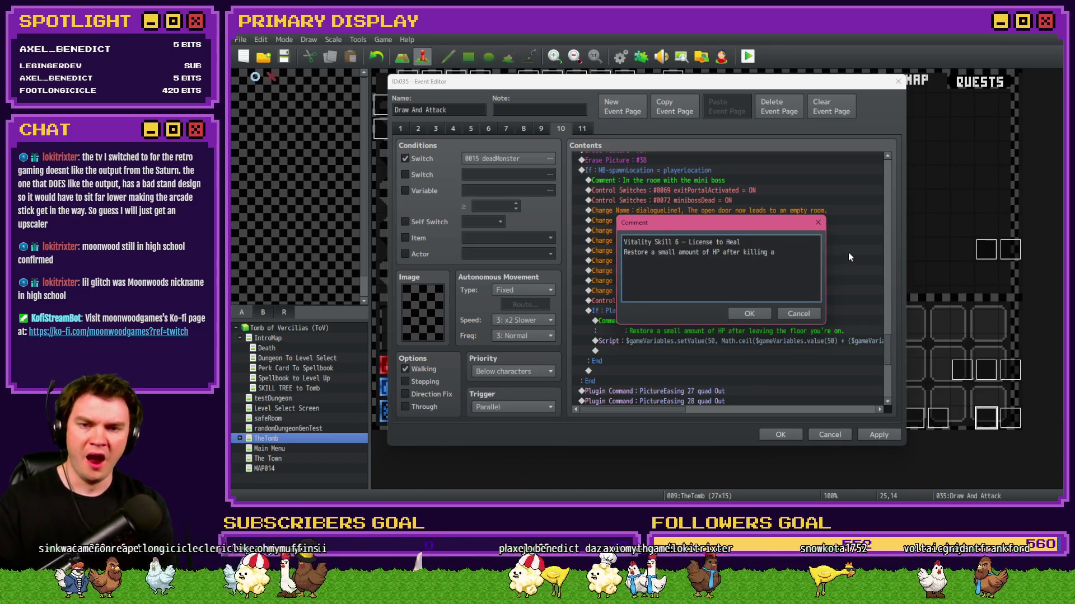
text( monster.)
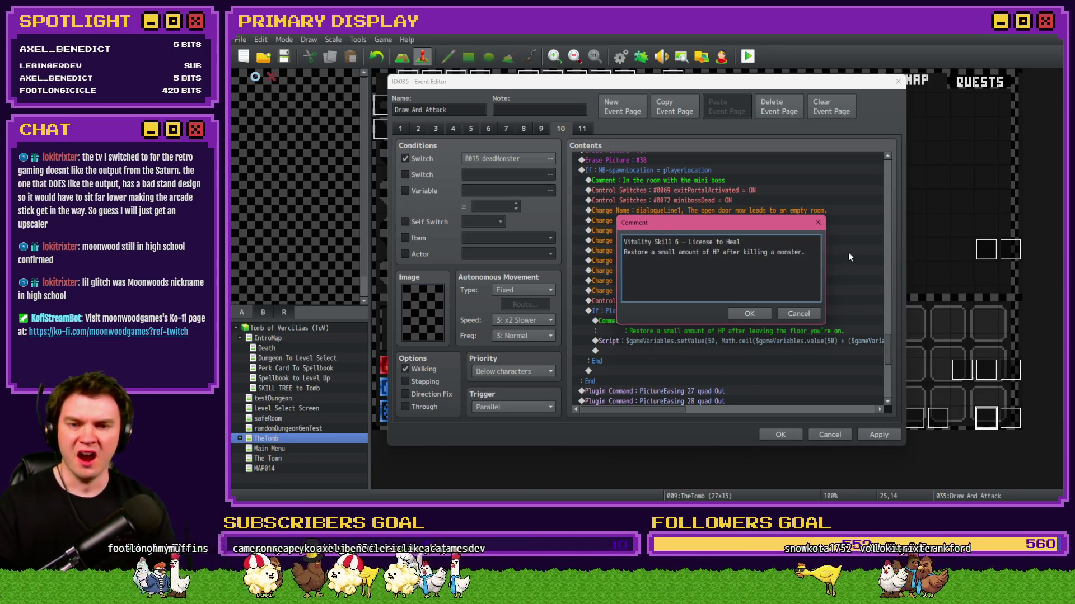
click(753, 309)
Select the VIT 6 branch and heal script, and review the condition without changes.
click(726, 314)
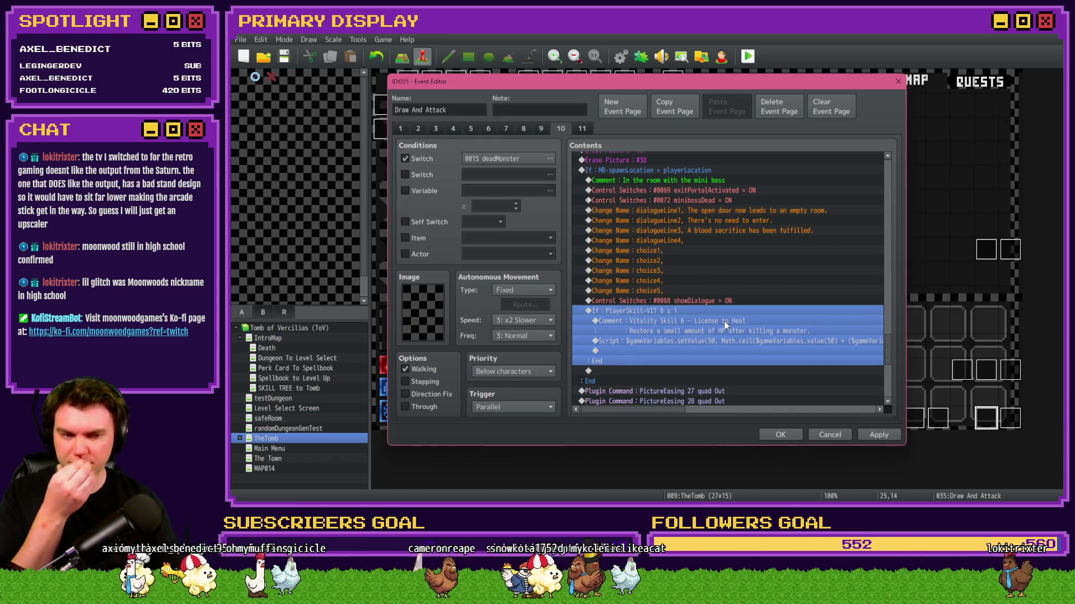
click(717, 340)
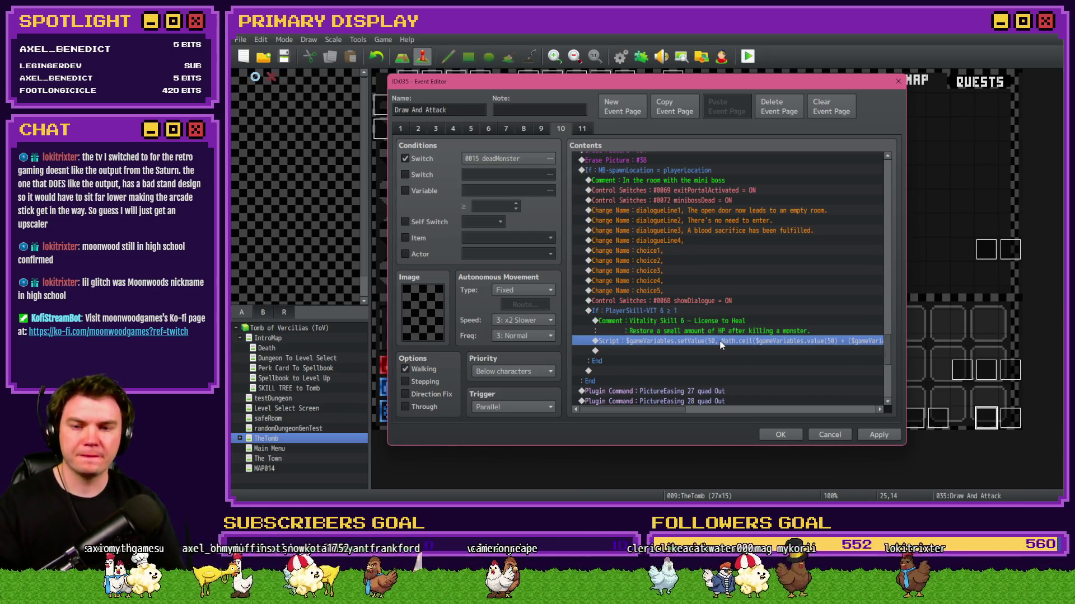
double_click(698, 306)
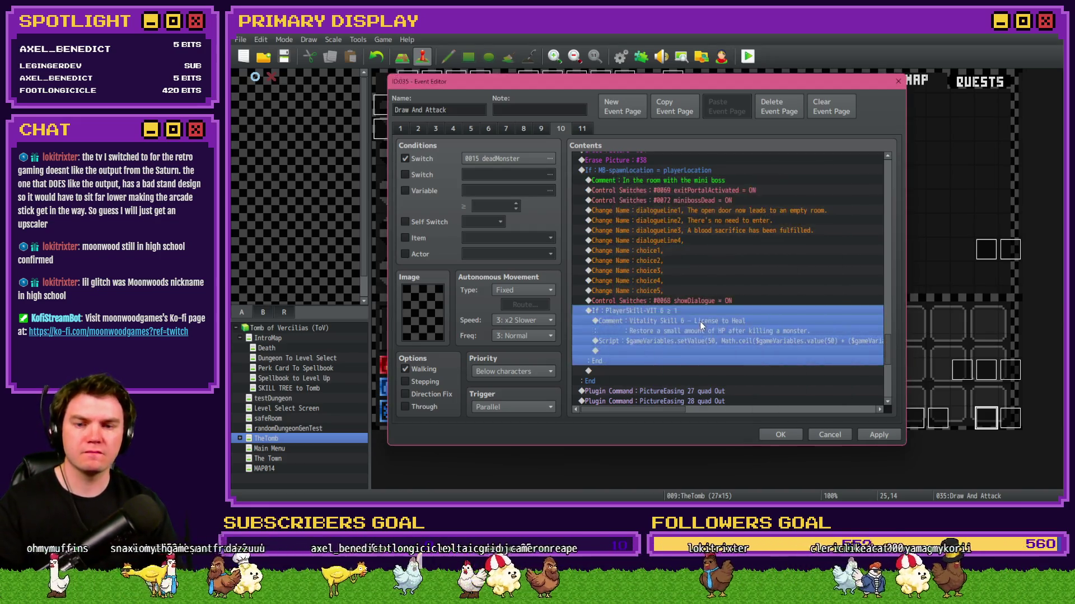
key(Escape)
Make the heal script use $gameVariables.value(706) instead of 705, then apply the event changes.
double_click(704, 339)
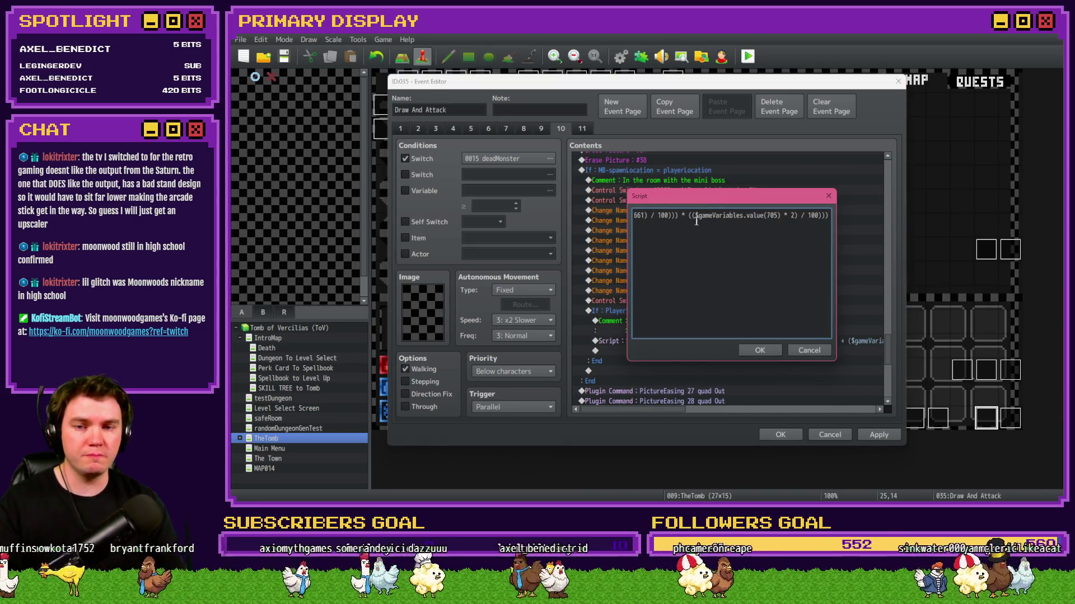
key(End)
key(ctrl+a)
key(Home)
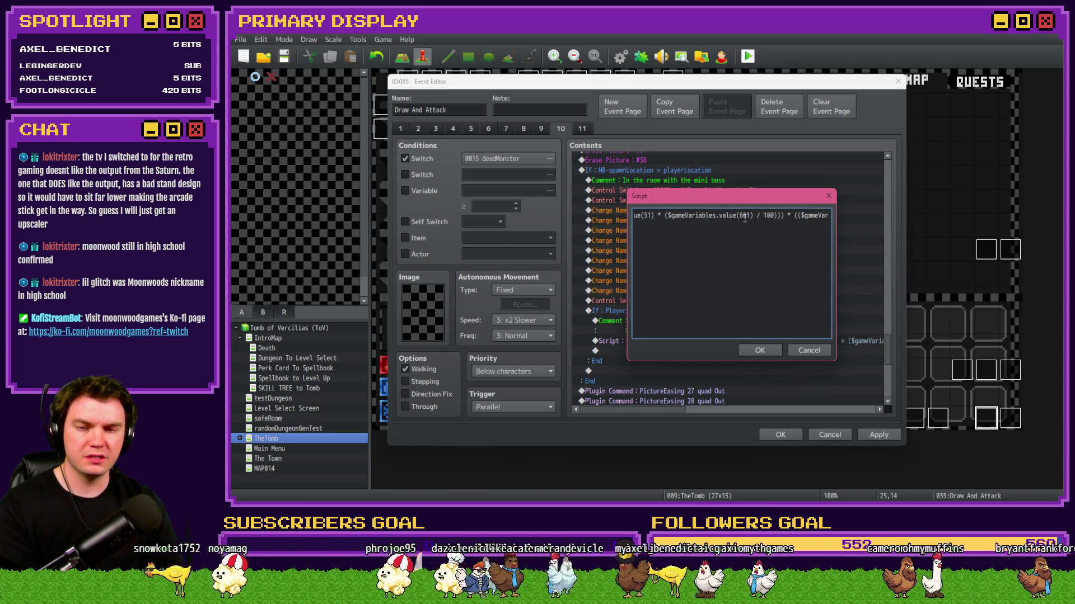
text(i)
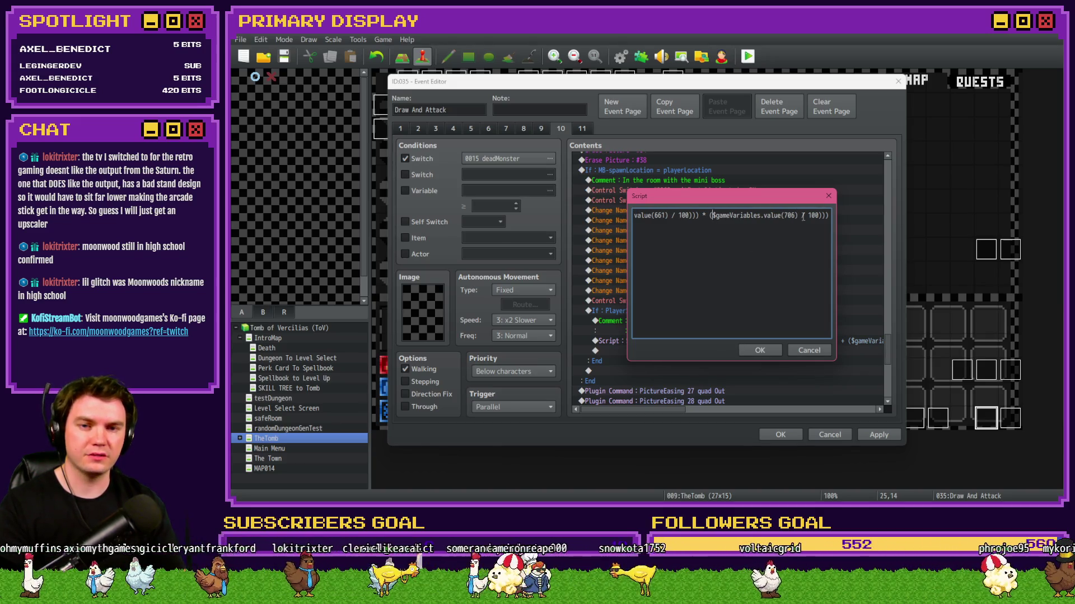
click(761, 350)
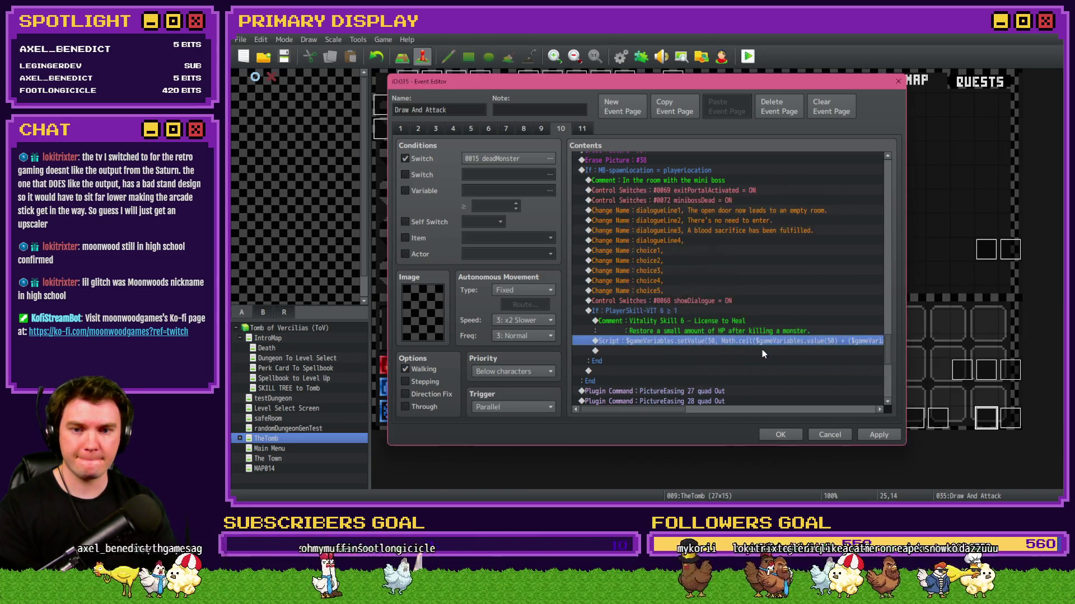
click(879, 435)
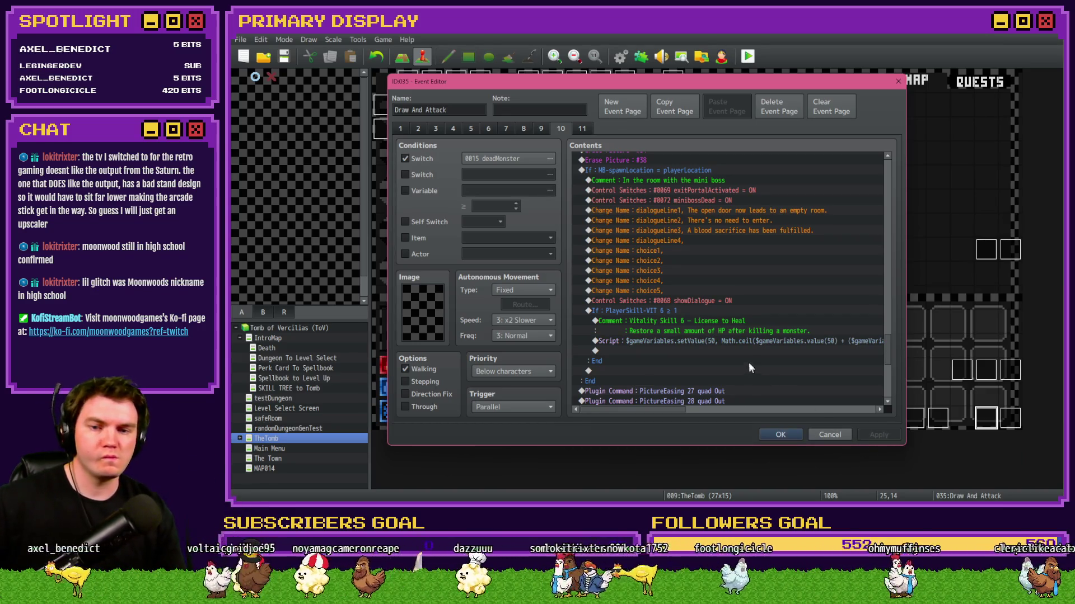
Close the Event Editor, pick Mathra's Ale Soaked Gauntlet perk in the playtest, then close it.
click(775, 439)
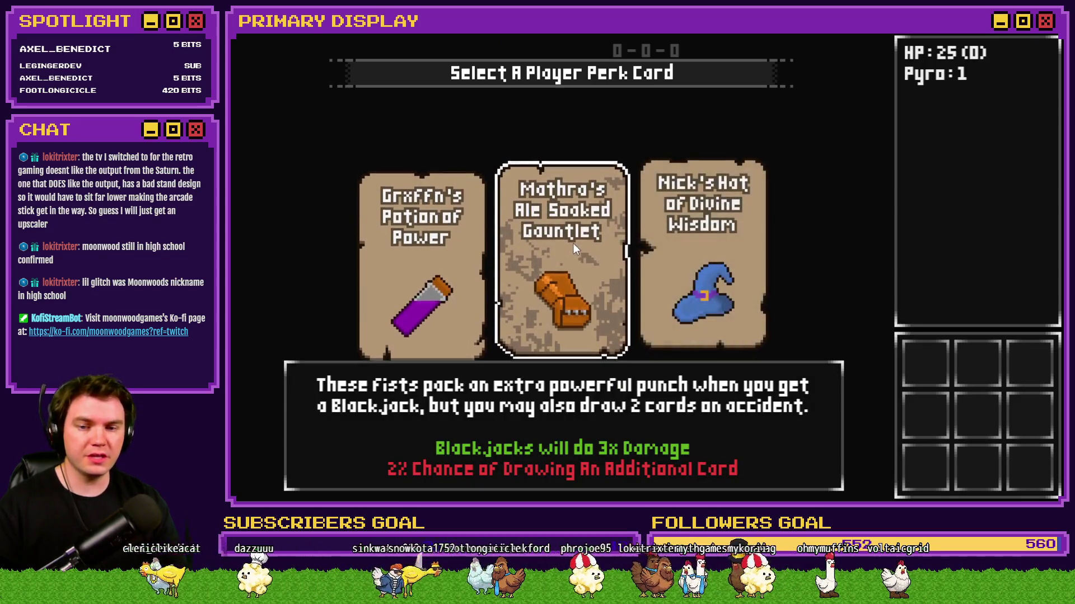
click(592, 247)
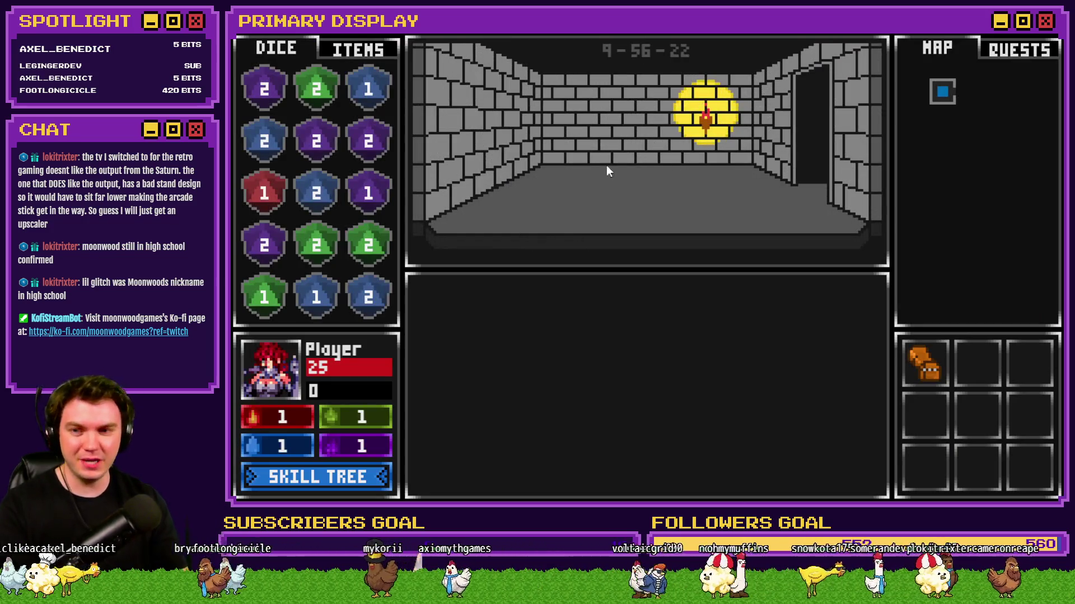
click(1059, 54)
Inspect the spawn common event's randomNumber2 operation, close the Database and agree to save.
click(621, 56)
double_click(726, 227)
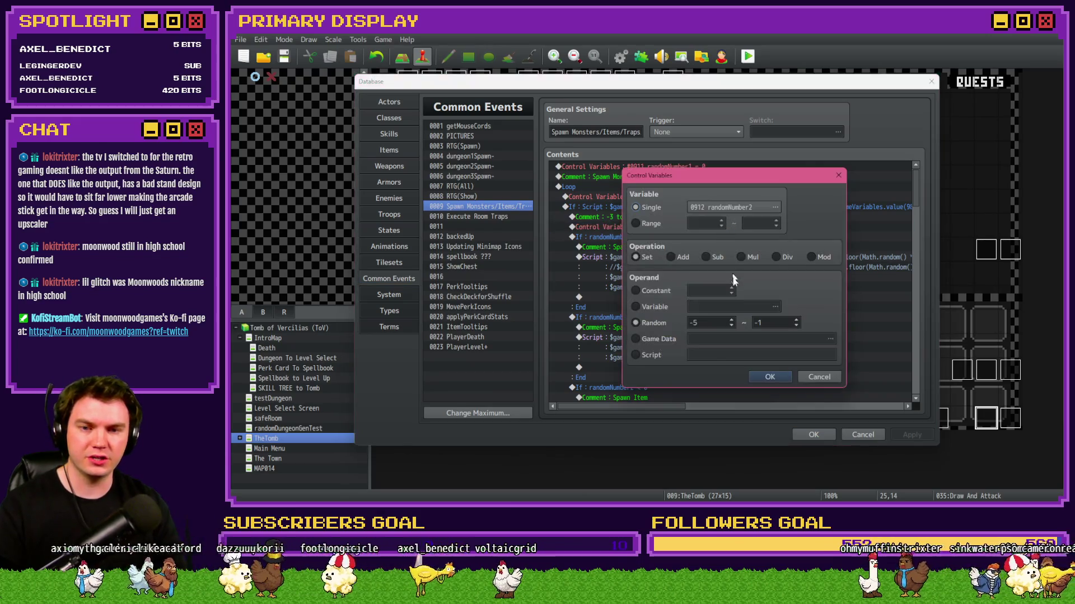
key(Escape)
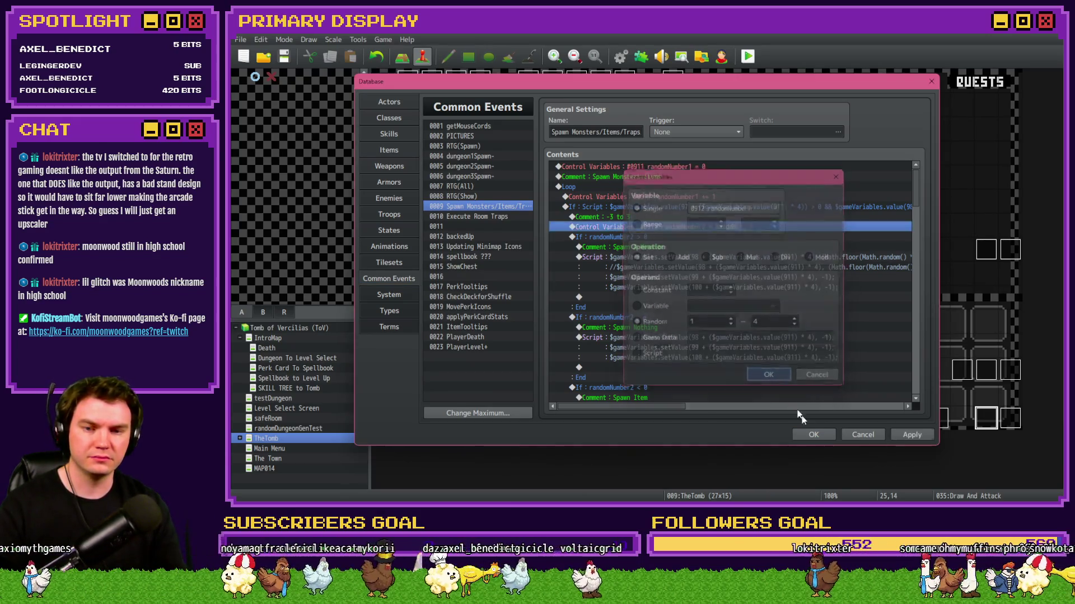
key(Escape)
key(alt+F4)
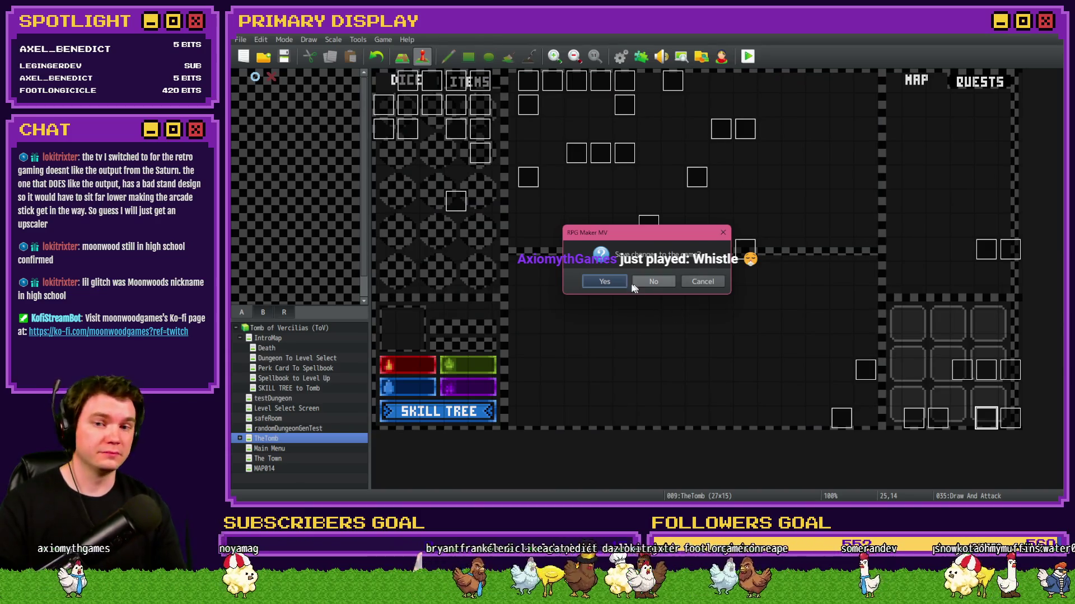
click(637, 282)
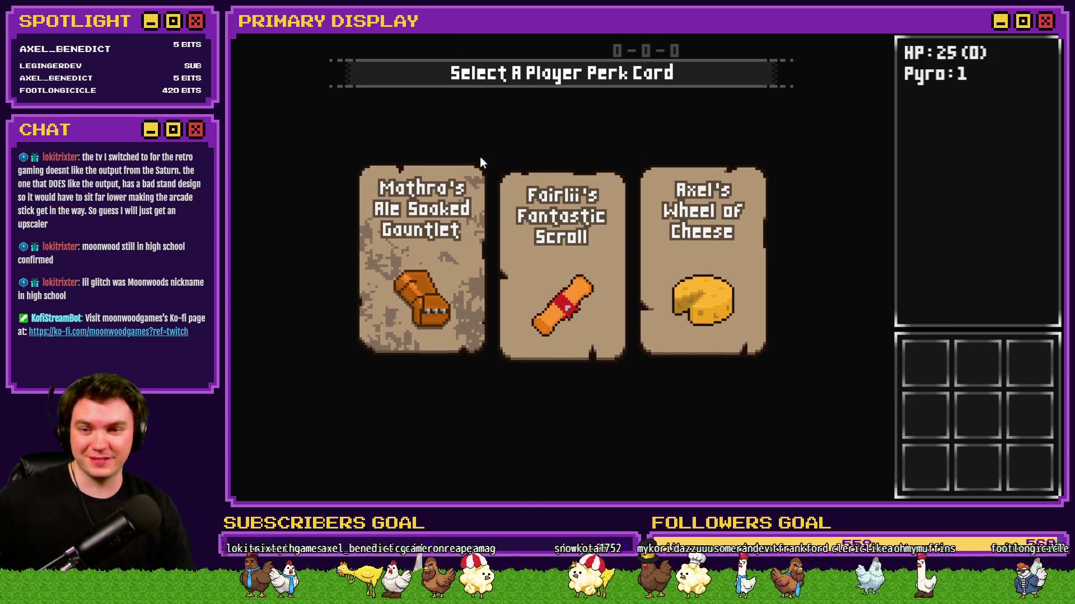
Take the Gauntlet perk and spend points on the Vitality sword skill and License to Heal.
click(455, 252)
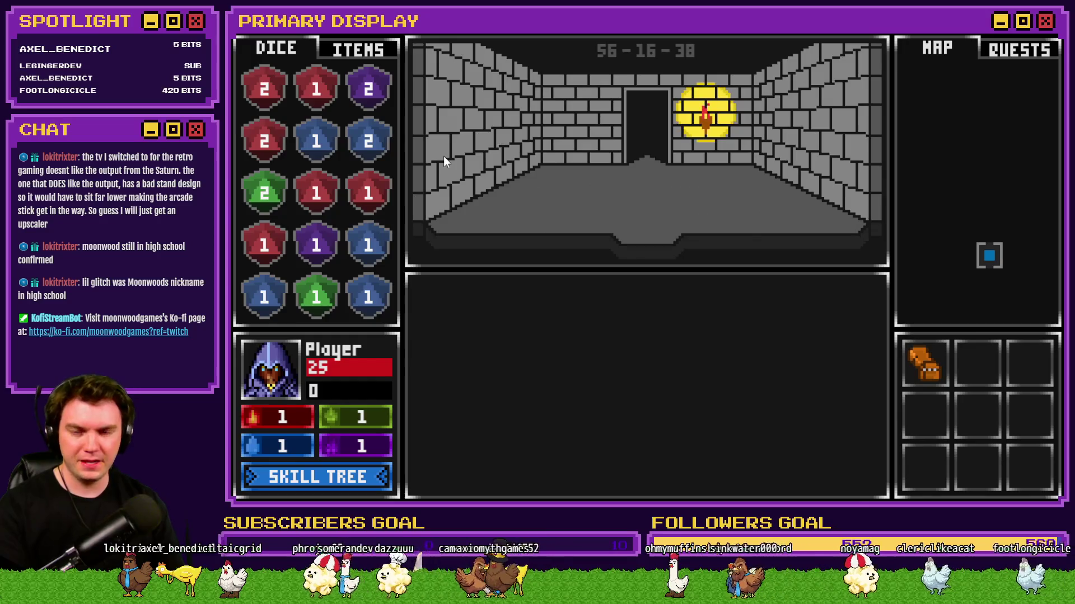
click(318, 480)
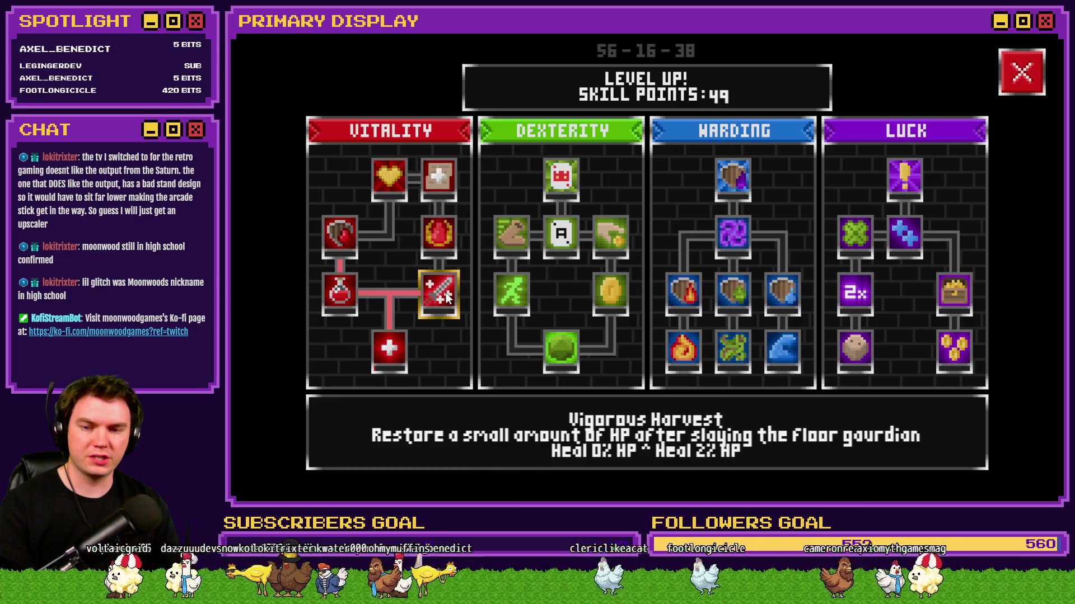
click(446, 293)
click(447, 240)
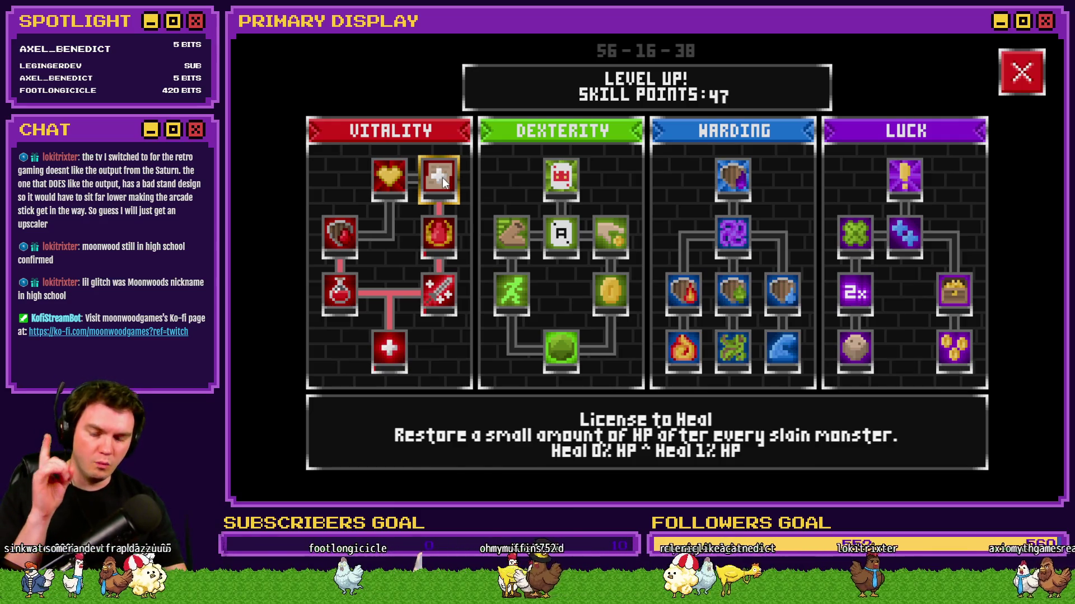
click(1004, 81)
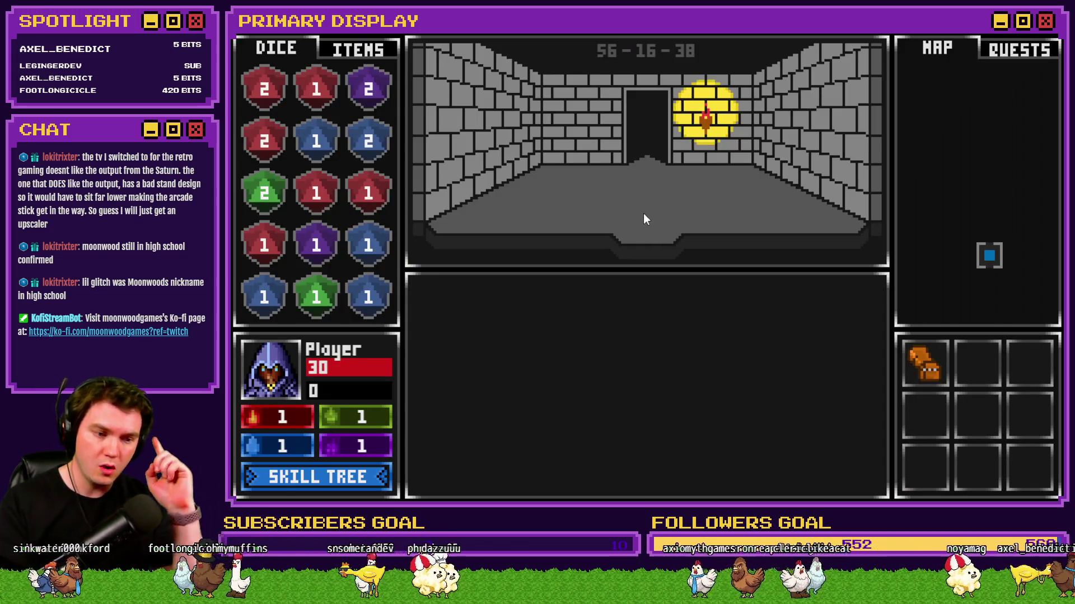
Lower variable 0050 playerHP to 20 via F9, then step forward into a card battle.
key(F9)
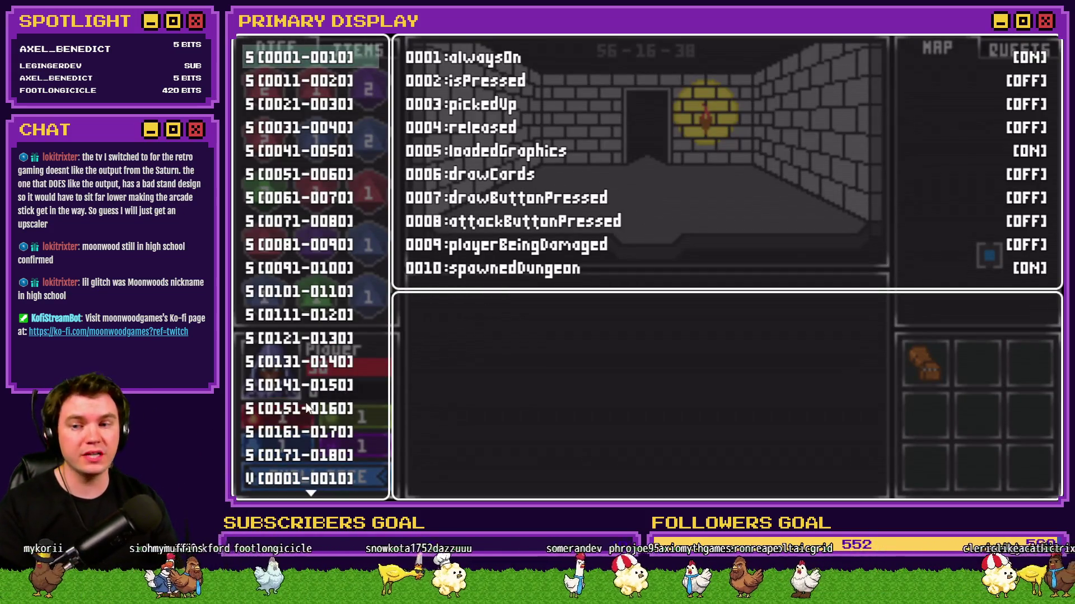
scroll(308, 409, down, 4)
key(Down)
key(Down)
key(Down)
key(Up)
key(Up)
key(Up)
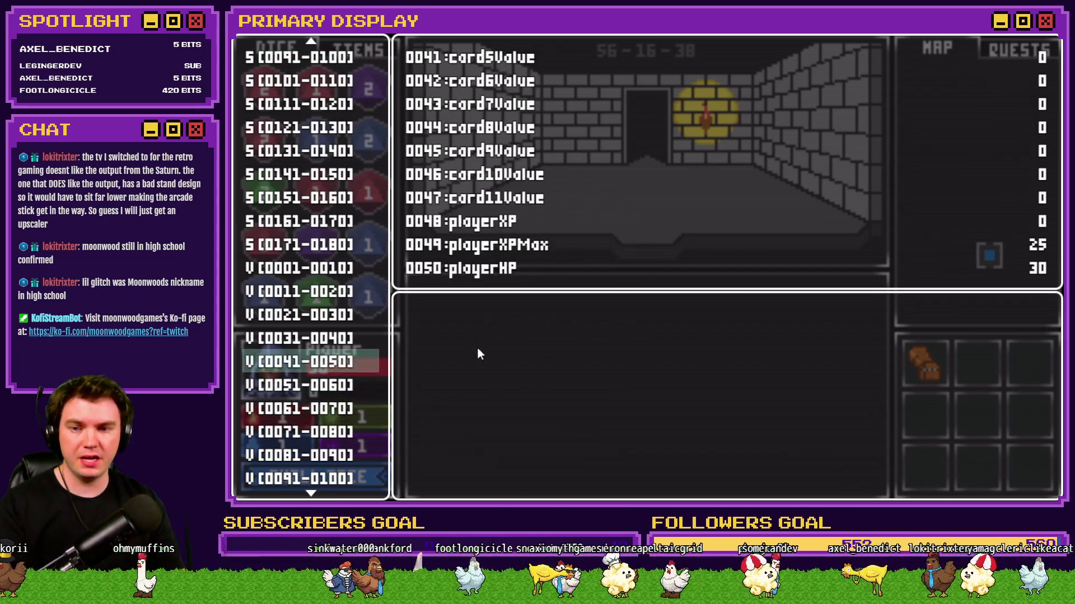
key(Return)
key(Up)
key(Left)
key(Left)
key(Left)
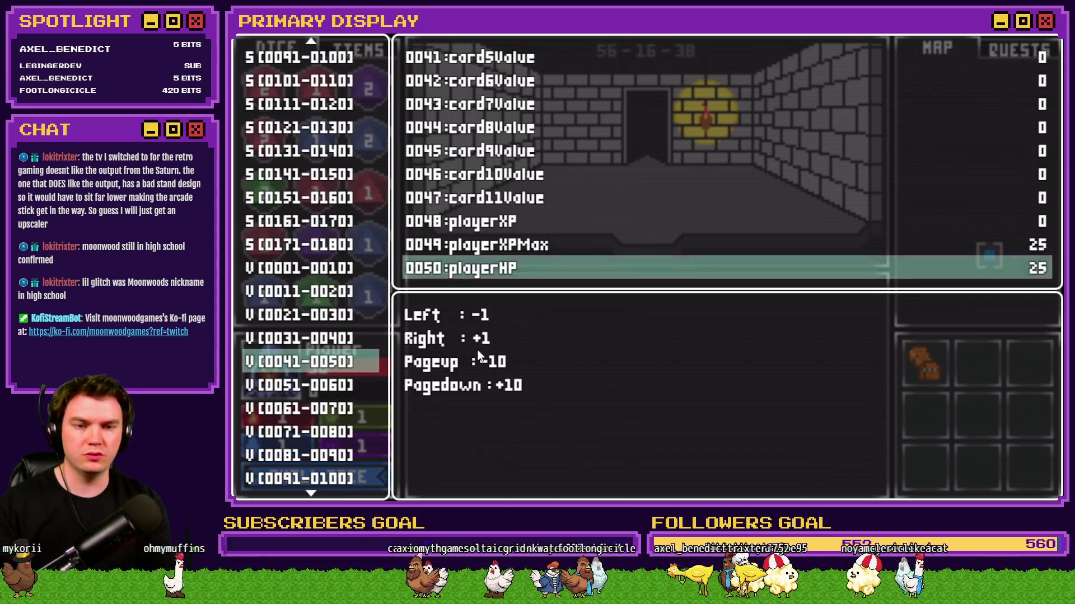
key(Left)
key(Left)
key(Escape)
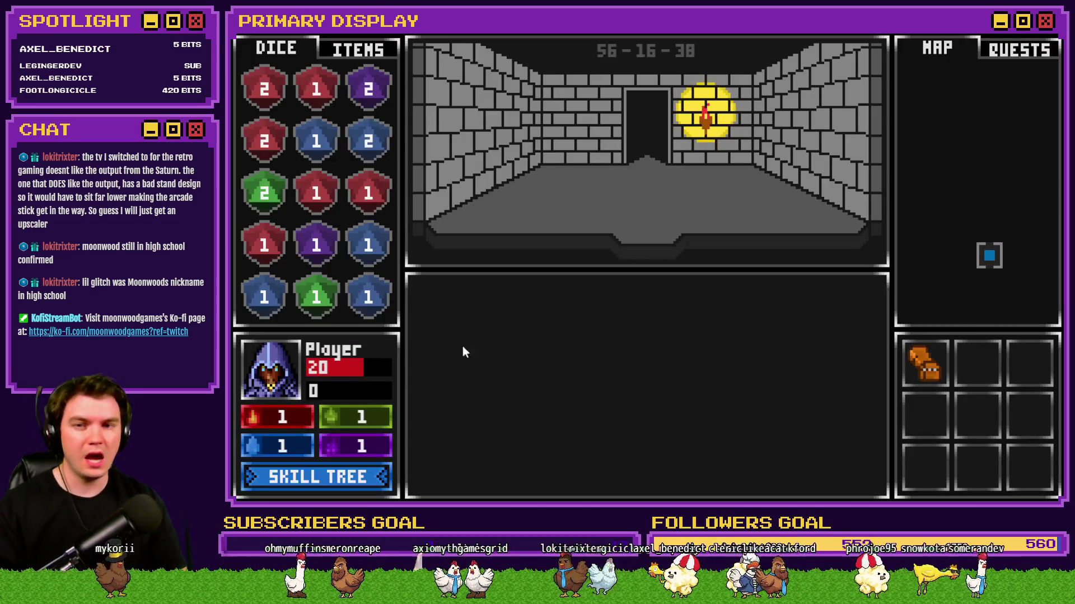
key(Up)
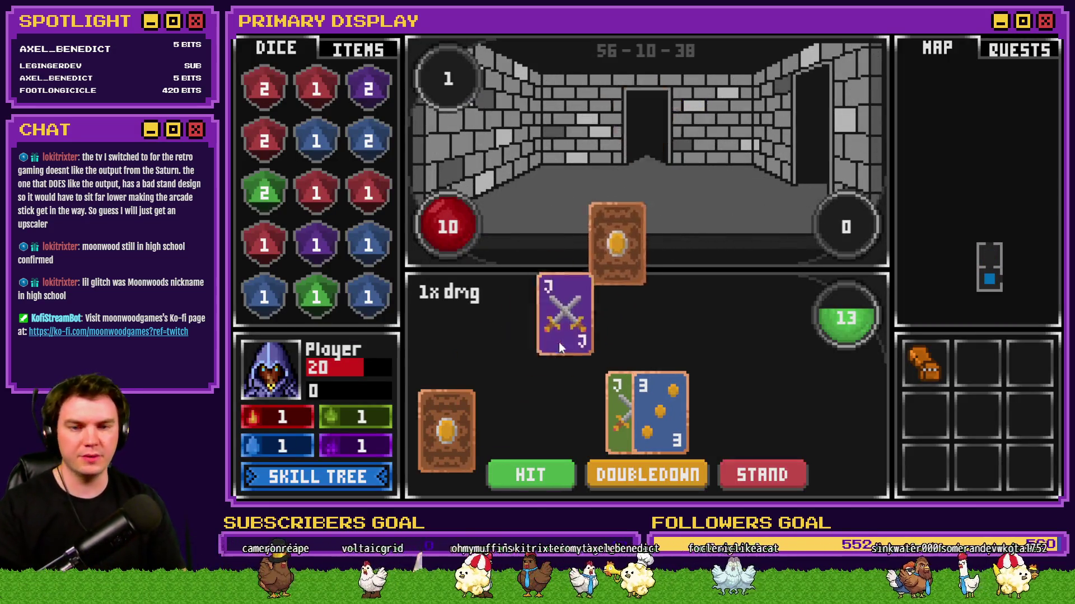
Play the opening rounds with HIT, STAND at 21 and DOUBLEDOWN, then bet EVENS on the die.
click(552, 469)
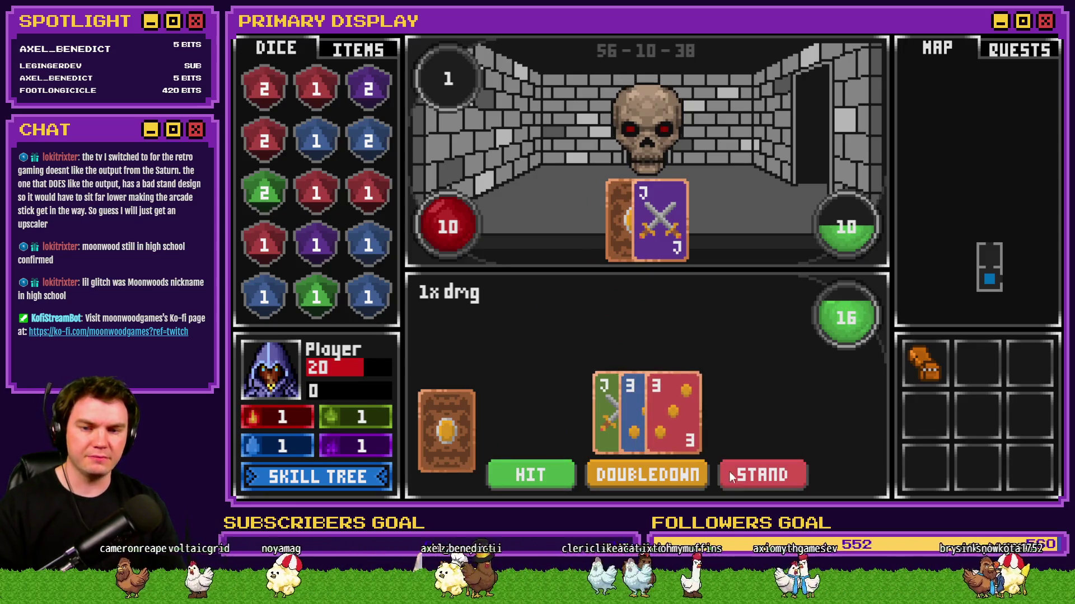
click(743, 475)
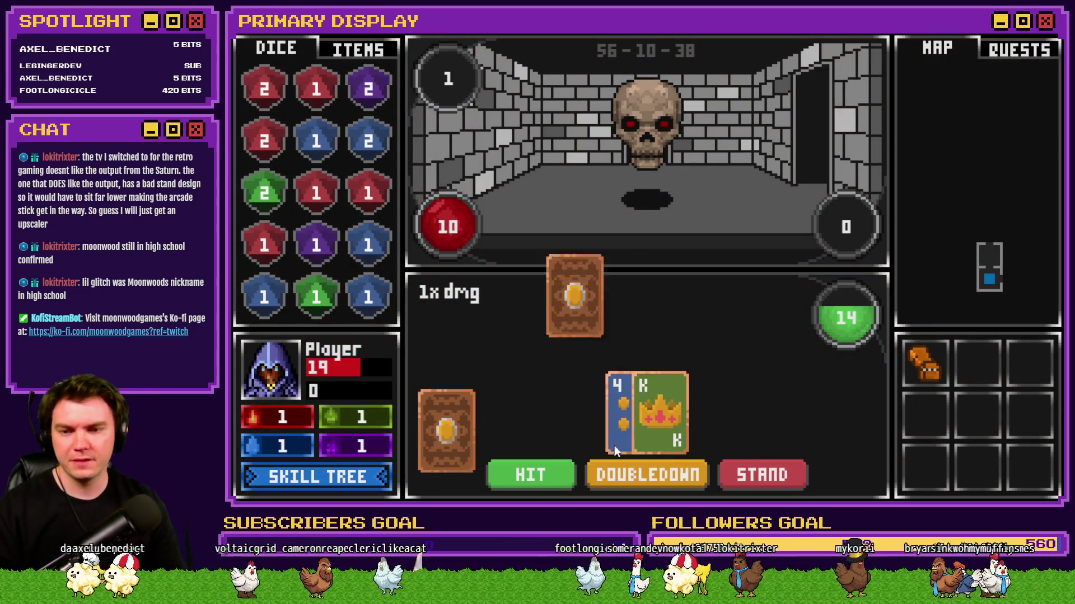
click(549, 475)
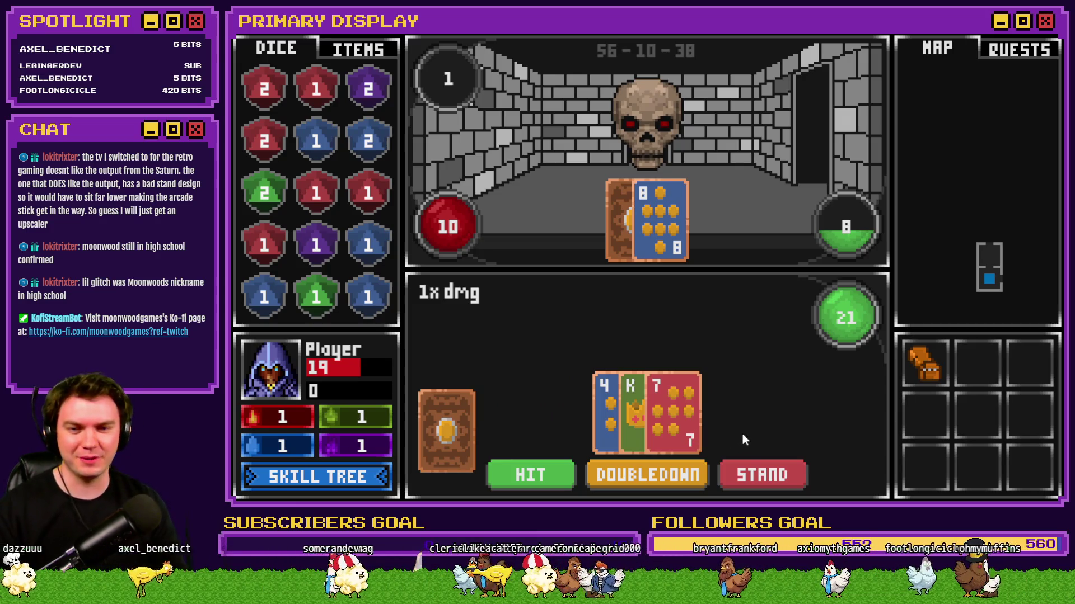
click(754, 475)
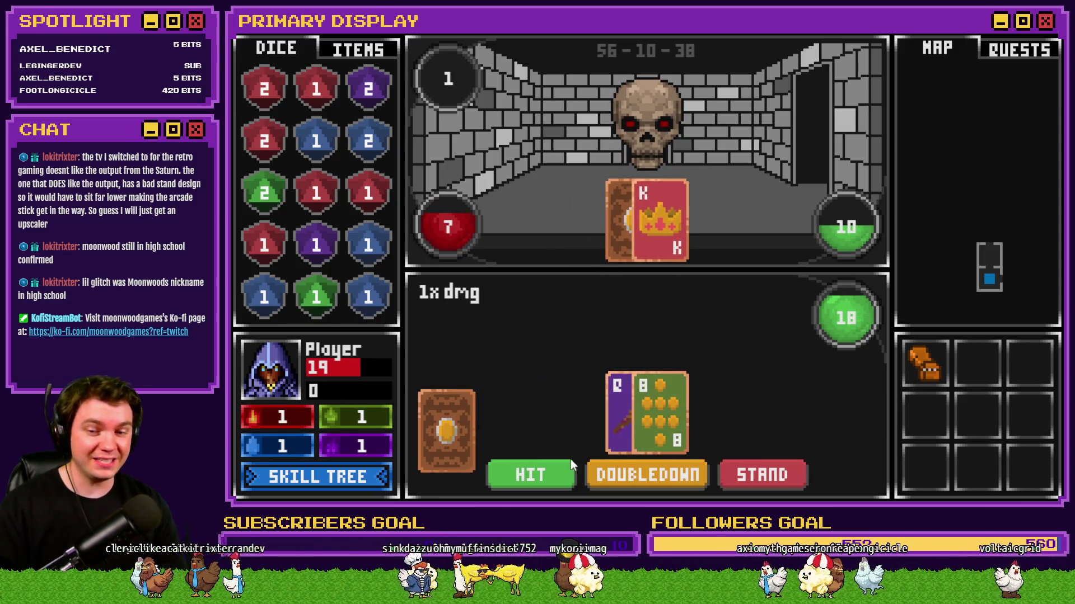
click(726, 475)
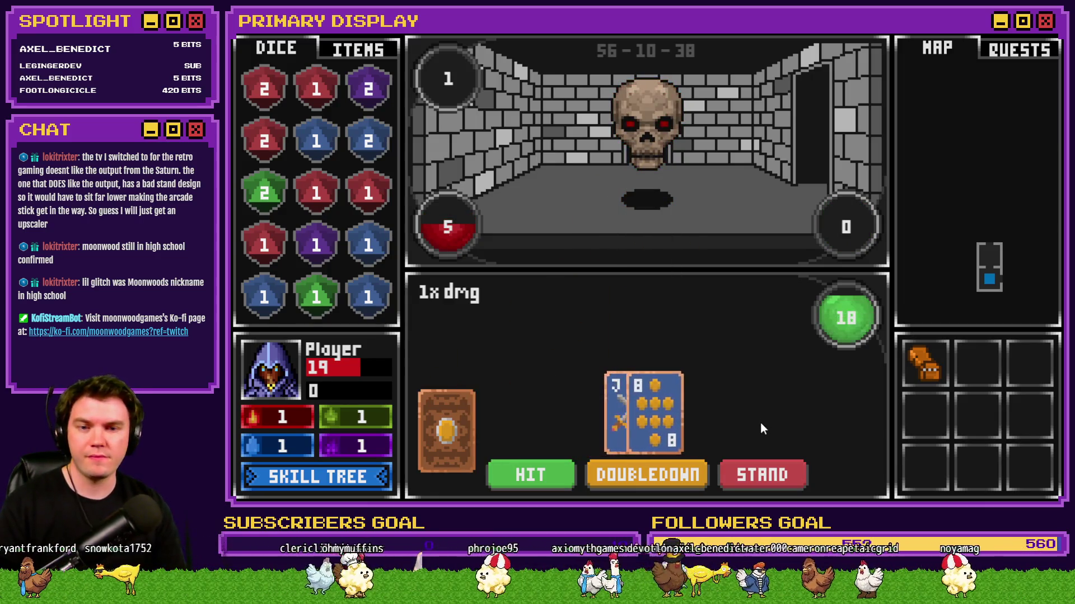
click(747, 475)
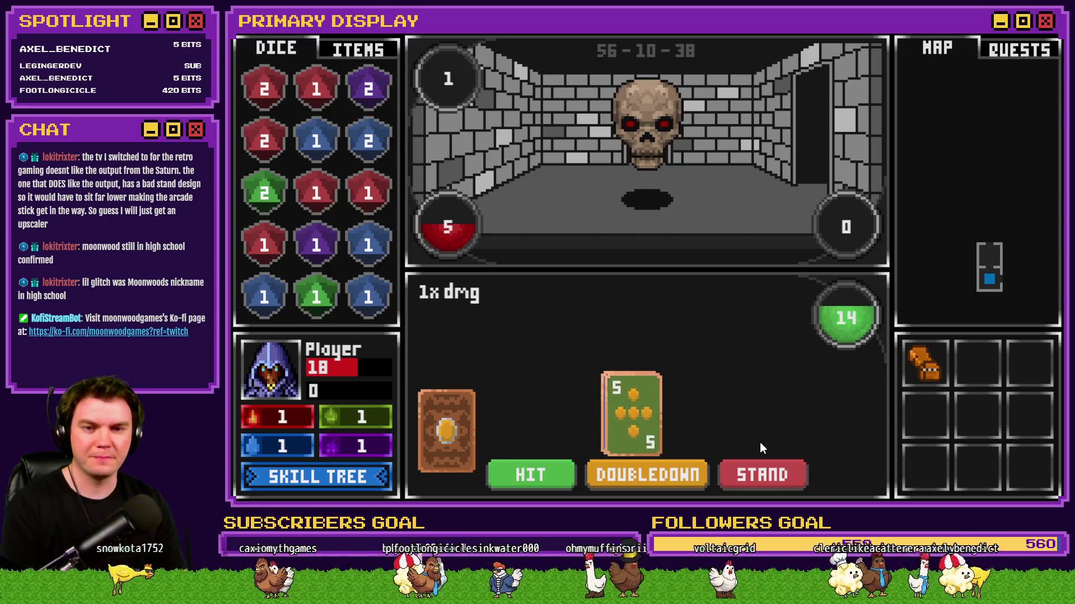
click(662, 476)
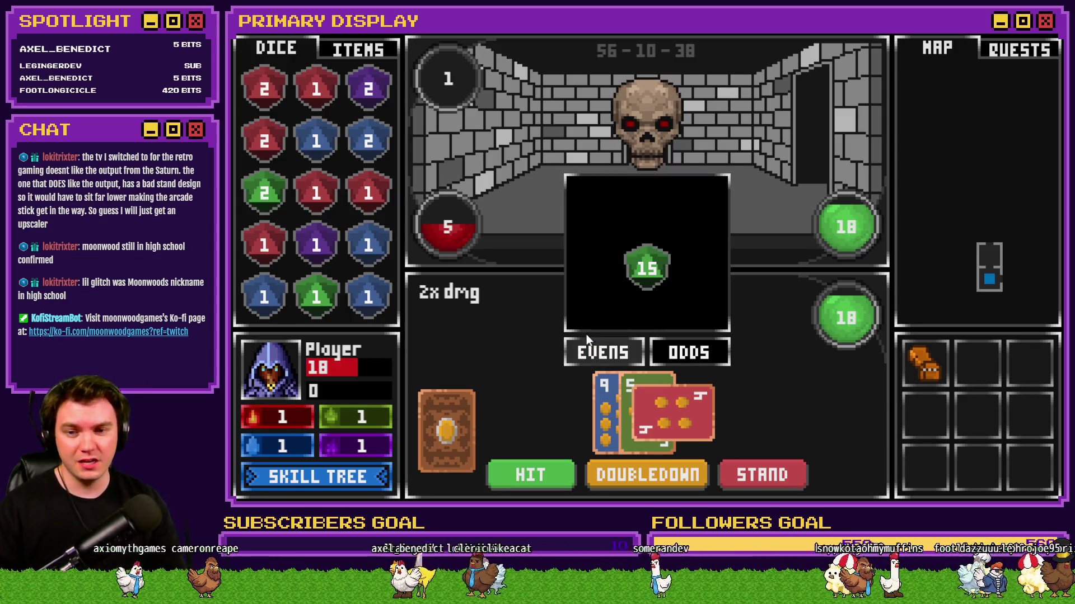
click(613, 354)
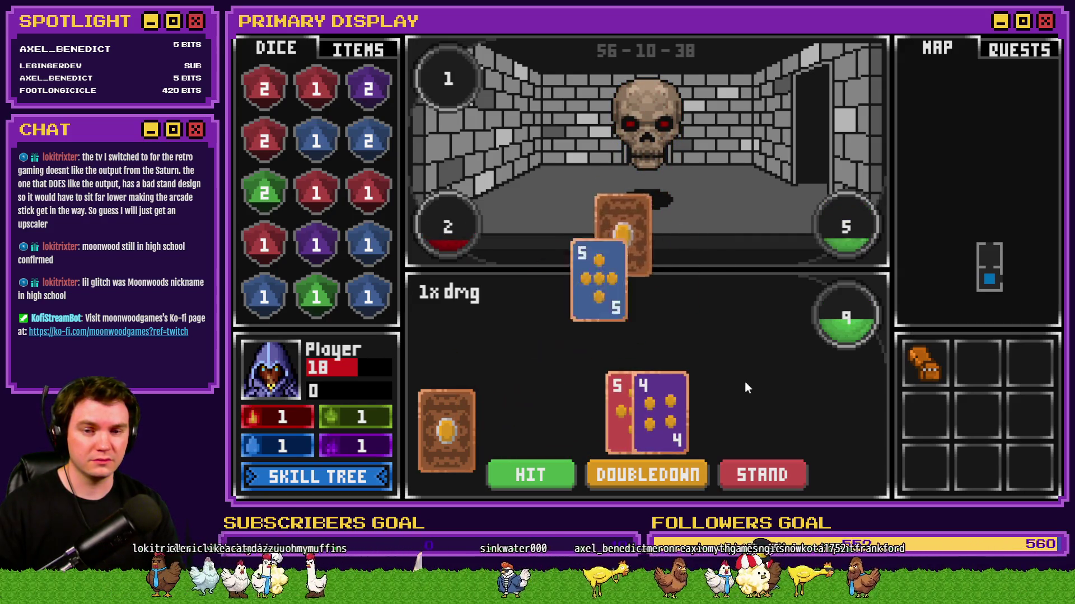
Hit to 21 and stand again, then bet ODDS to finish off the skull enemy.
click(524, 475)
click(789, 473)
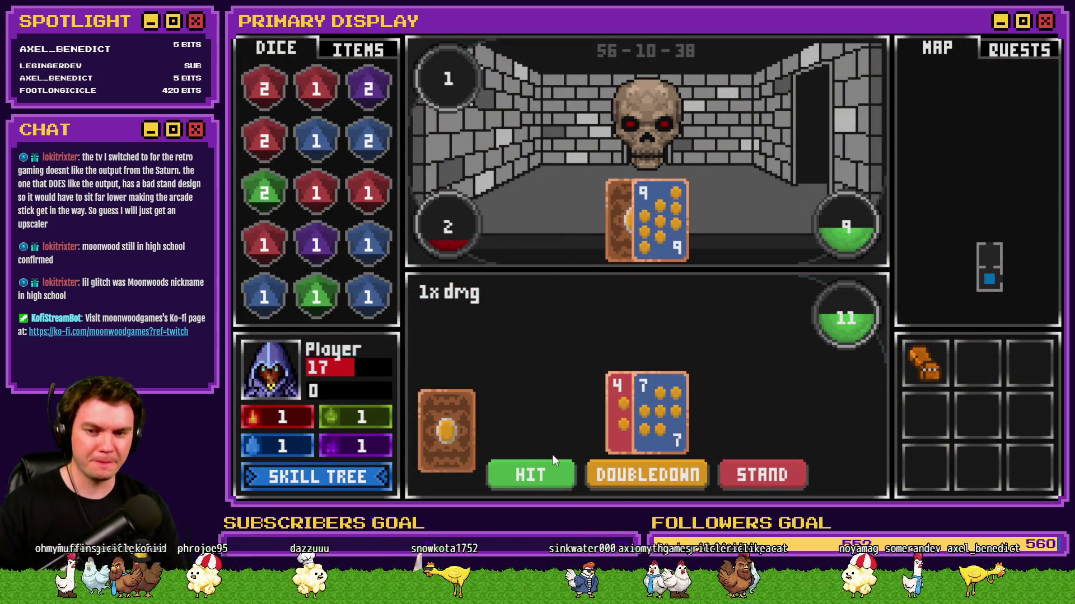
click(544, 474)
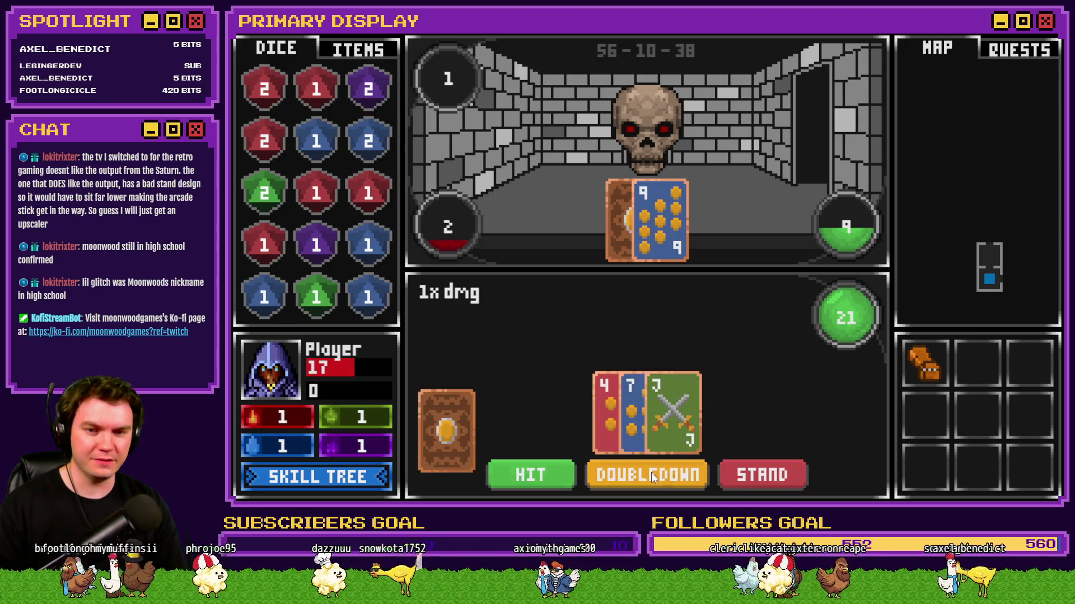
click(761, 474)
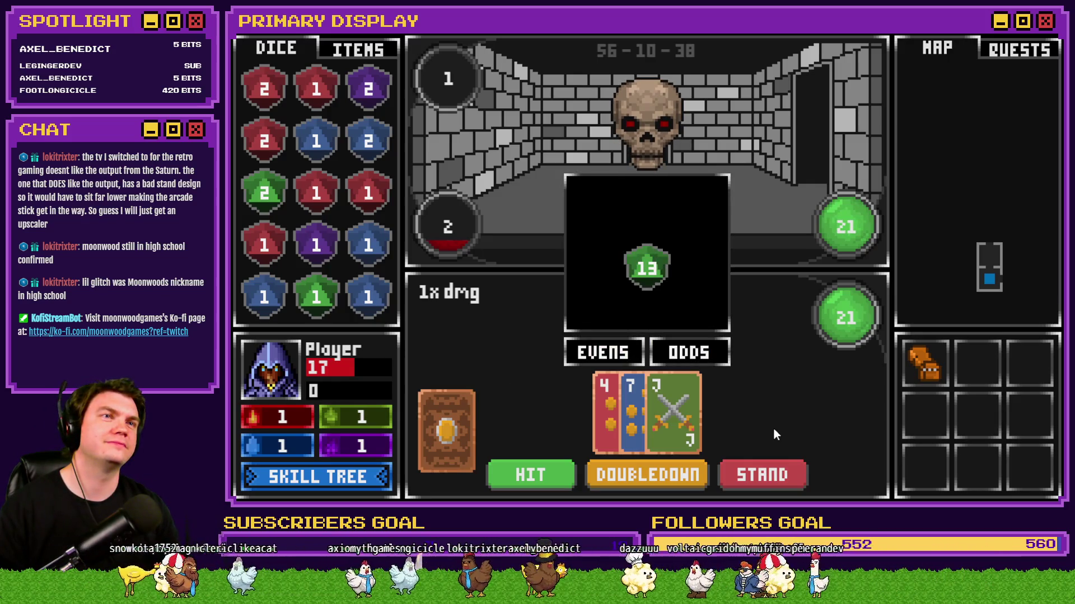
click(700, 356)
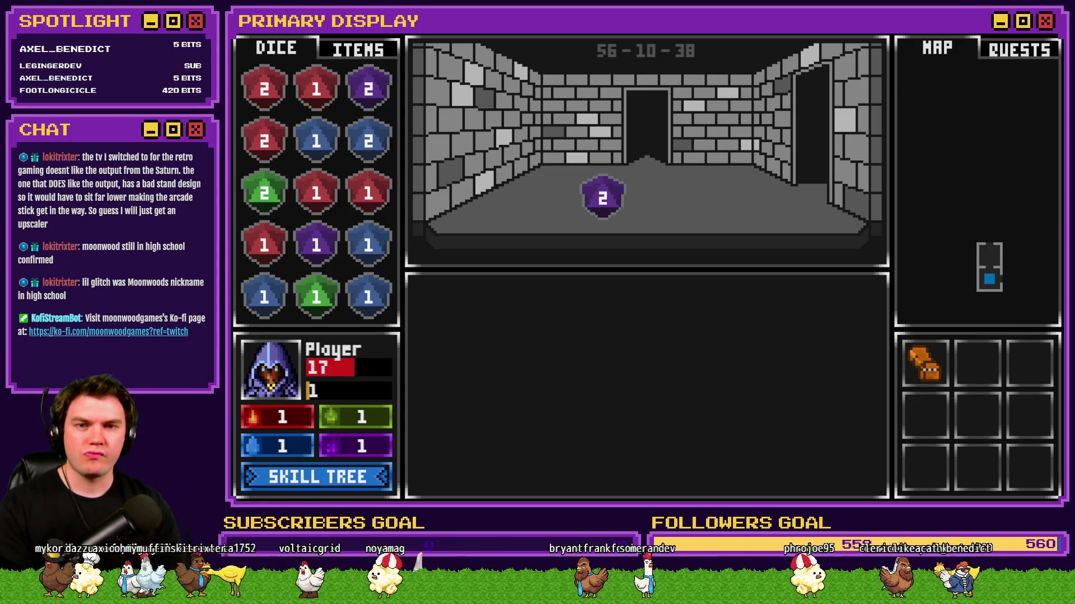
Check XP in variables 0041–0050 and the Vitality skills in variables 0701–0710.
key(F1)
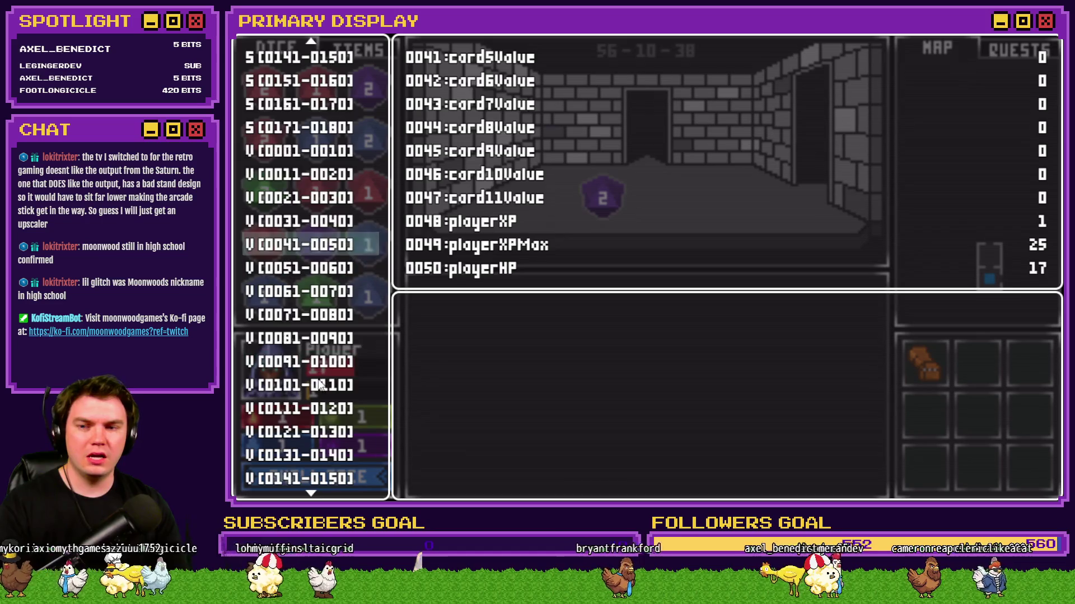
key(Down)
key(Up)
scroll(322, 382, down, 20)
scroll(329, 382, down, 20)
key(Down)
key(Down)
key(Down)
key(Up)
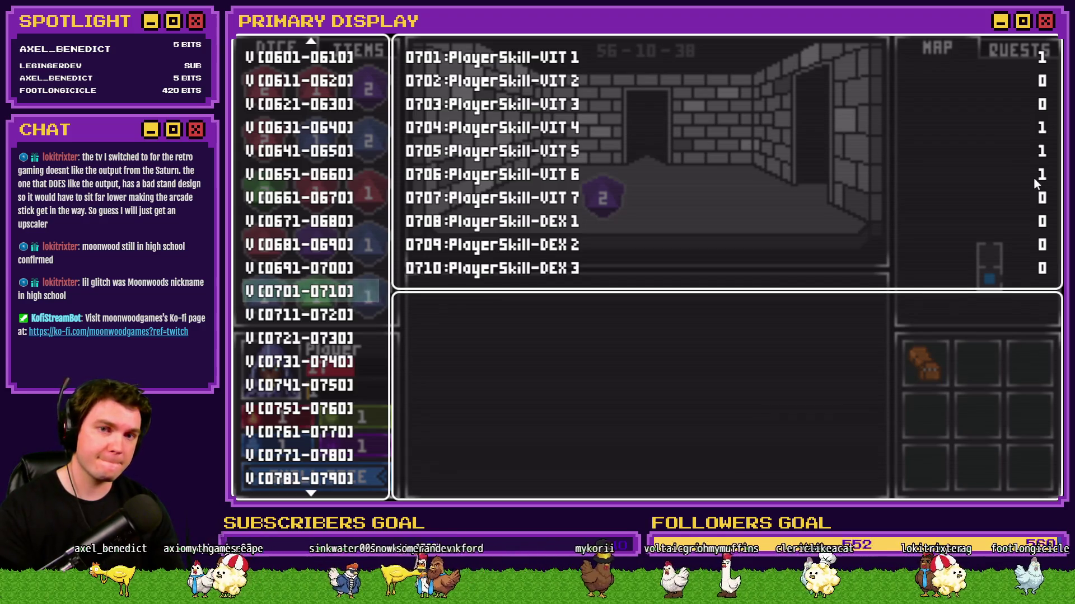
Exit fullscreen, close the playtest and open page 10 of the Draw And Attack event.
key(F4)
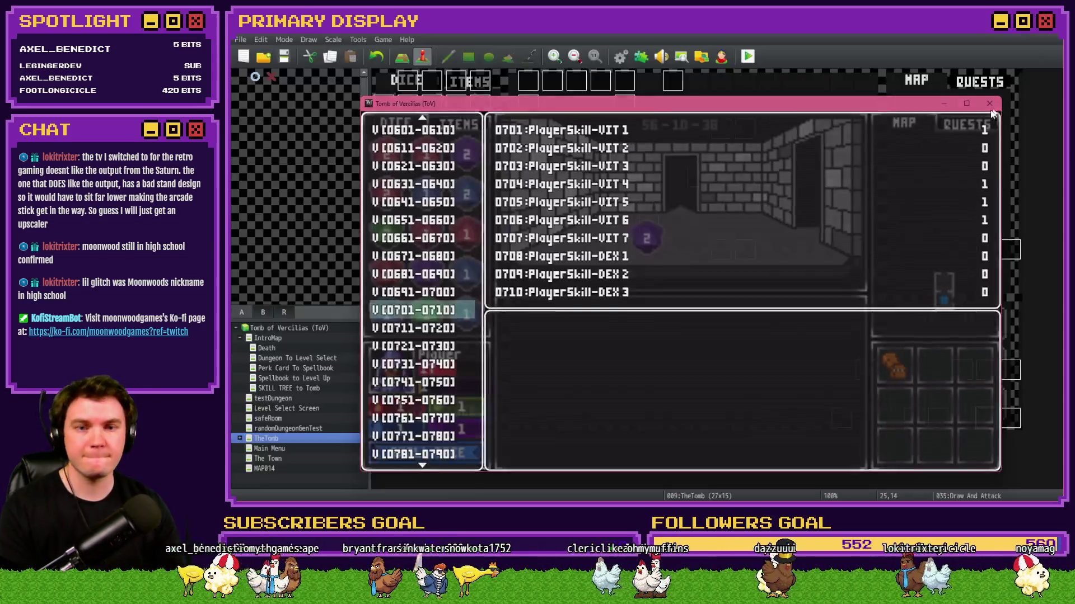
click(989, 103)
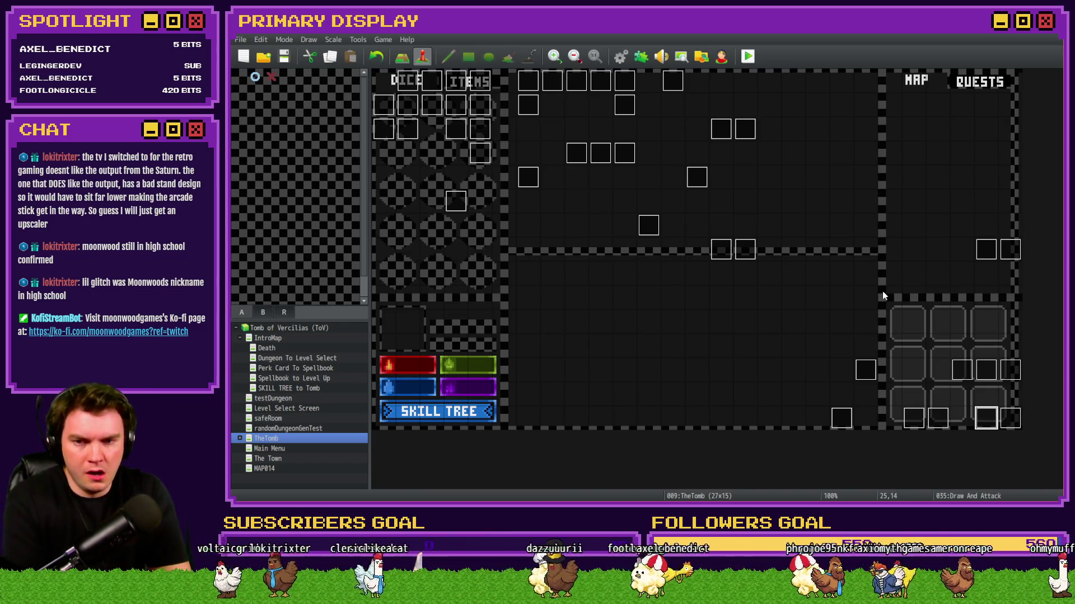
double_click(984, 418)
click(503, 130)
click(523, 128)
click(539, 129)
click(558, 129)
scroll(799, 272, down, 15)
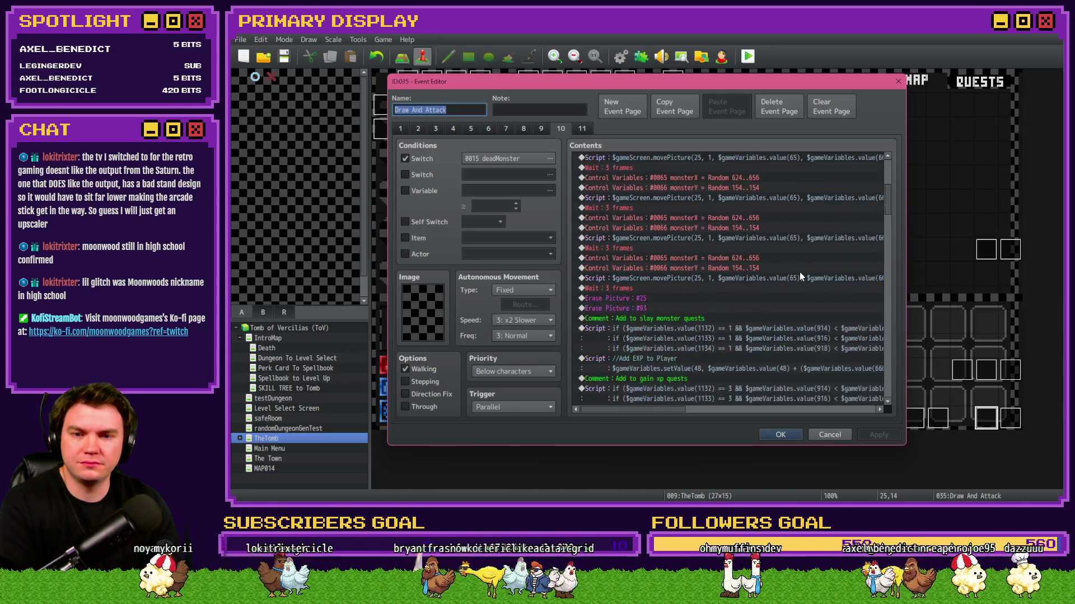
Add a white (255,255,255,170) 60-frame Flash Screen with wait atop the VIT 6 License to Heal branch.
scroll(798, 268, down, 15)
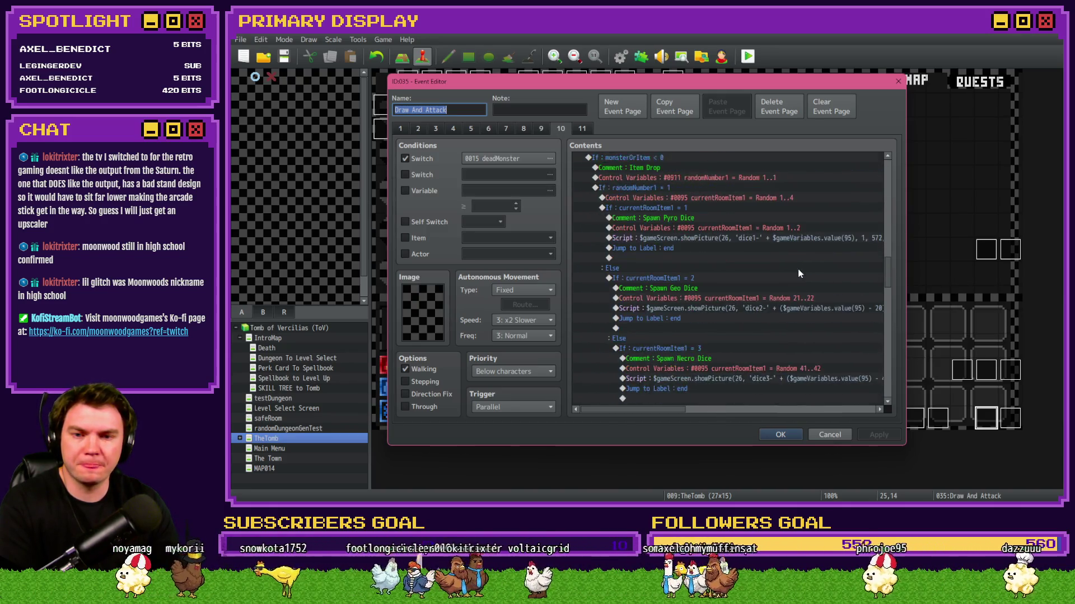
scroll(797, 269, down, 6)
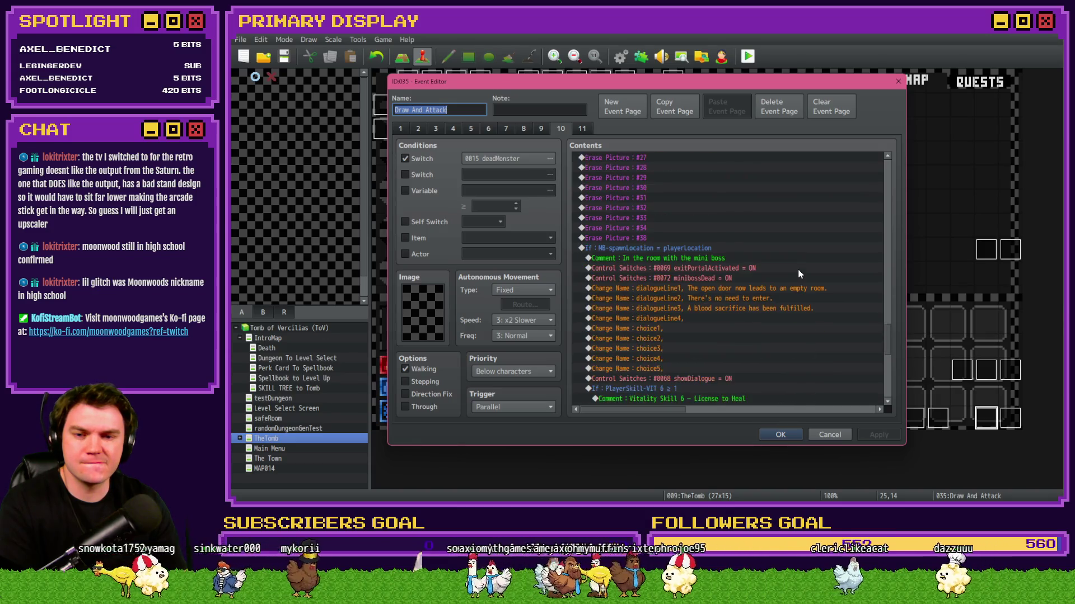
click(681, 281)
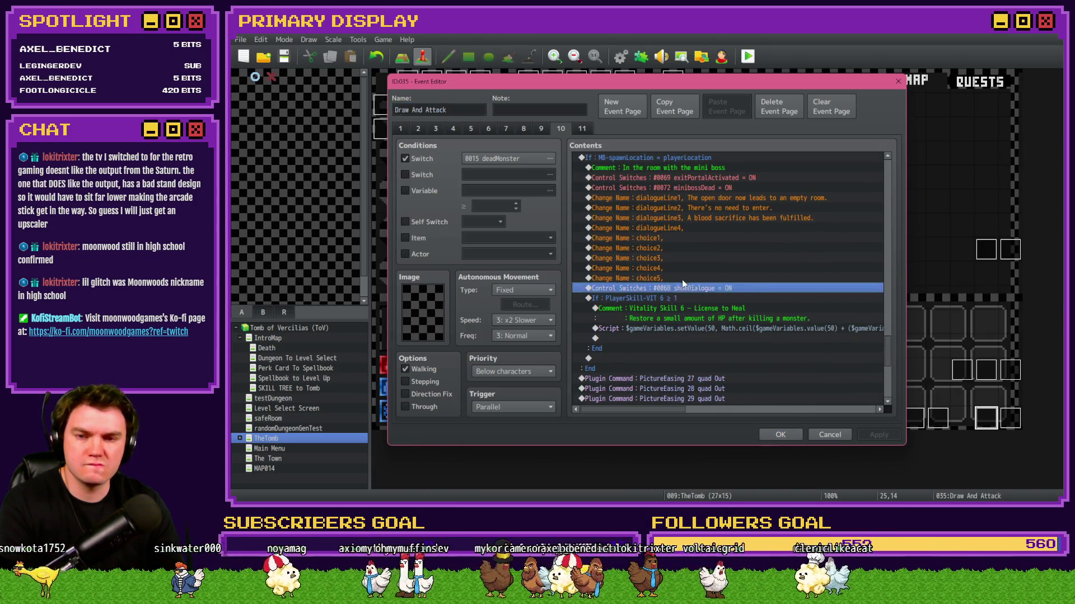
click(679, 302)
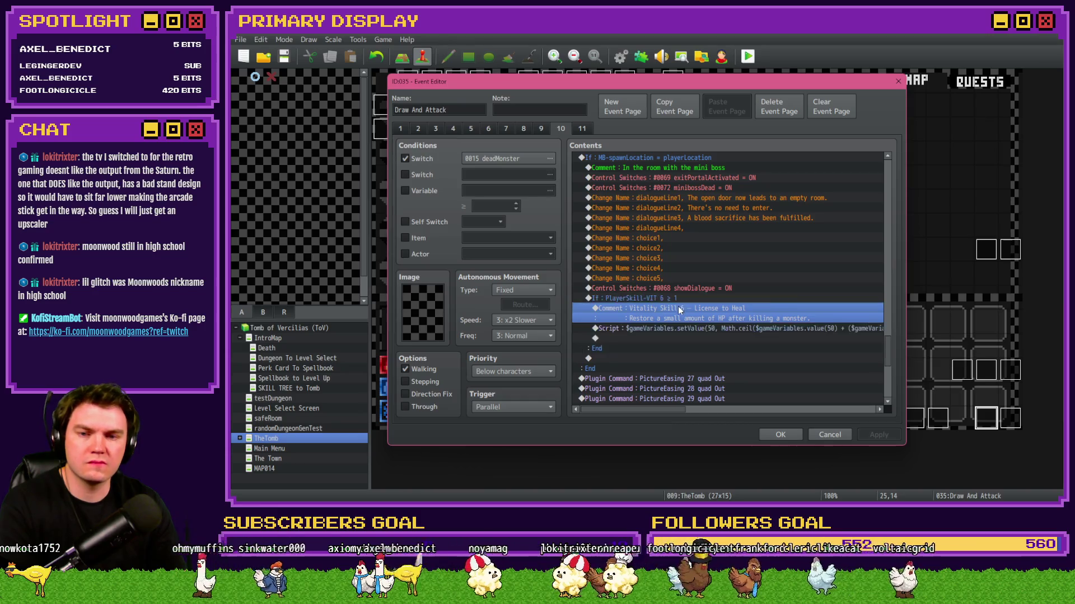
double_click(594, 338)
click(803, 235)
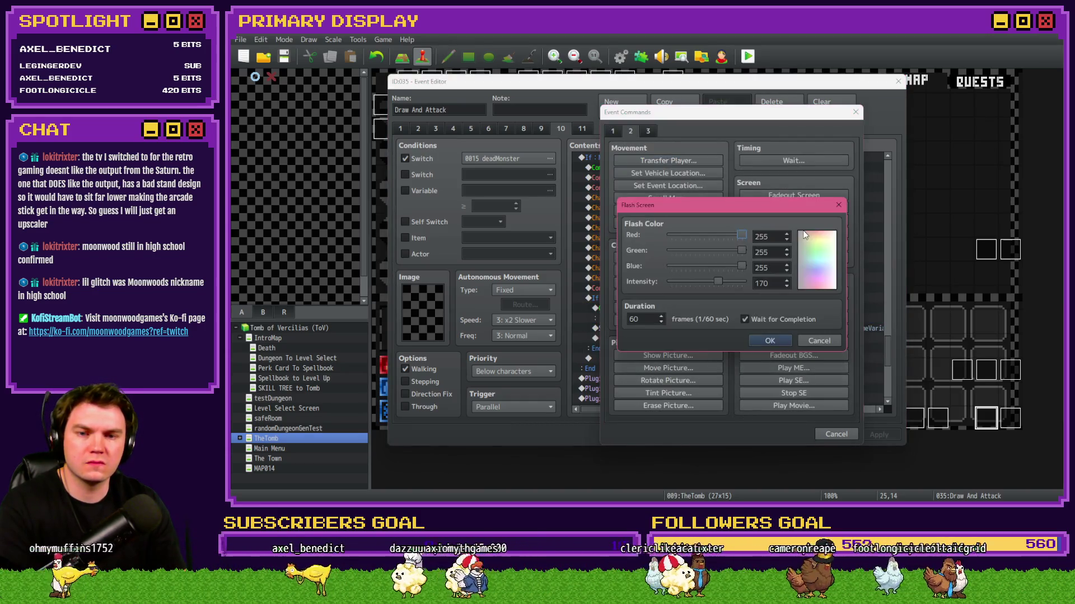
click(764, 342)
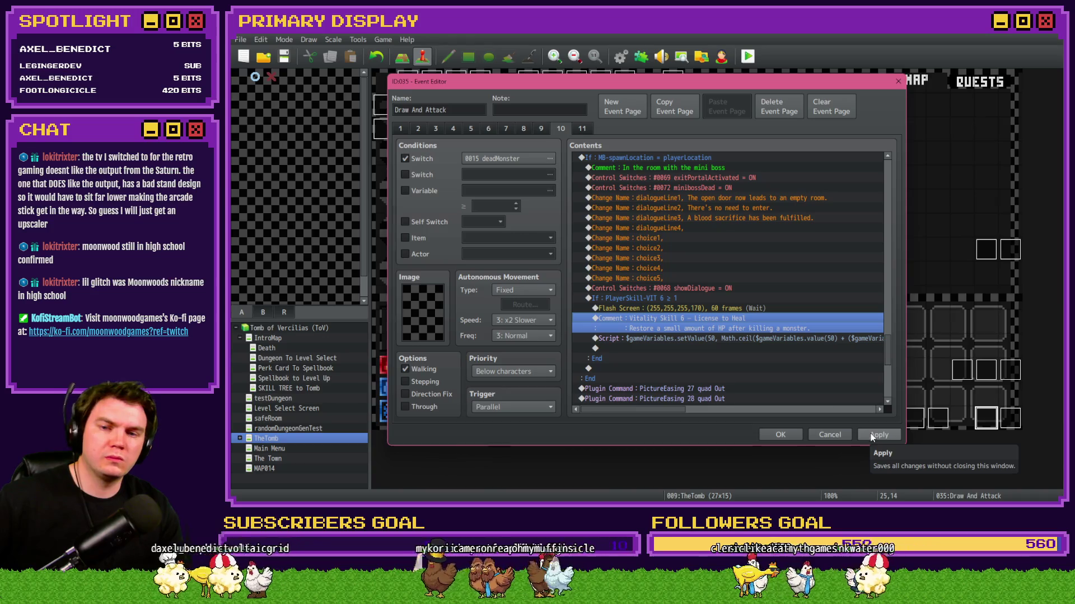
click(674, 300)
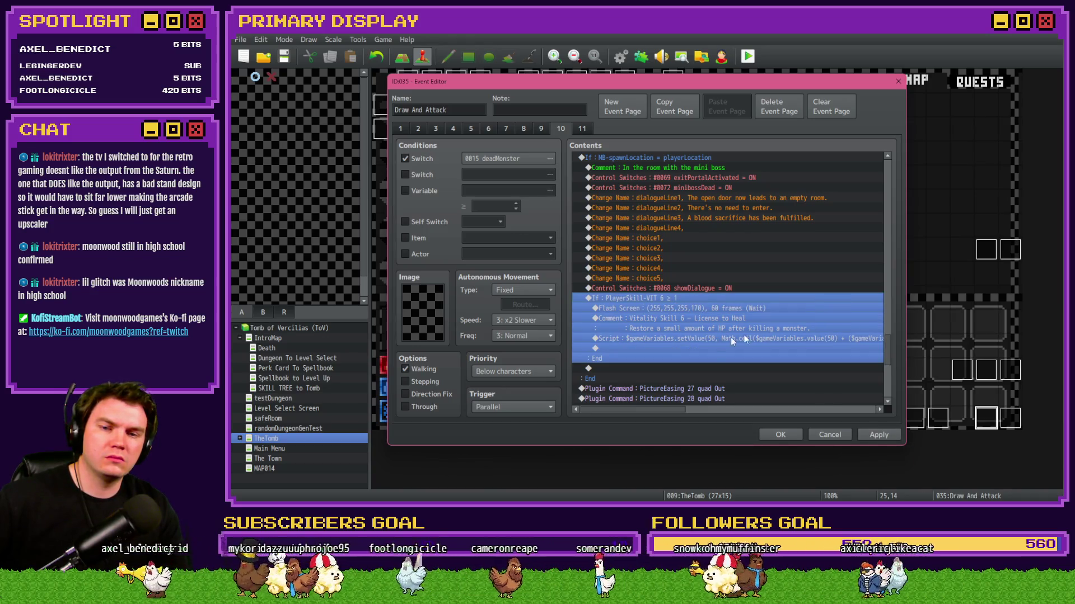
ctrl+click(711, 333)
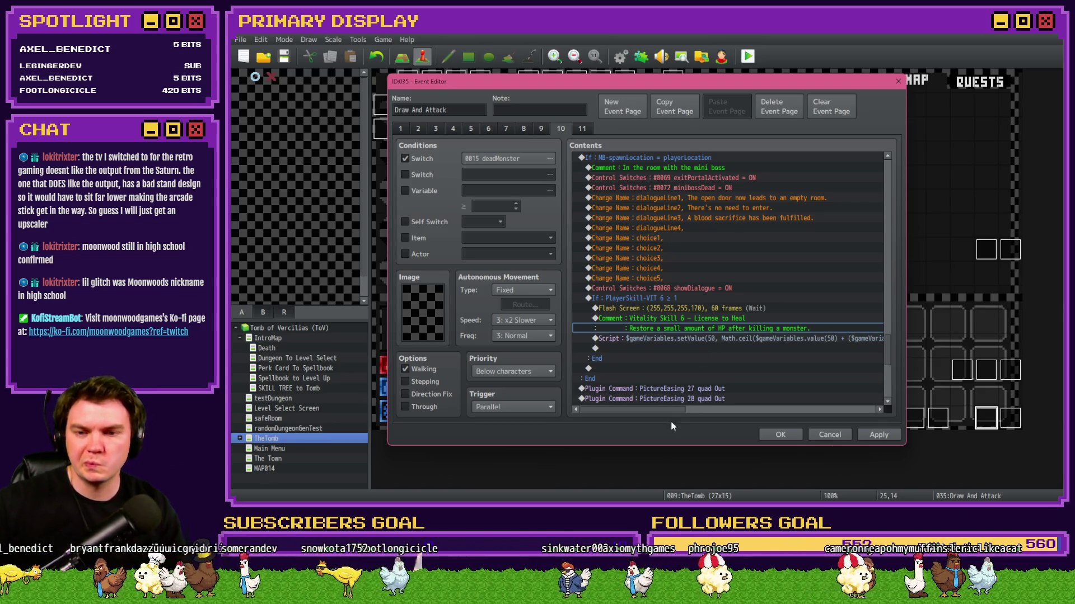
Scroll the Contents list sideways to read the full License to Heal Script line.
mouse_move(655, 411)
mouse_down()
mouse_move(807, 417)
mouse_move(701, 415)
mouse_up()
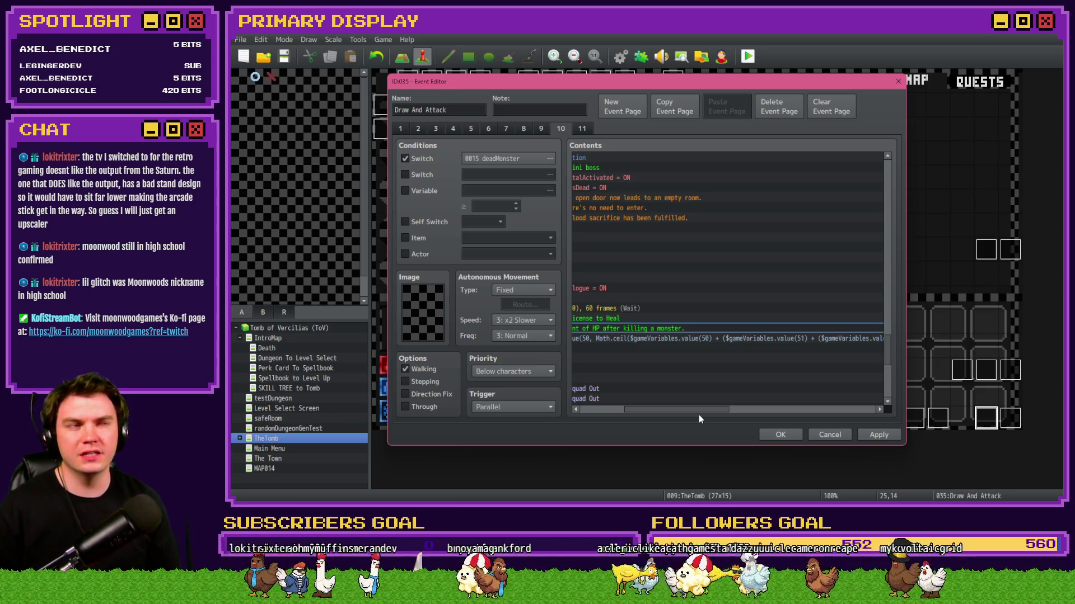
mouse_move(697, 413)
mouse_down()
mouse_move(643, 415)
mouse_move(807, 415)
mouse_up()
scroll(792, 409, right, 3)
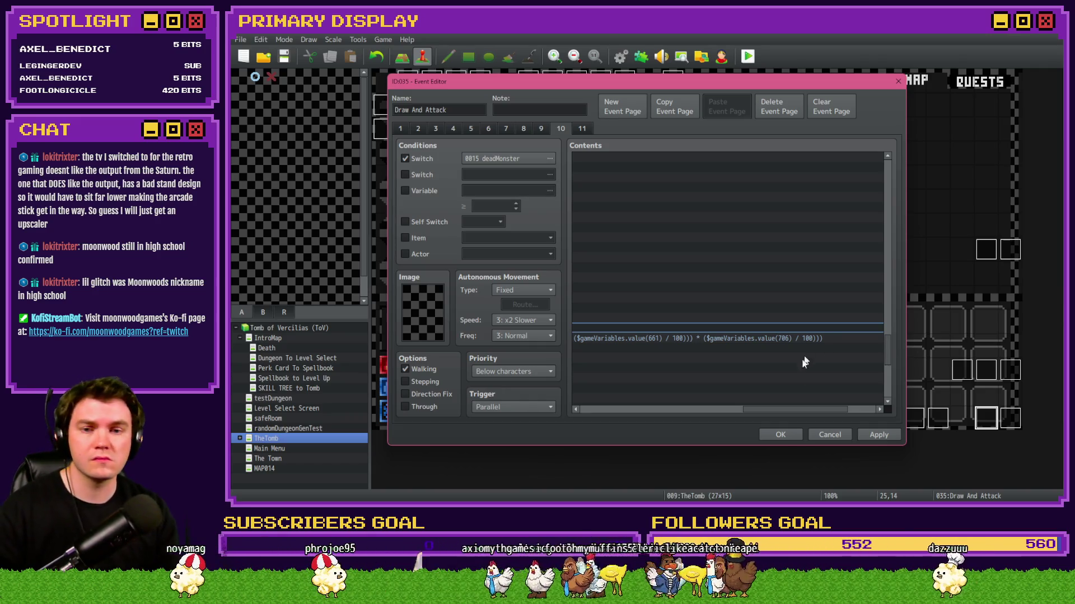
drag(787, 413, 600, 418)
Select the block from Flash Screen down to End, then close the Draw And Attack event.
click(667, 323)
click(663, 338)
click(672, 309)
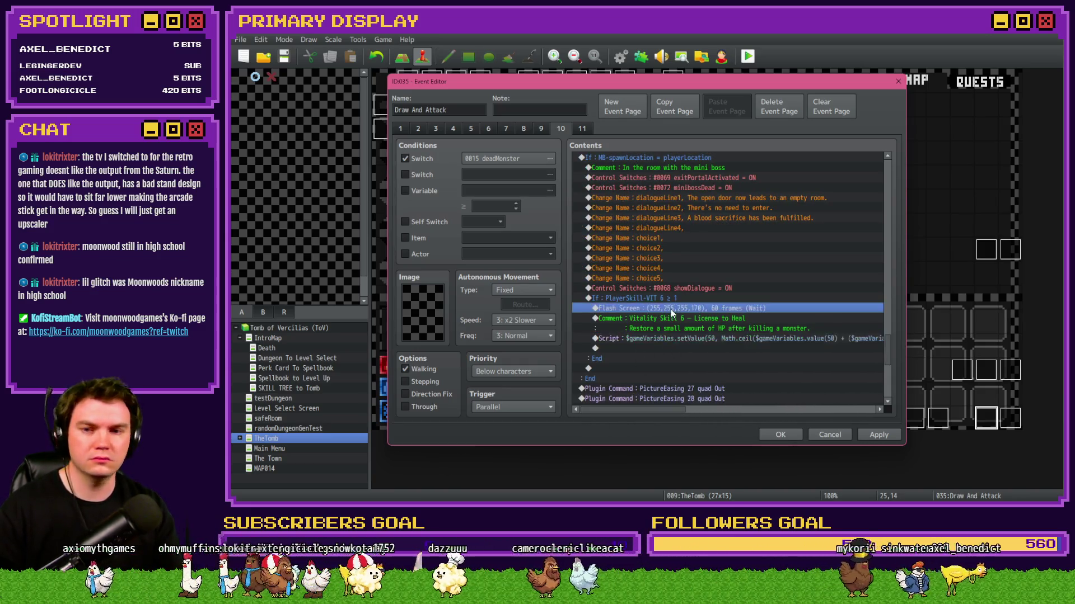
shift+click(673, 358)
click(781, 435)
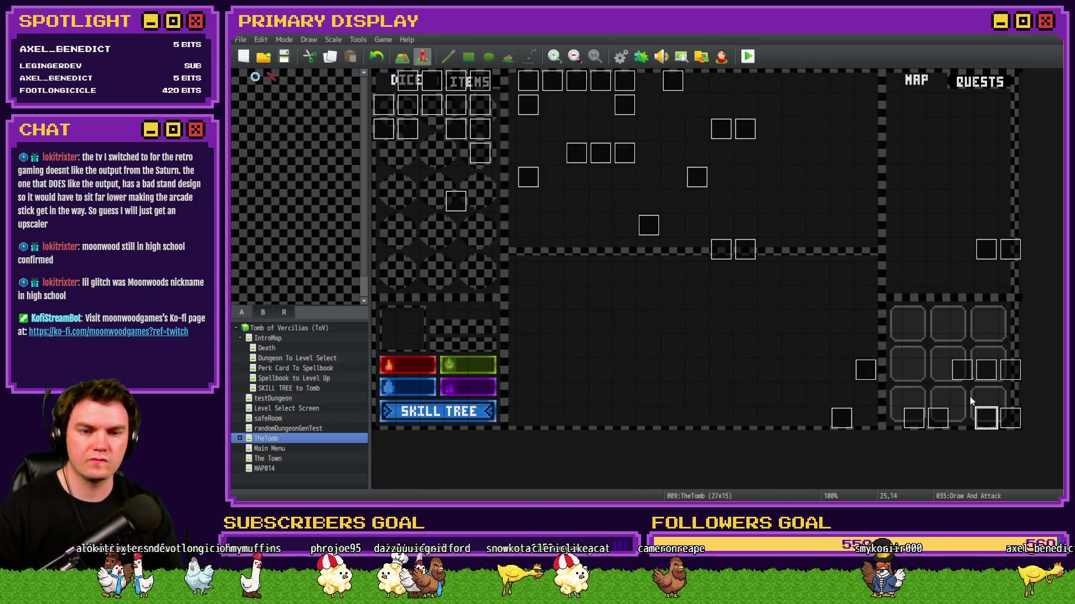
In EV044 at 24,13, add a 120-frame Wait below the License to Heal block's End.
double_click(970, 401)
click(657, 160)
click(654, 198)
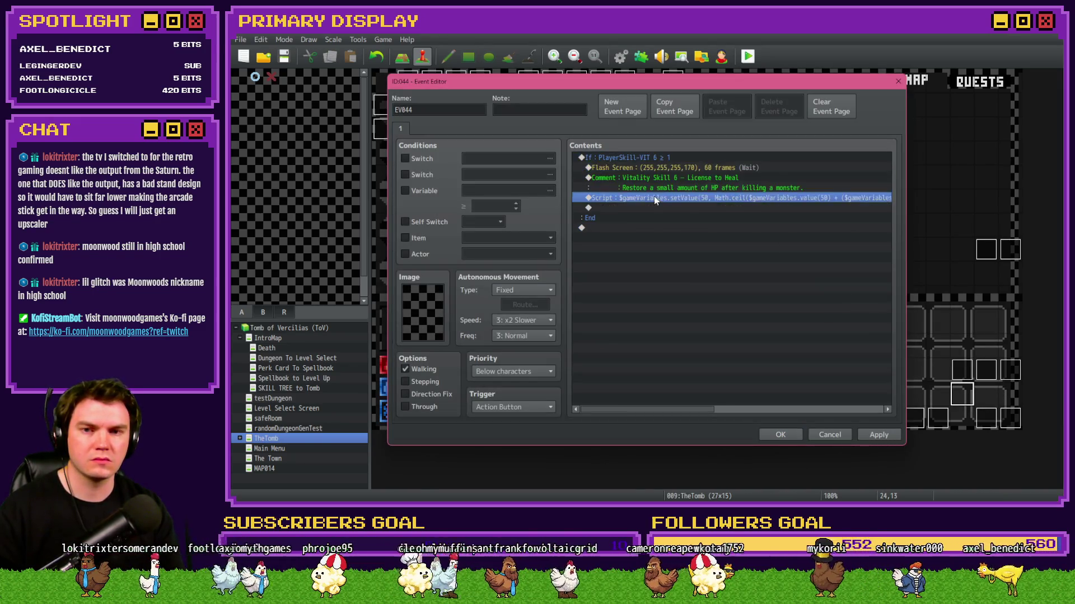
click(651, 160)
click(647, 199)
click(644, 218)
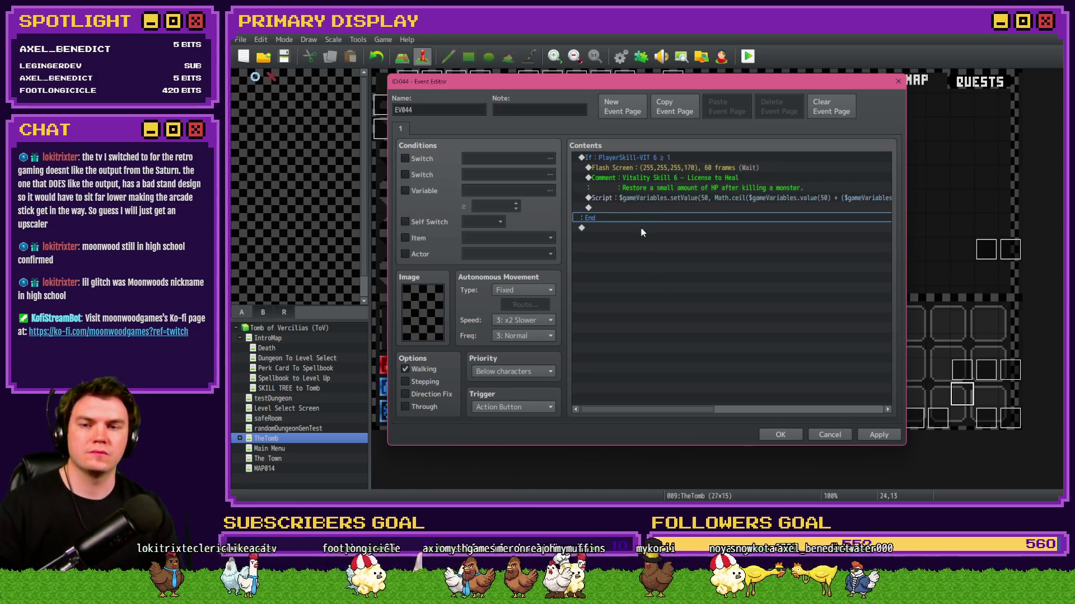
double_click(642, 229)
click(768, 160)
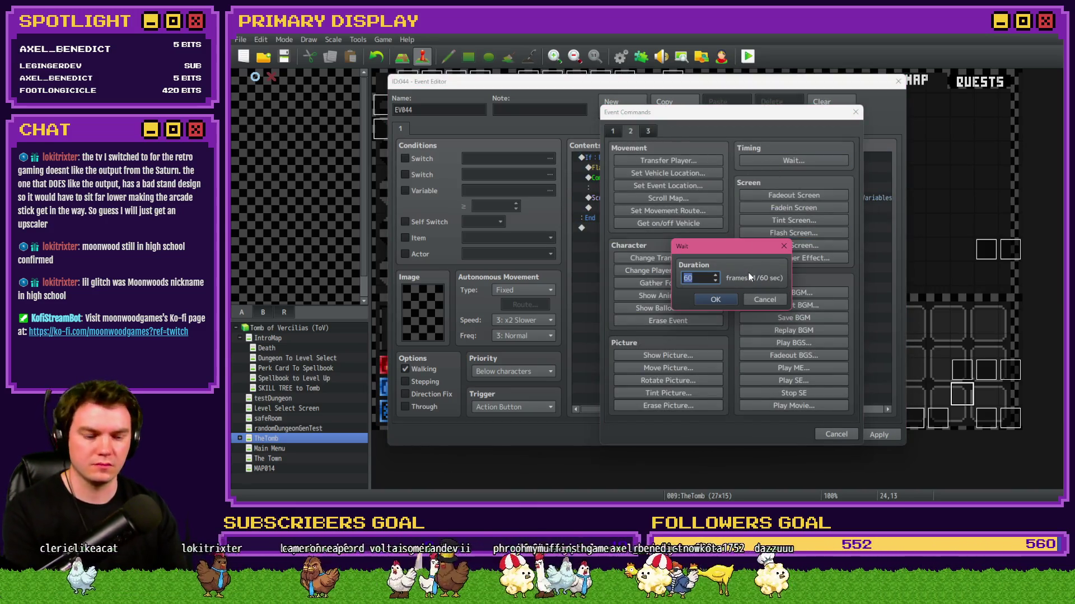
text(120)
click(720, 299)
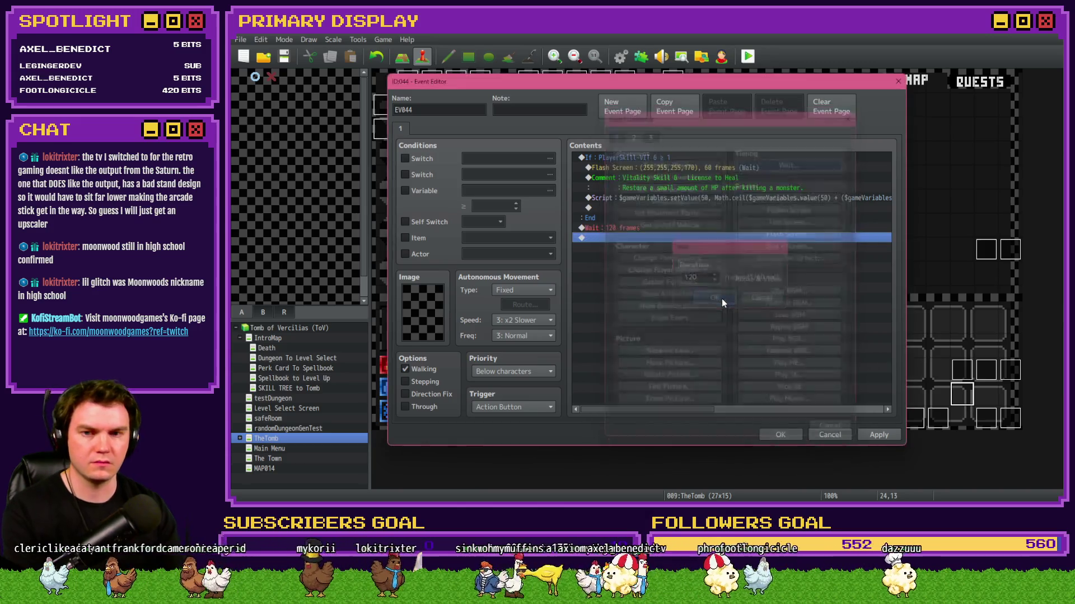
Apply and save EV044's changes, then launch a playtest.
click(744, 159)
click(743, 171)
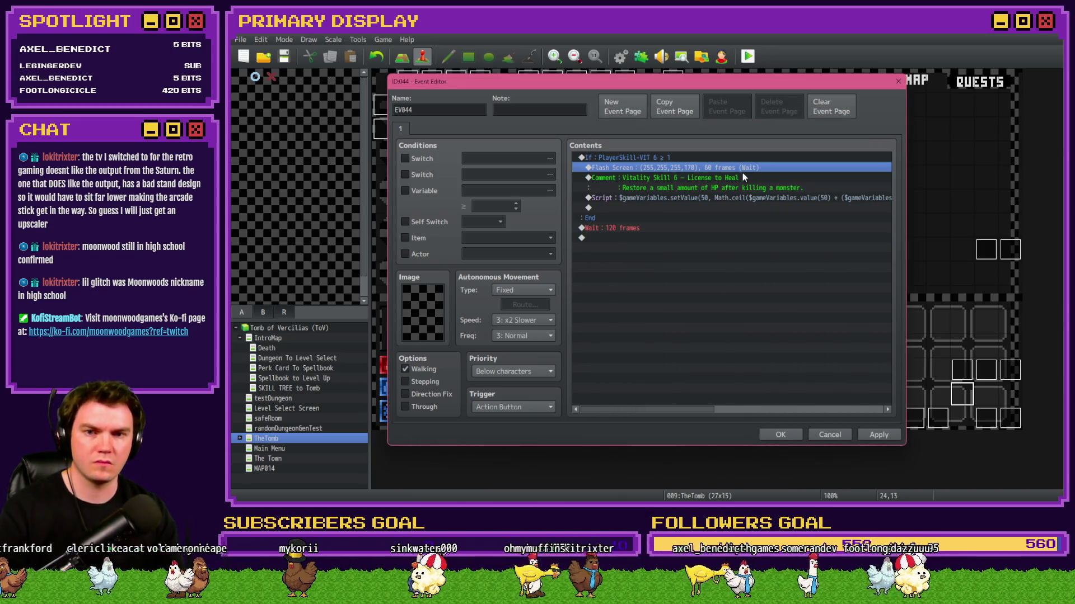
click(863, 435)
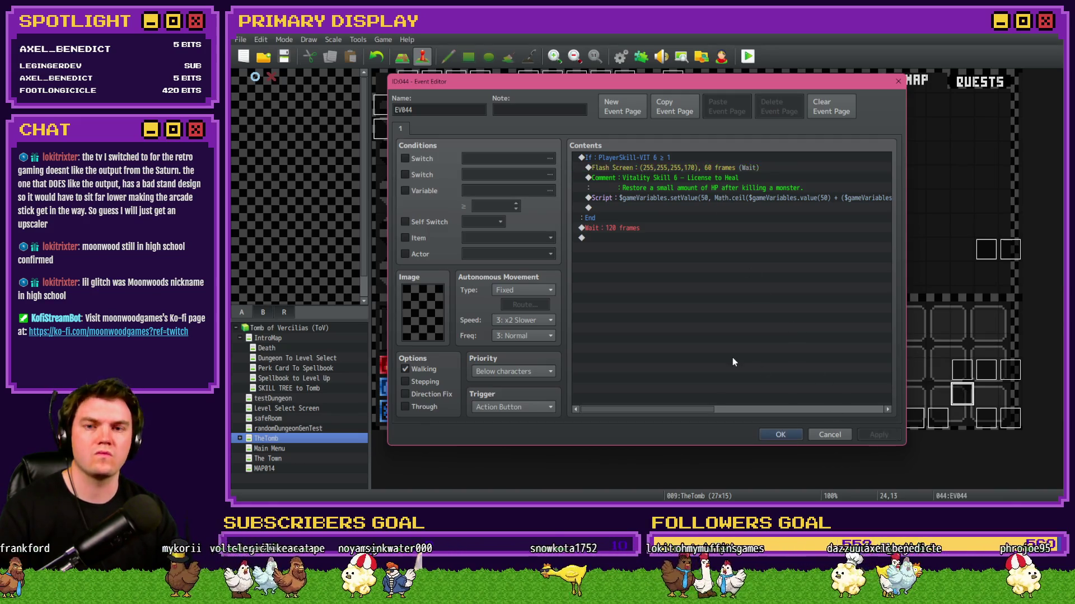
click(672, 158)
click(657, 168)
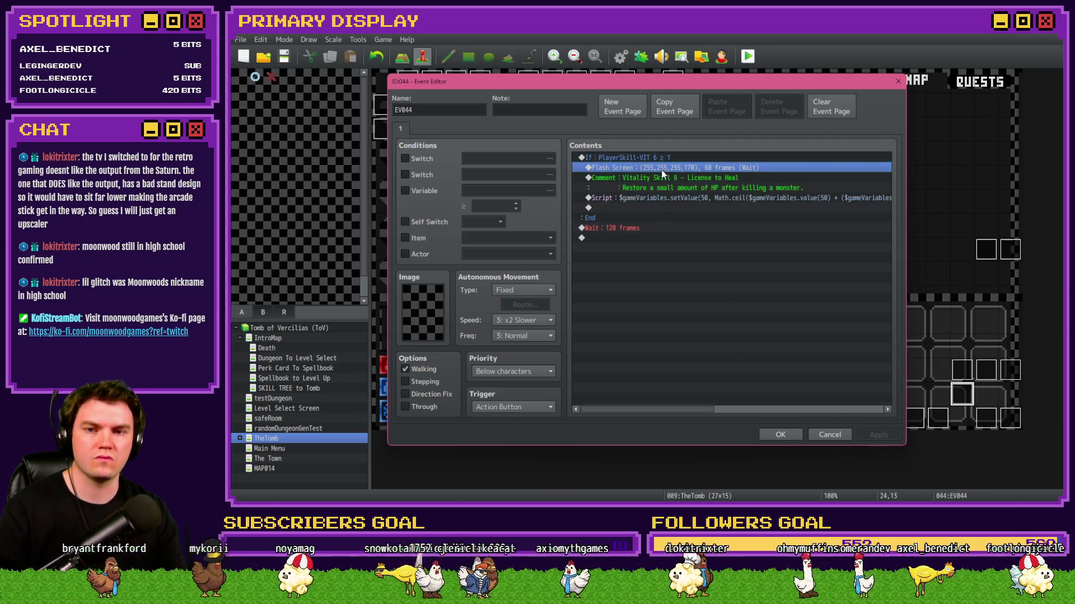
click(780, 434)
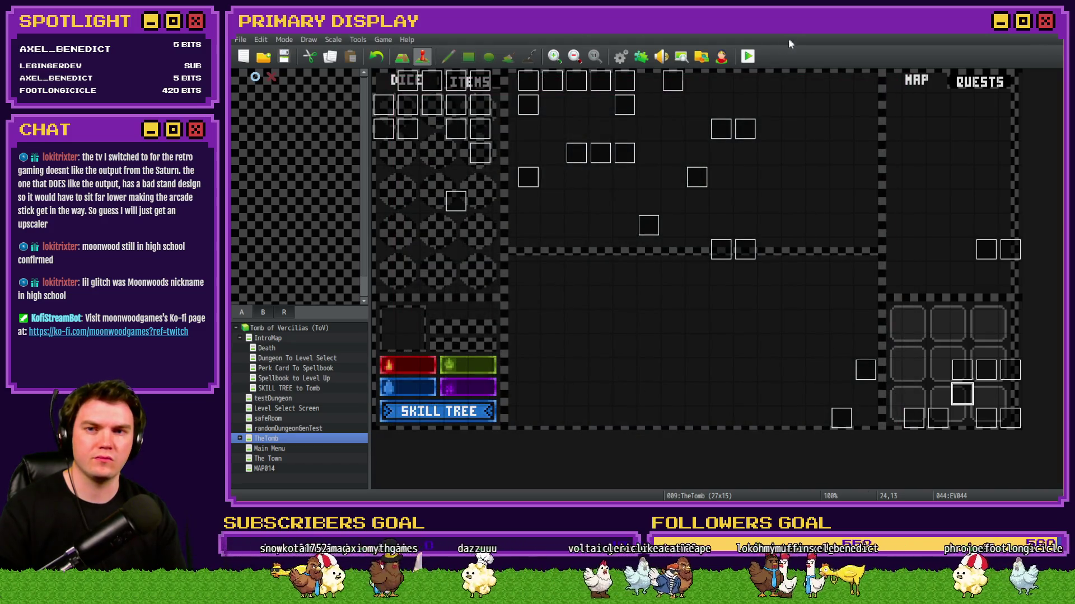
click(749, 56)
Use the F9 debug screen to lower variable 0050 playerHP from 25 to 15.
key(F9)
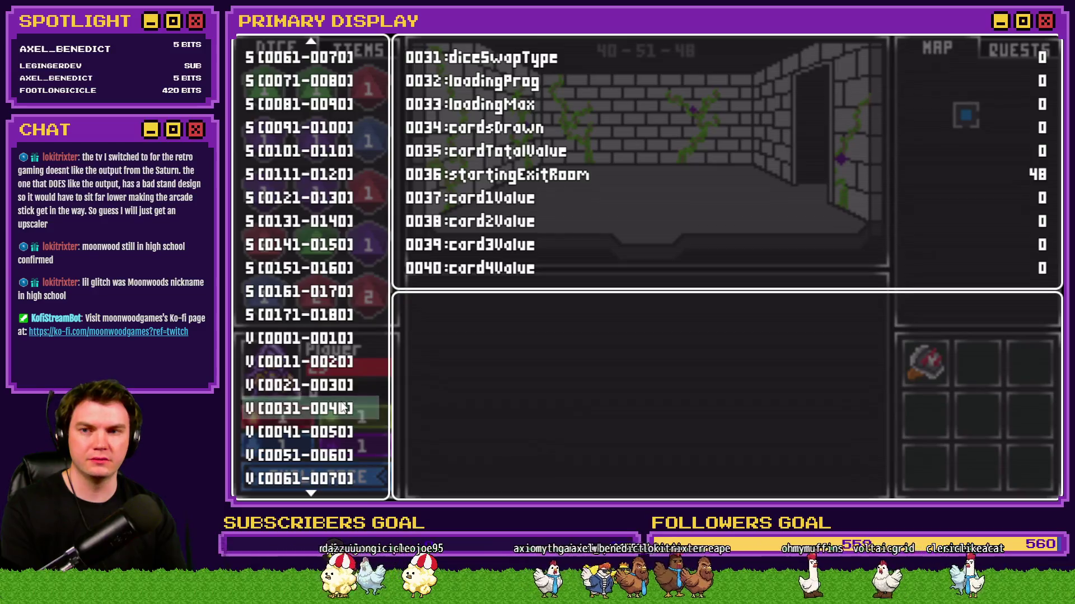
key(Down)
key(Return)
key(Up)
key(Page_Up)
key(Escape)
key(Escape)
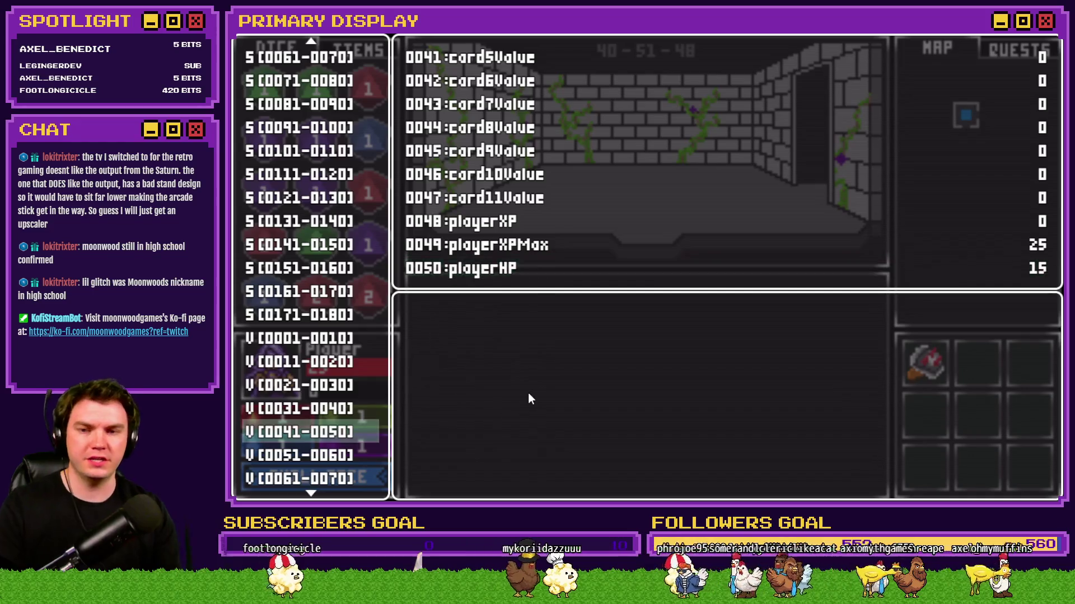
Buy the Vitality skills up to License to Heal in the Skill Tree.
click(331, 483)
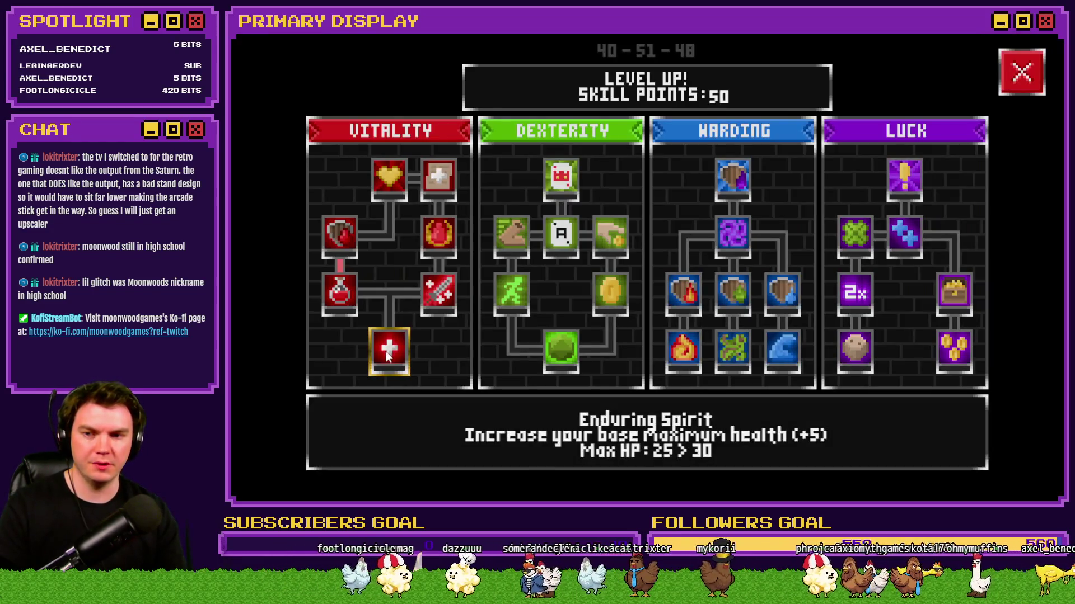
click(428, 300)
click(440, 233)
click(445, 183)
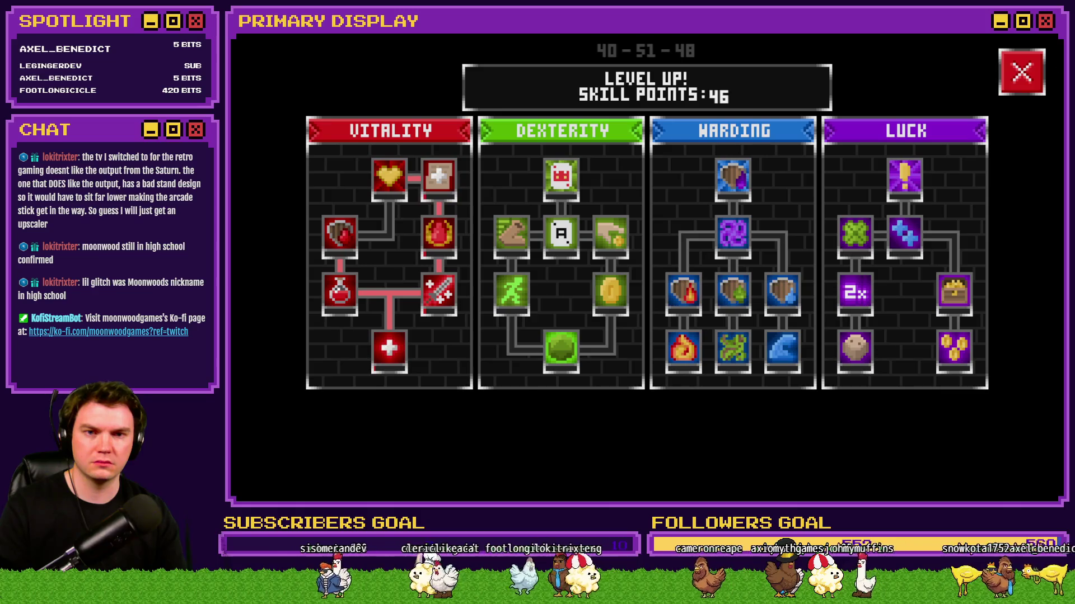
key(Escape)
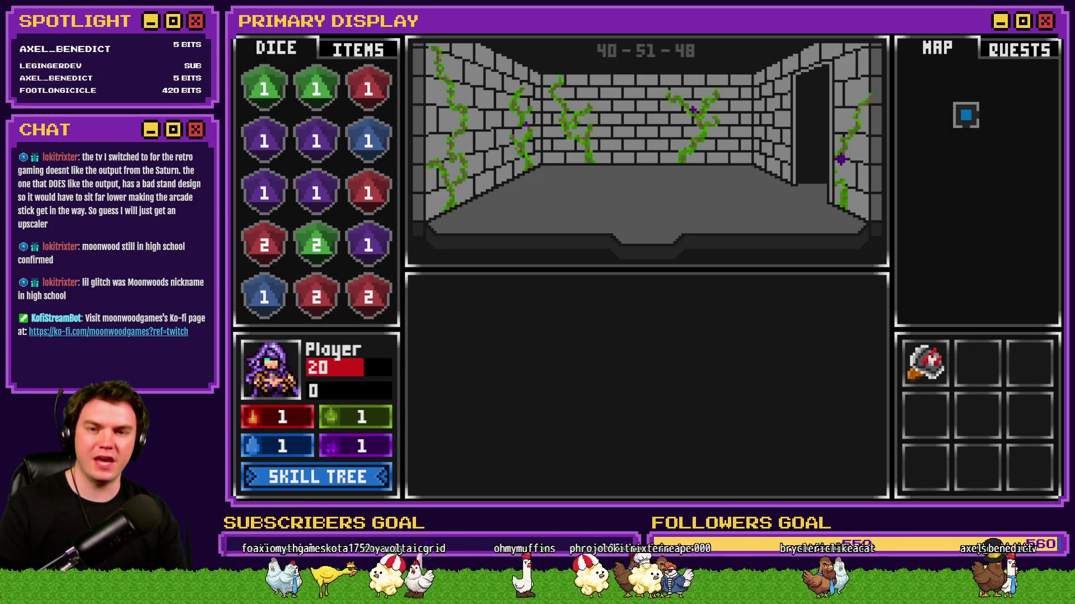
Start a fresh dungeon run with the ale-soaked gauntlet perk and drop playerHP to 15 again.
click(760, 140)
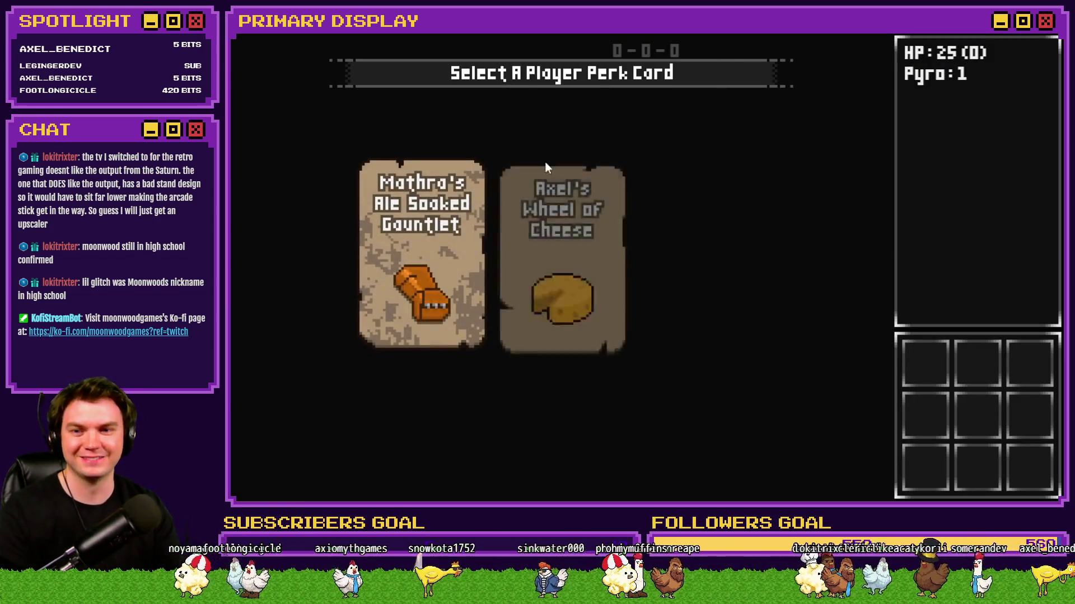
click(445, 241)
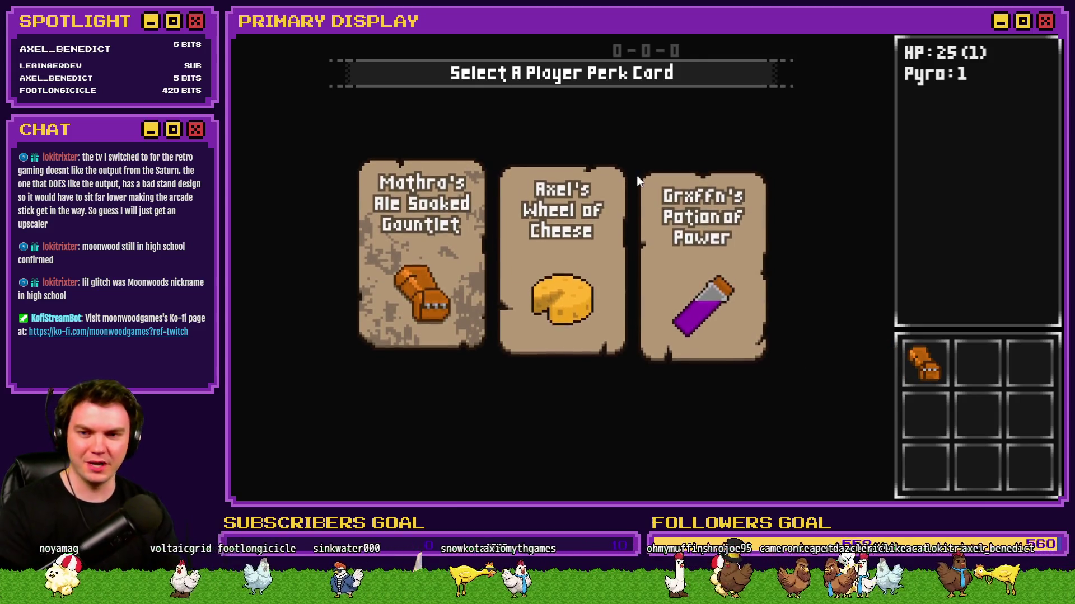
key(F9)
scroll(352, 438, down, 6)
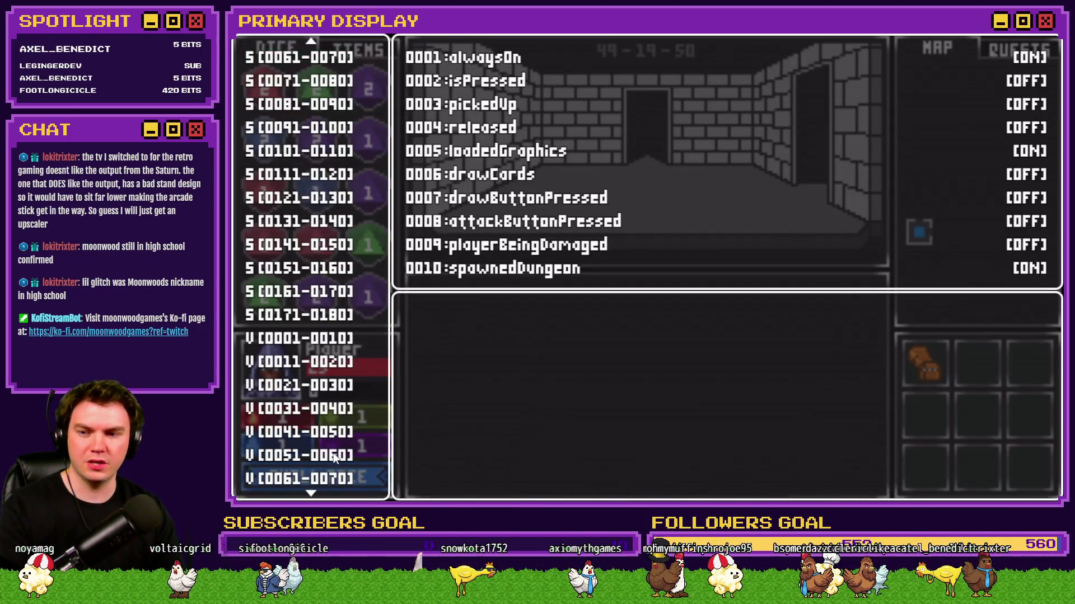
click(331, 454)
key(Up)
key(Return)
key(Up)
key(Page_Up)
key(Escape)
key(Escape)
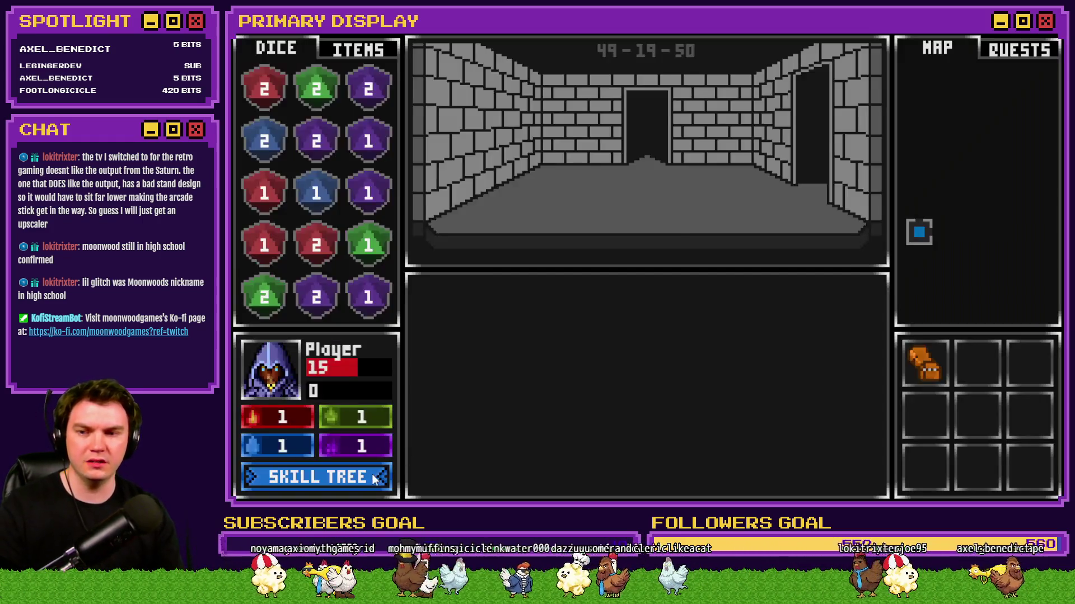
Buy Crimson Pact and License to Heal in the Skill Tree again.
click(372, 475)
click(438, 238)
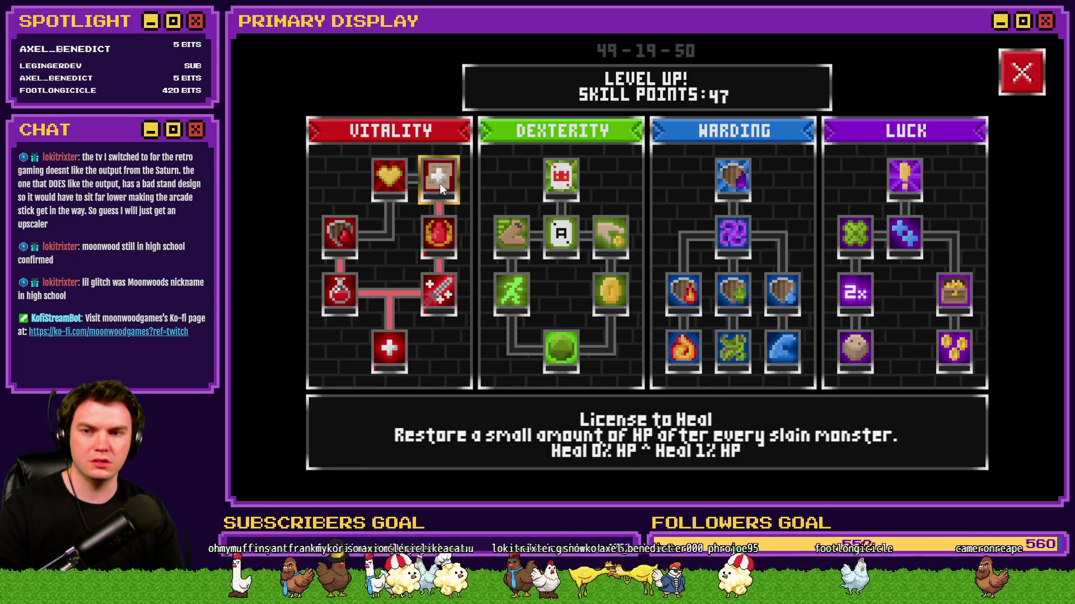
click(439, 183)
click(1005, 65)
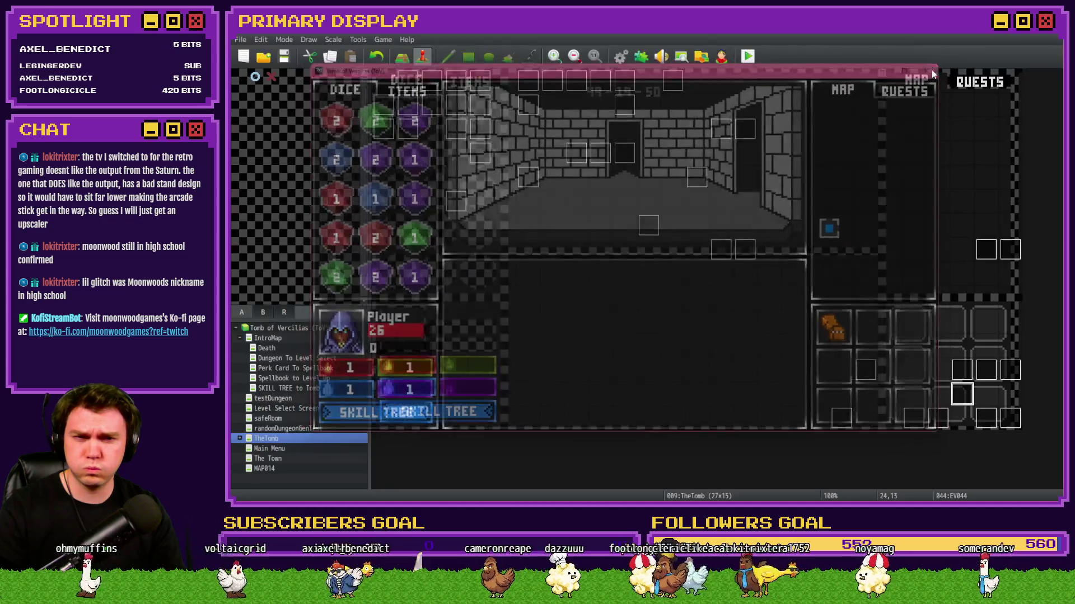
Set EV044's trigger to Action Button and save it.
double_click(963, 395)
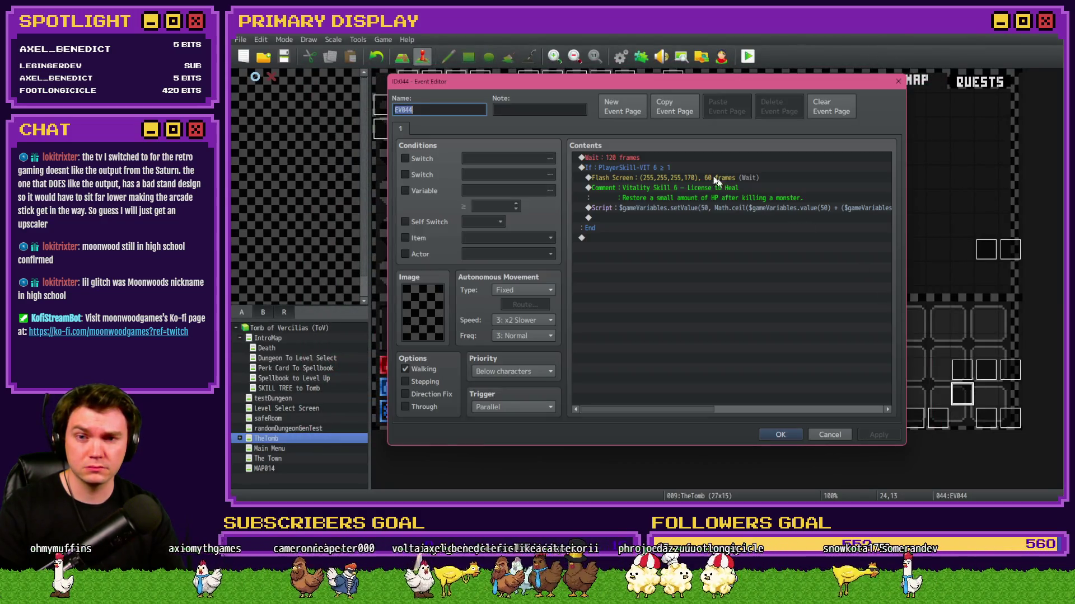
click(683, 168)
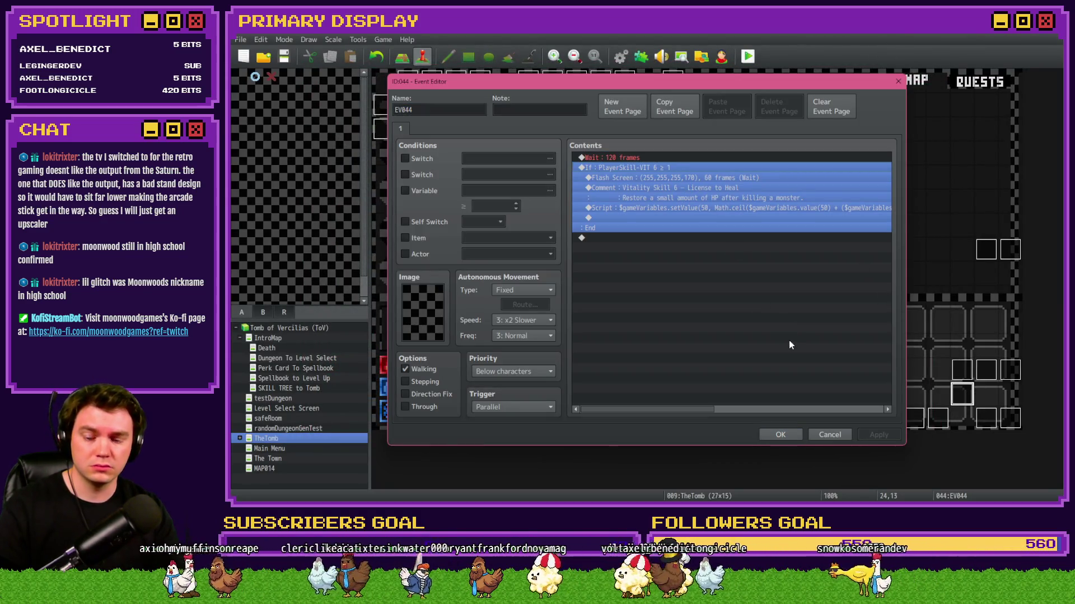
click(576, 399)
click(522, 407)
click(506, 418)
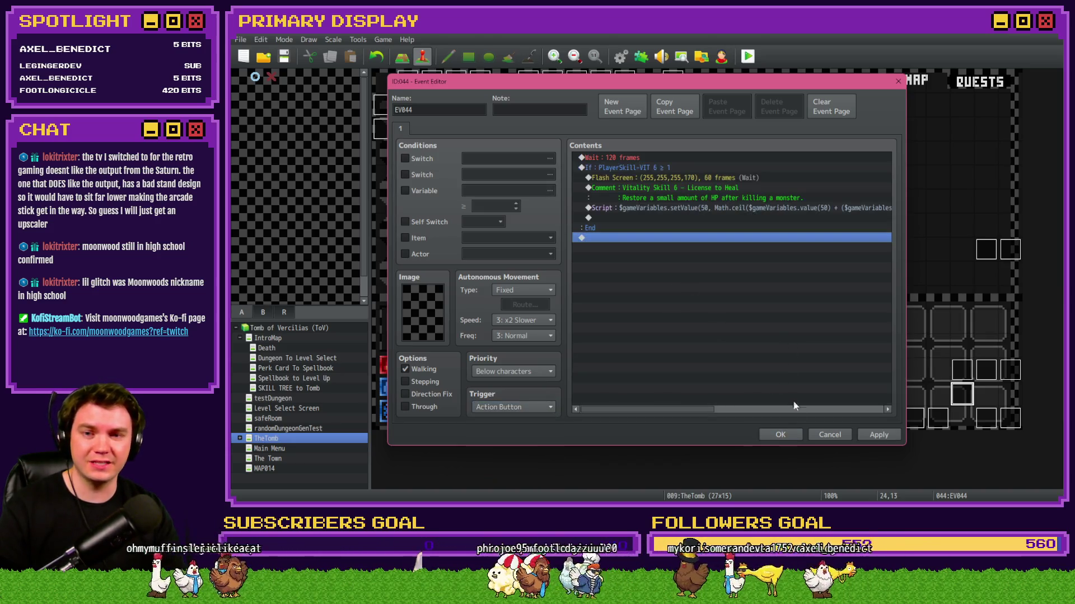
click(791, 435)
Bring up page 10 of the Draw And Attack event at 25,14.
double_click(983, 423)
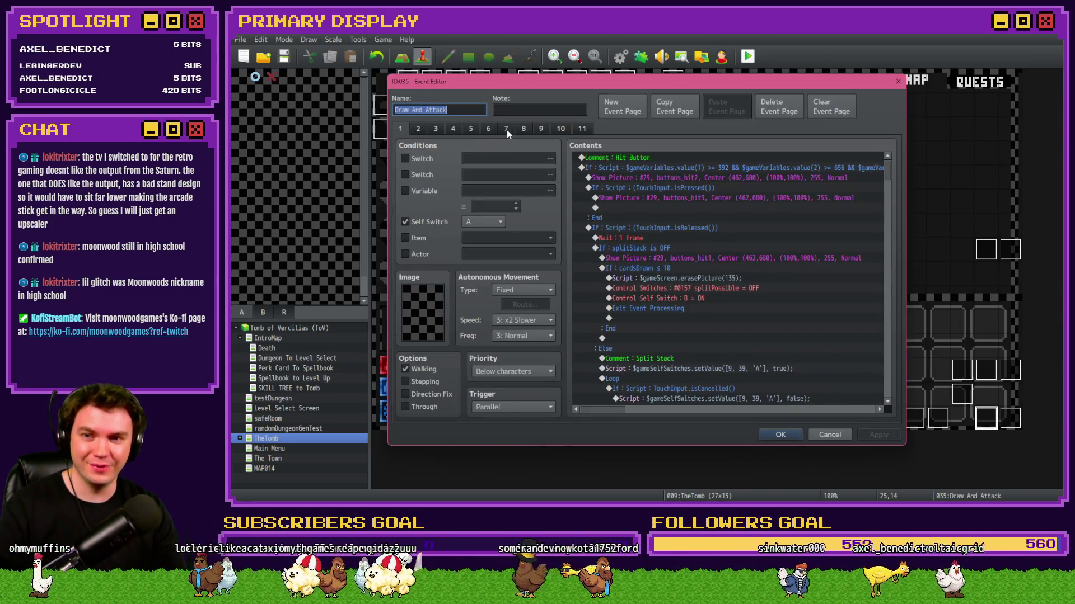
click(506, 129)
click(527, 129)
click(542, 130)
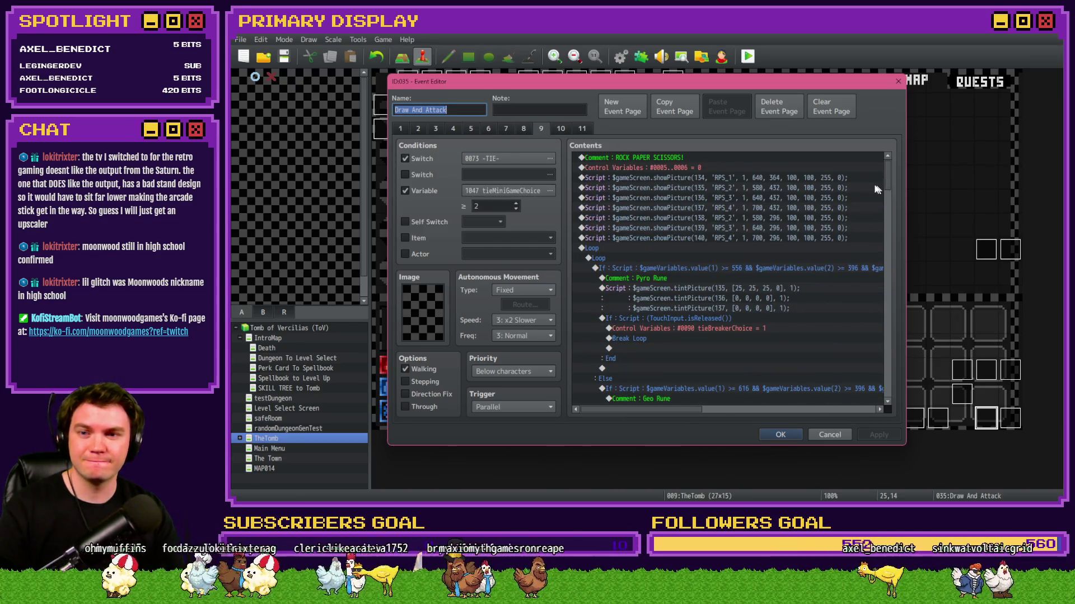
click(560, 129)
scroll(881, 309, down, 10)
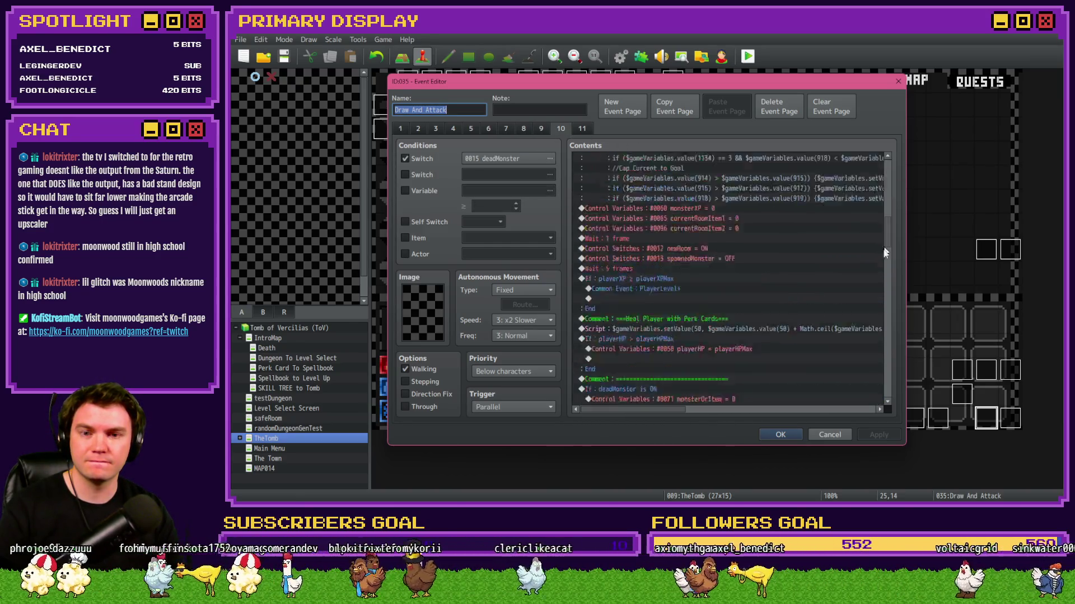
scroll(886, 278, down, 5)
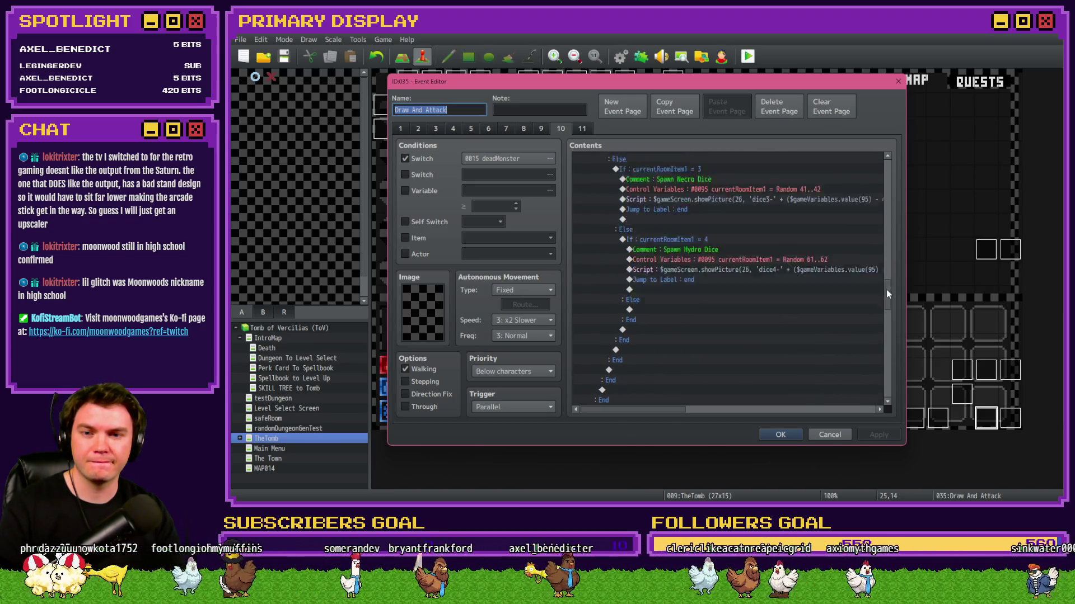
scroll(884, 325, down, 8)
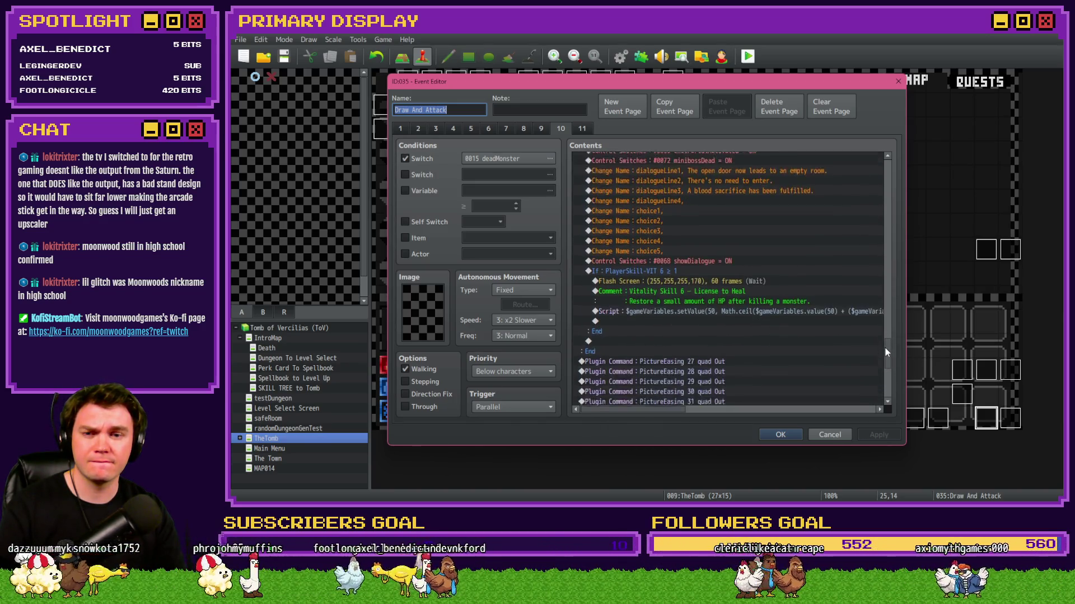
Move the License to Heal check above the mini-boss branch, deleting the copy inside it.
click(650, 240)
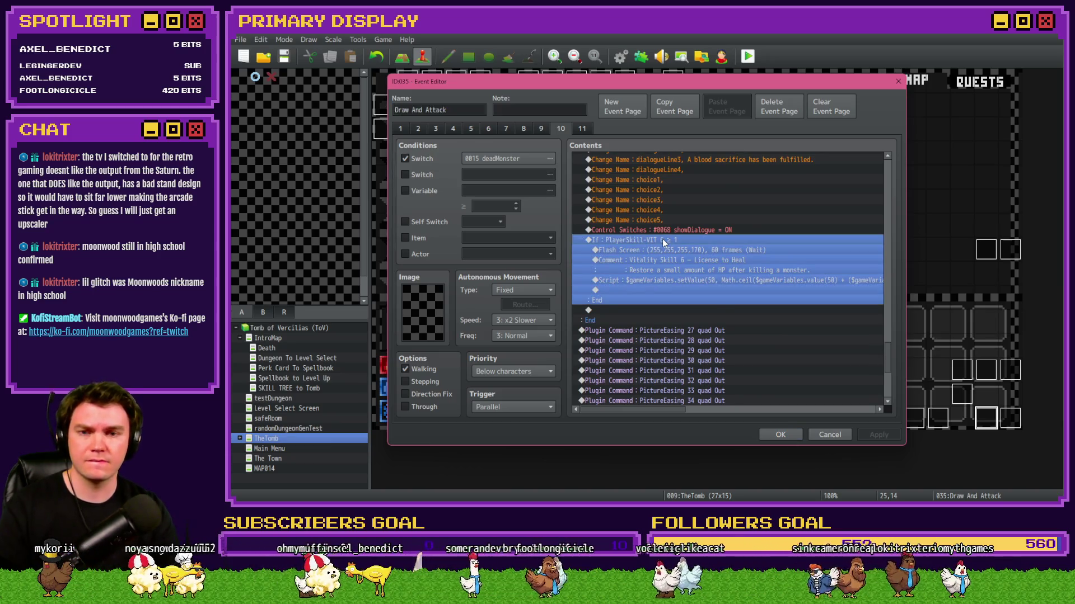
key(ctrl+x)
key(ctrl+v)
click(686, 240)
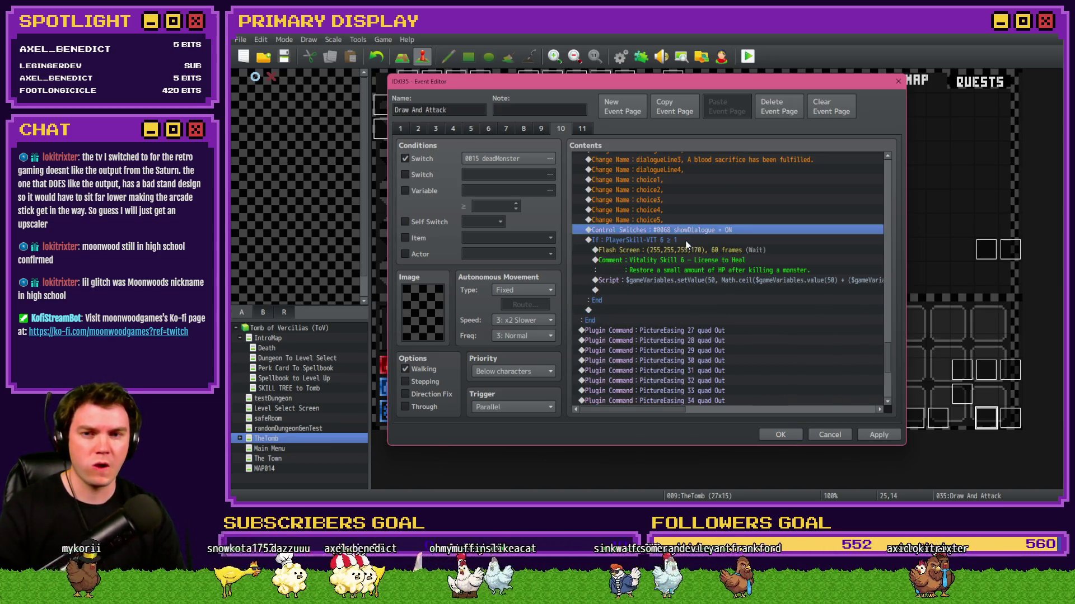
click(582, 130)
click(567, 130)
drag(890, 180, 896, 357)
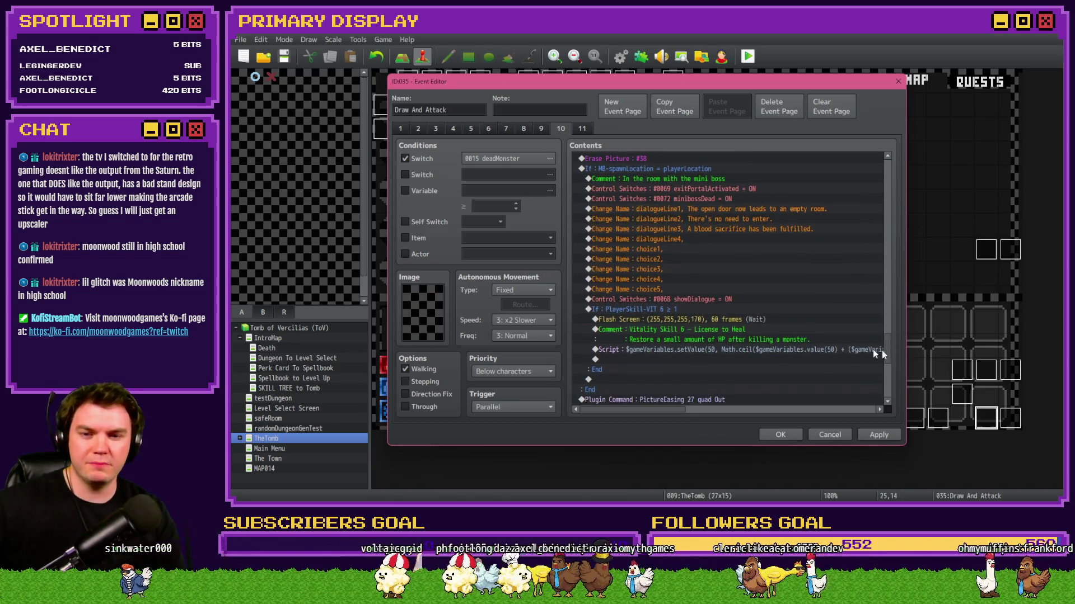
click(696, 309)
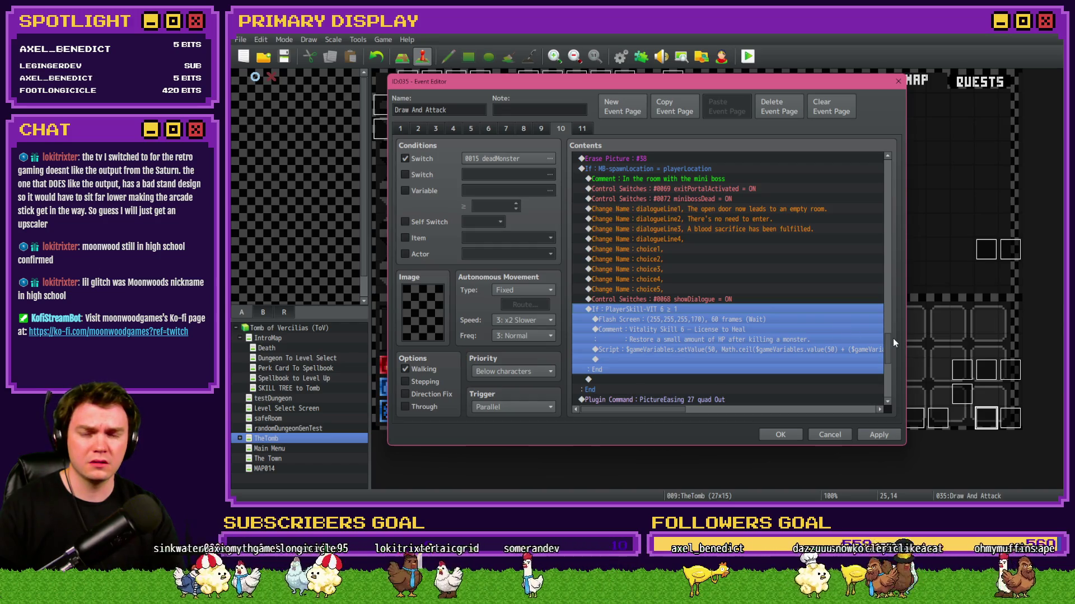
key(Delete)
Review the relocated block with its Flash Screen, then apply and close the event.
scroll(667, 253, up, 1)
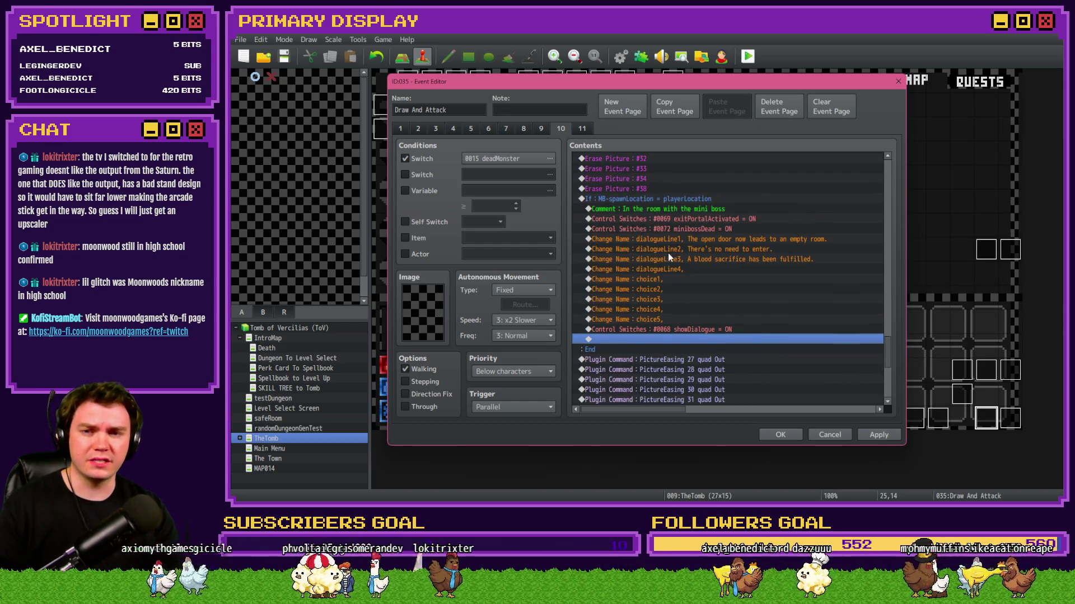
click(626, 203)
scroll(638, 240, up, 5)
scroll(640, 246, down, 7)
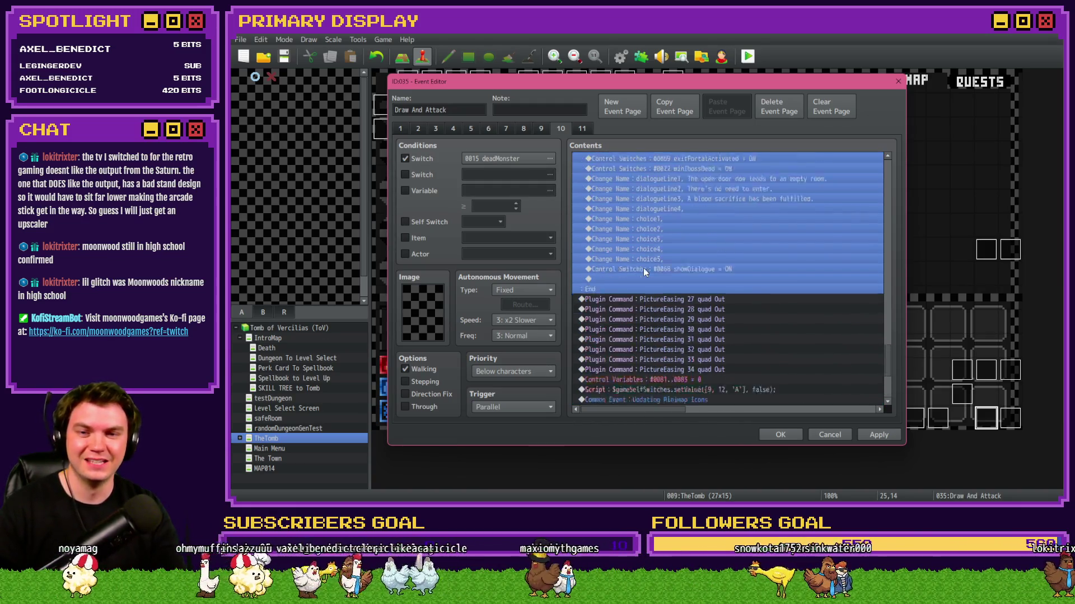
scroll(643, 267, up, 6)
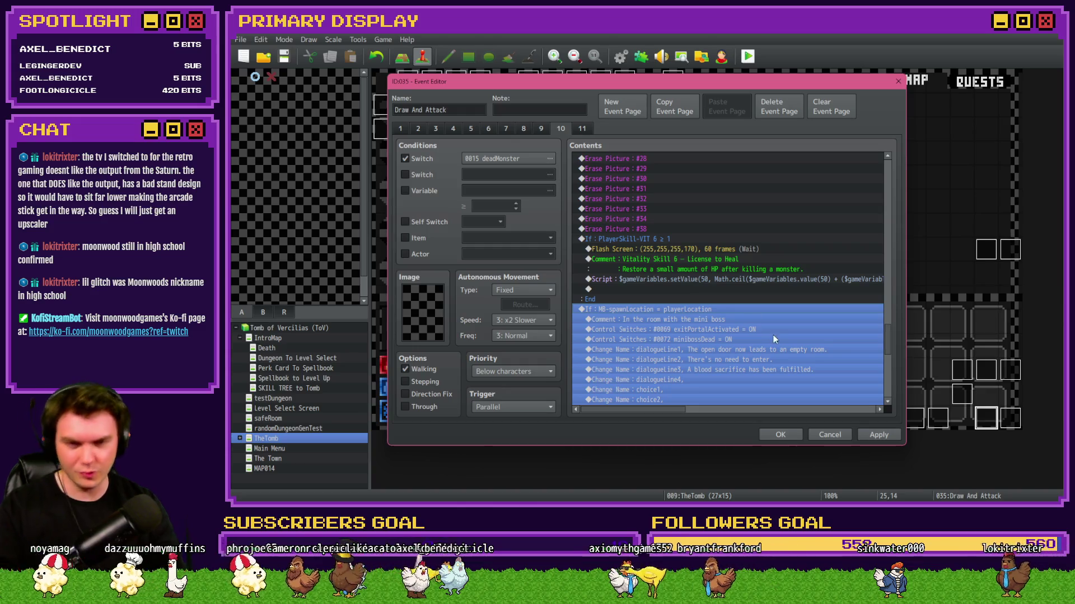
click(871, 437)
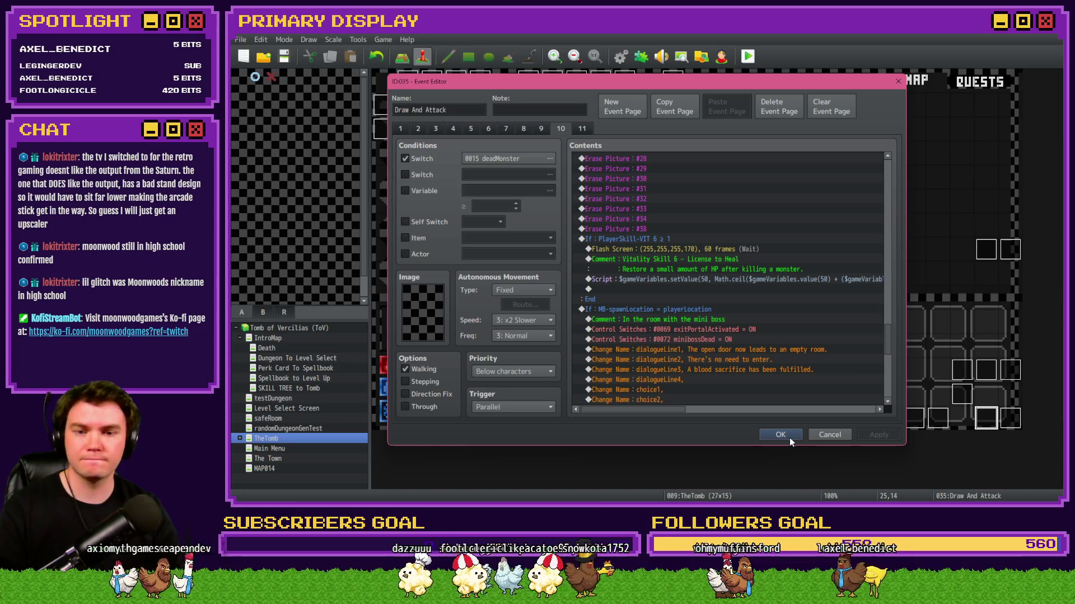
click(695, 250)
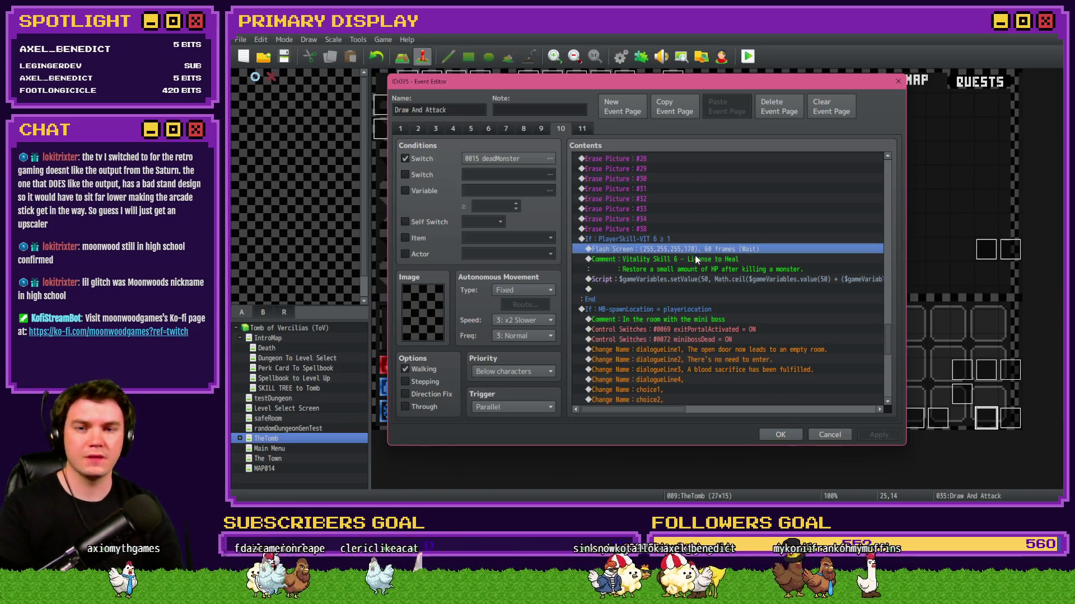
click(780, 435)
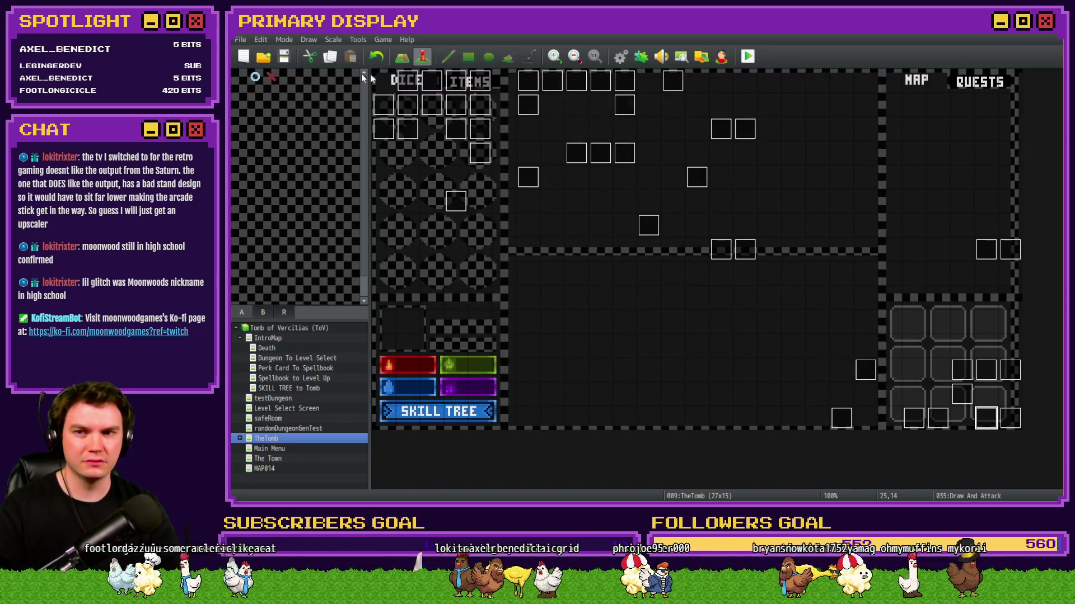
Start a playtest and take Fairlii's Fantastic Scroll healing perk card.
key(ctrl+r)
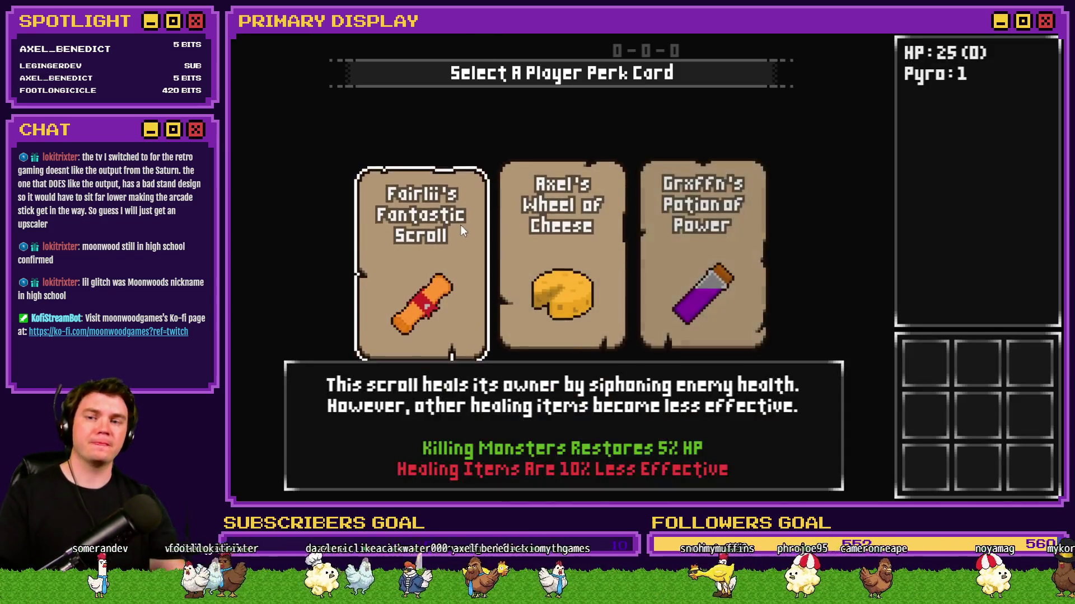
click(446, 236)
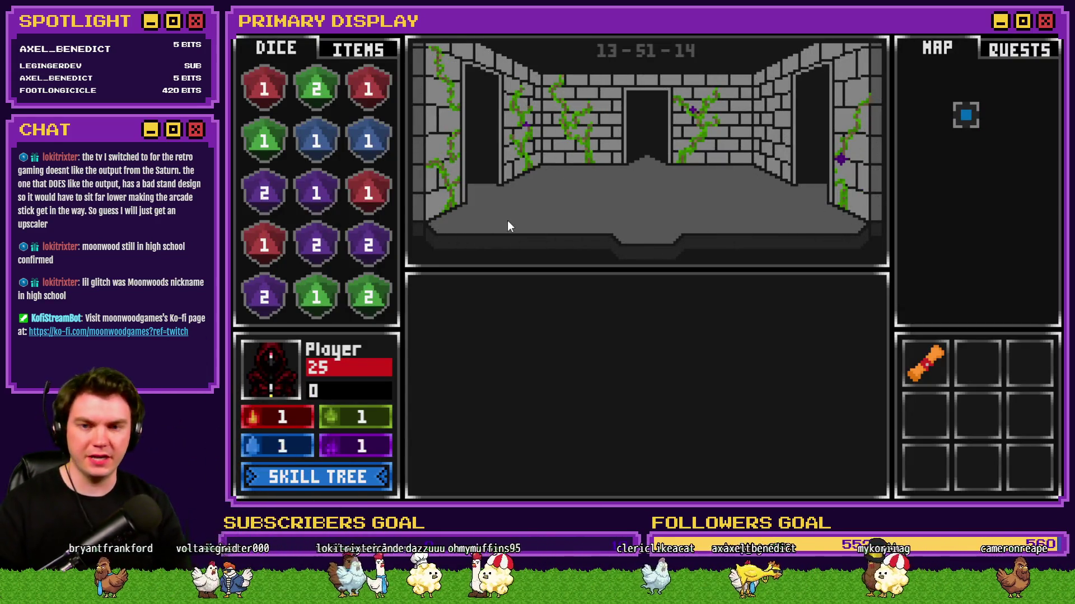
key(F1)
key(F1)
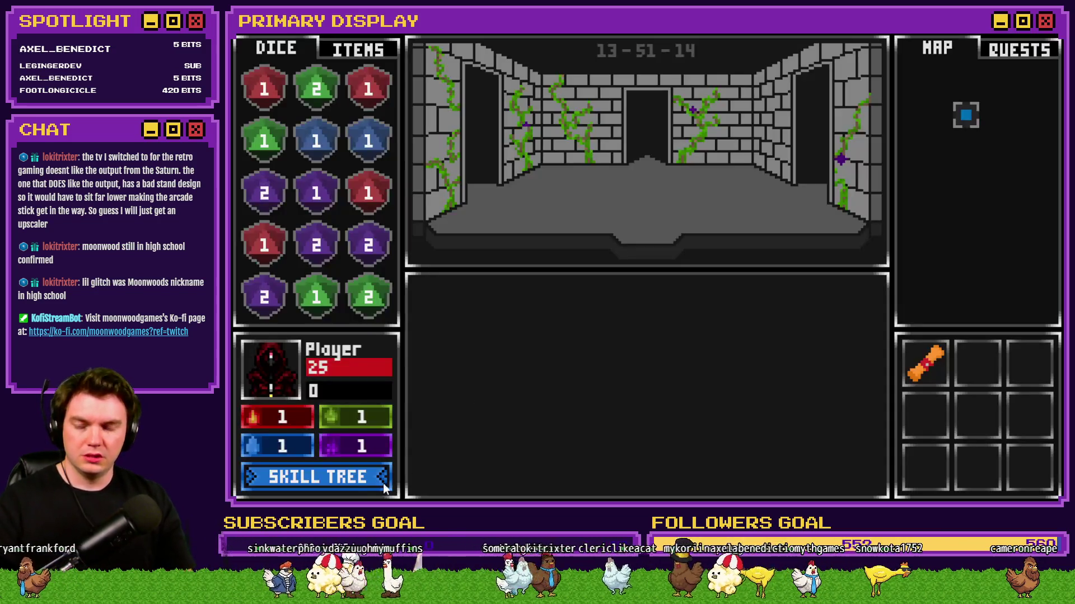
Buy three Vitality skills plus License to Heal in the Skill Tree.
click(383, 481)
click(390, 349)
click(438, 292)
click(439, 234)
click(432, 194)
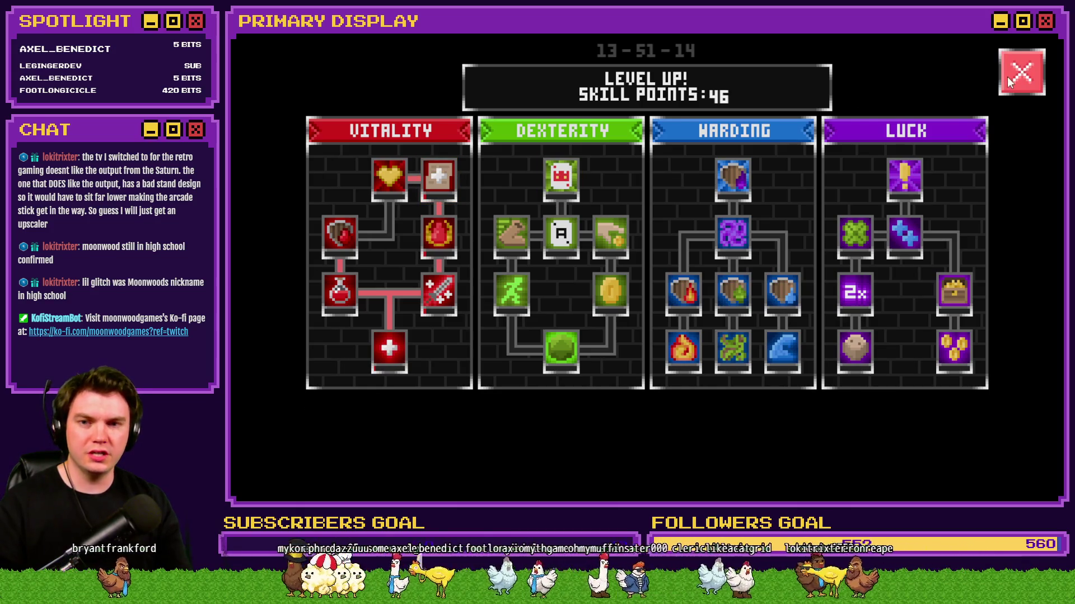
click(1010, 82)
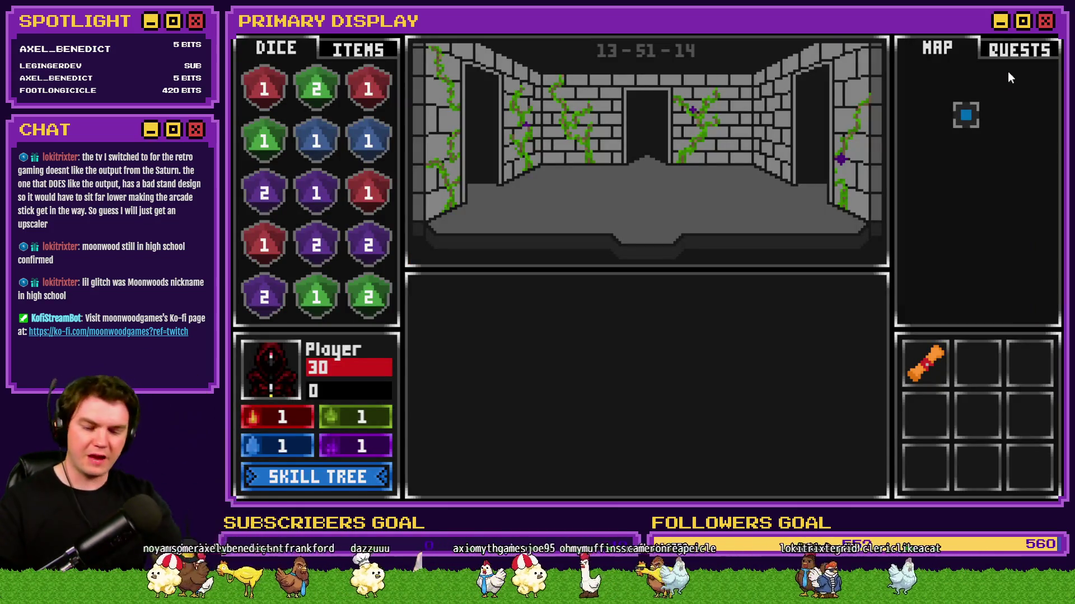
key(F9)
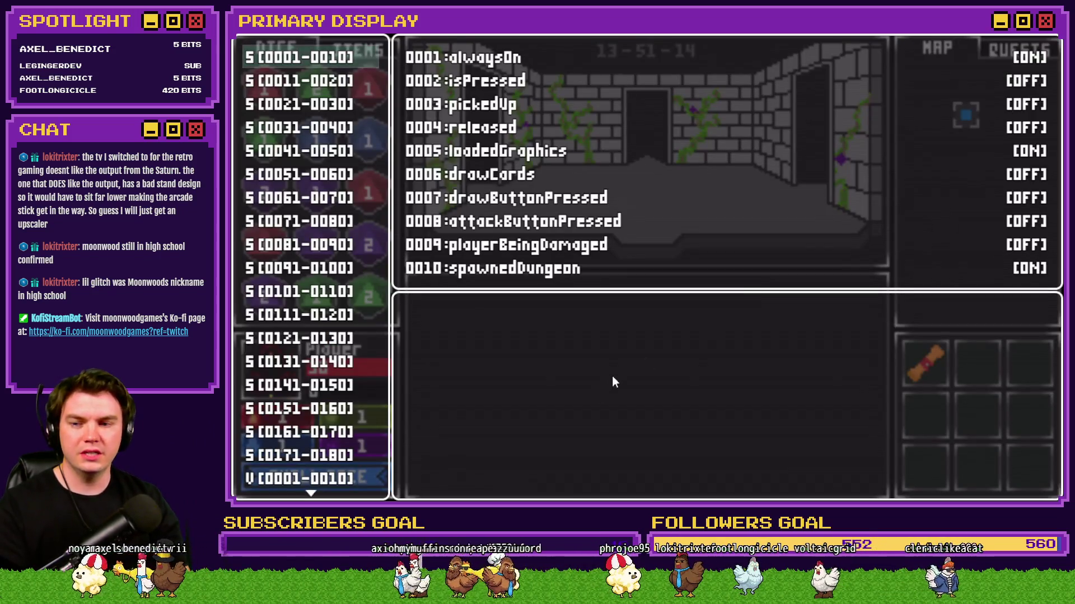
Lower playerHP to 20 in the debug variables and check the monster variables.
key(Page_Down)
key(Down)
key(Down)
key(Down)
key(Down)
key(Up)
key(Page_Up)
key(Escape)
key(Up)
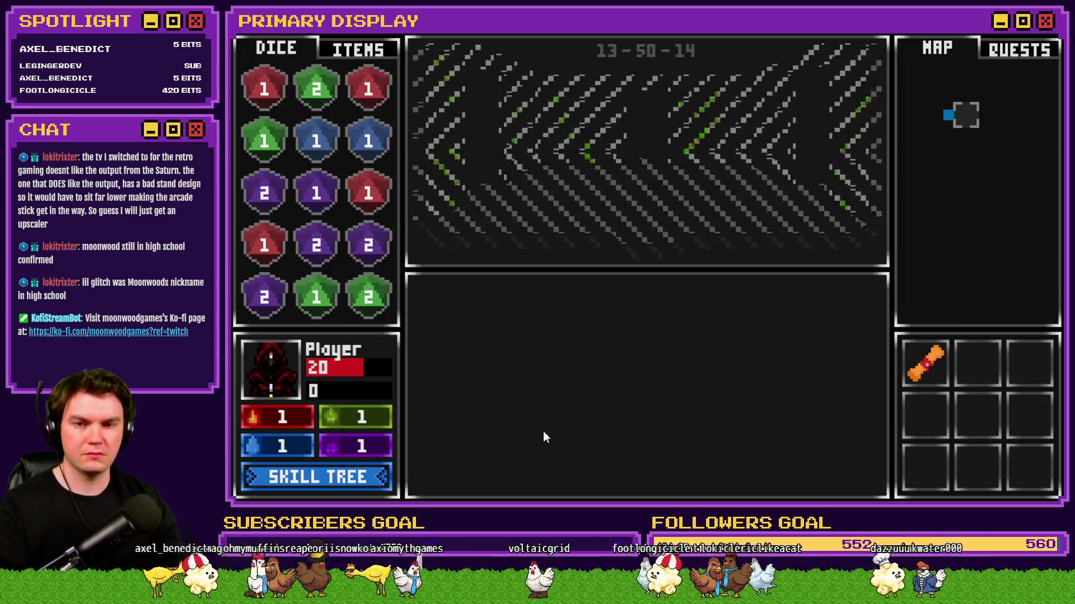
key(F9)
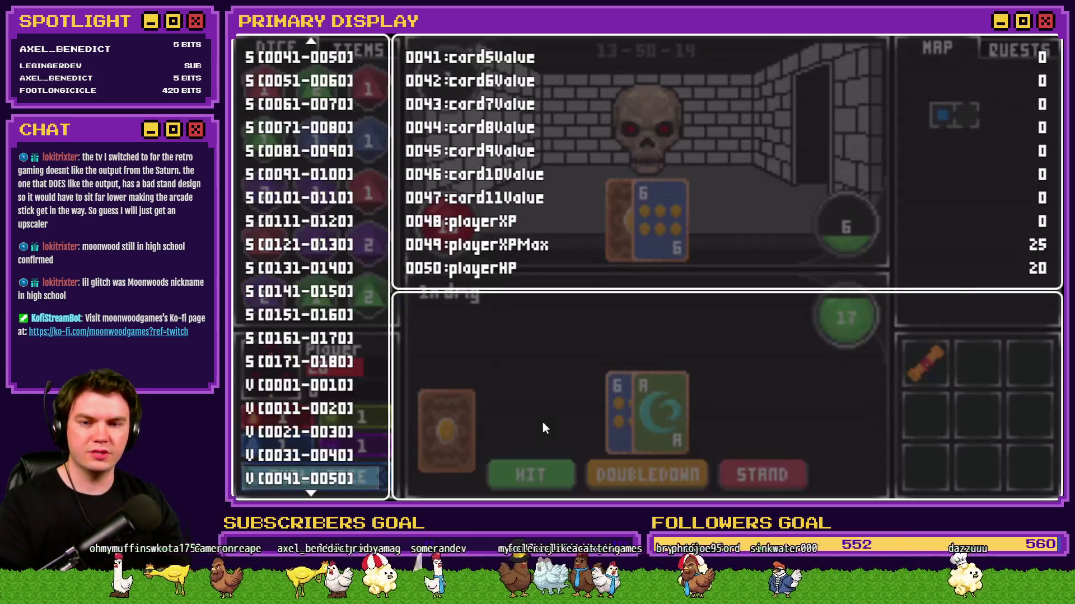
key(Down)
key(Down)
key(Down)
key(Down)
key(Down)
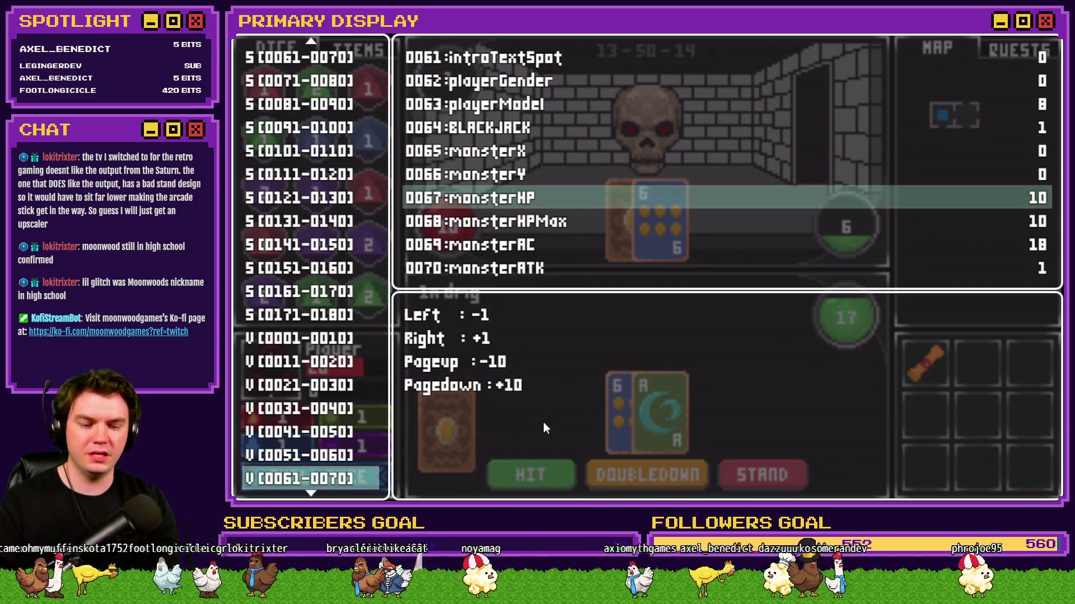
key(Escape)
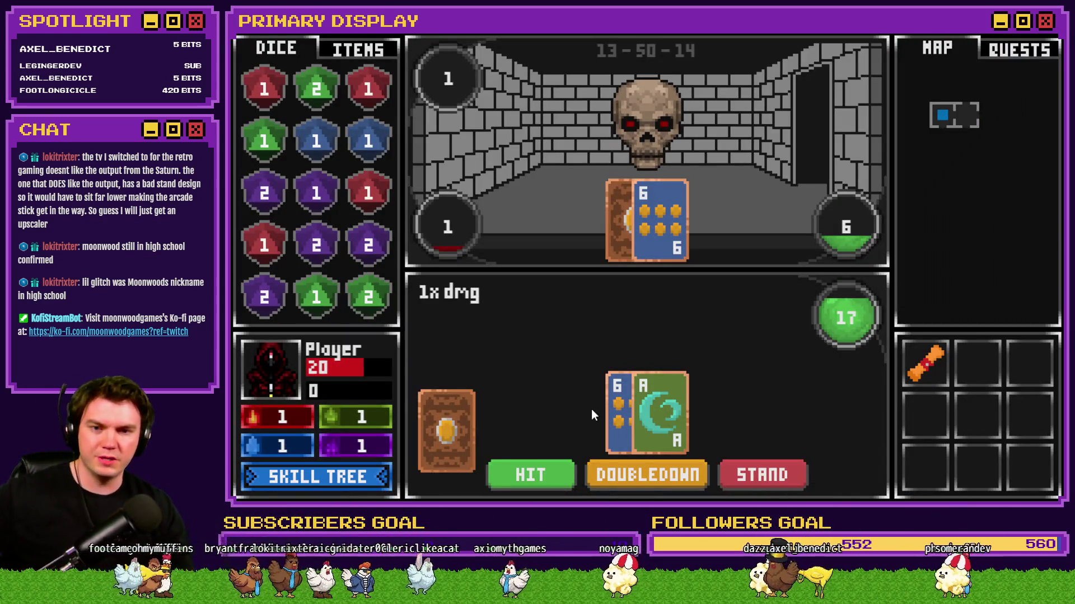
Play blackjack: stand, continue, hit twice to reach 21, then stand.
click(775, 473)
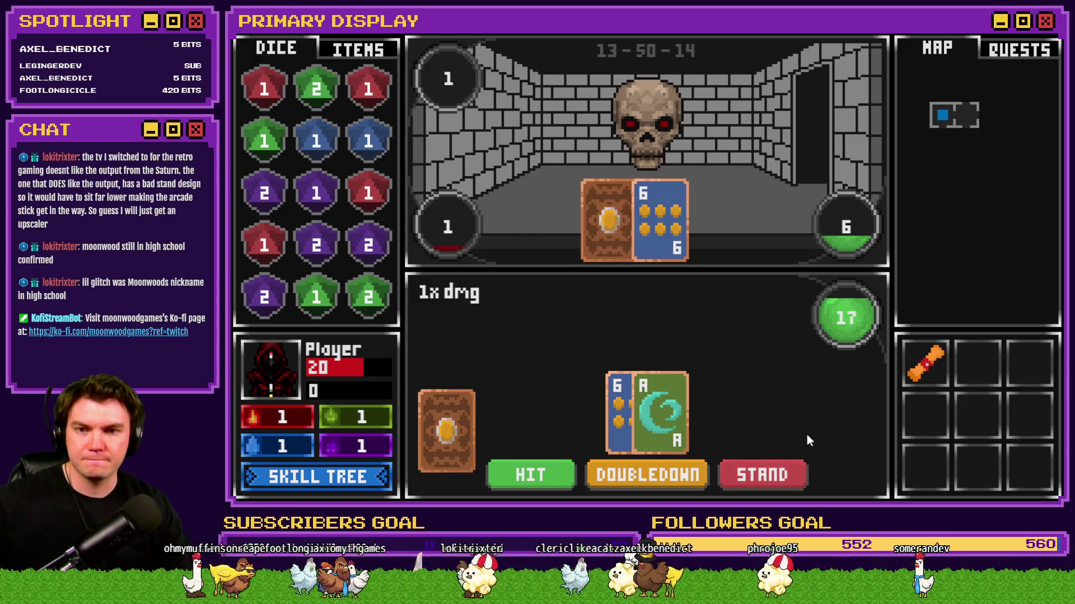
click(595, 356)
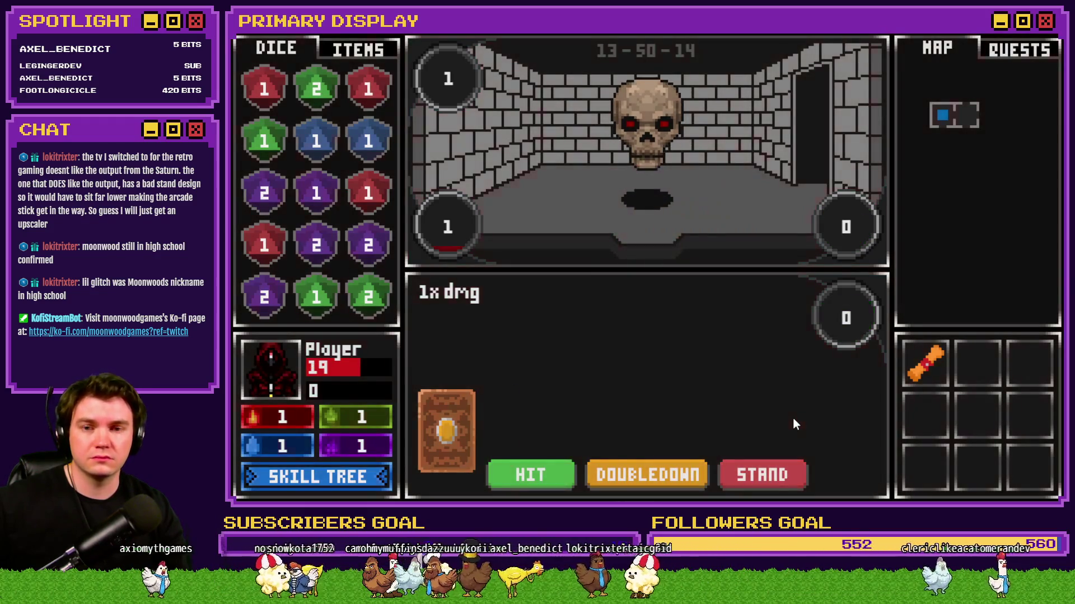
click(550, 475)
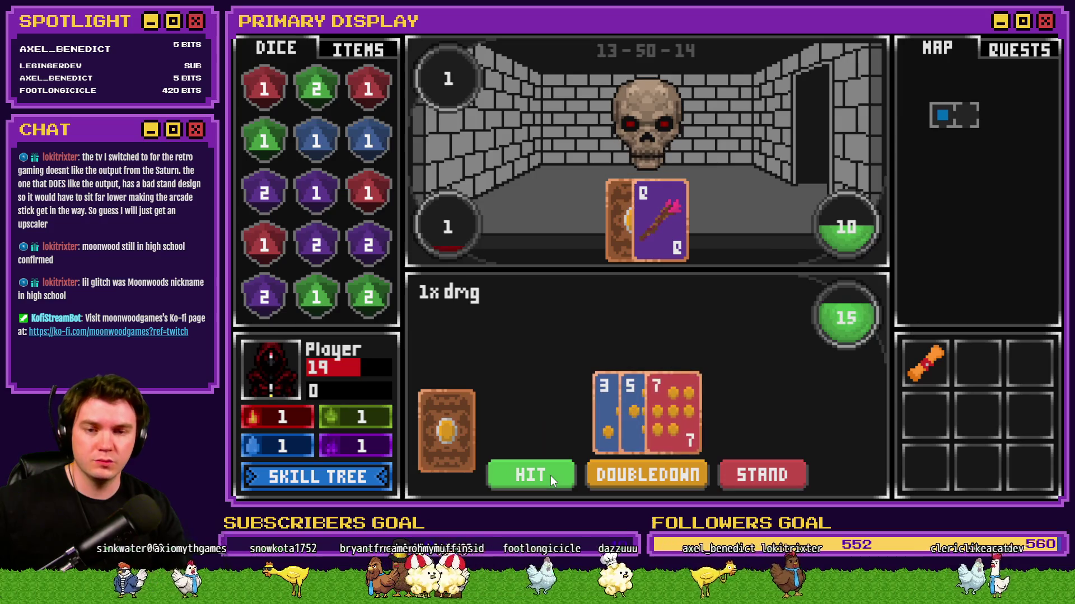
click(549, 478)
click(777, 477)
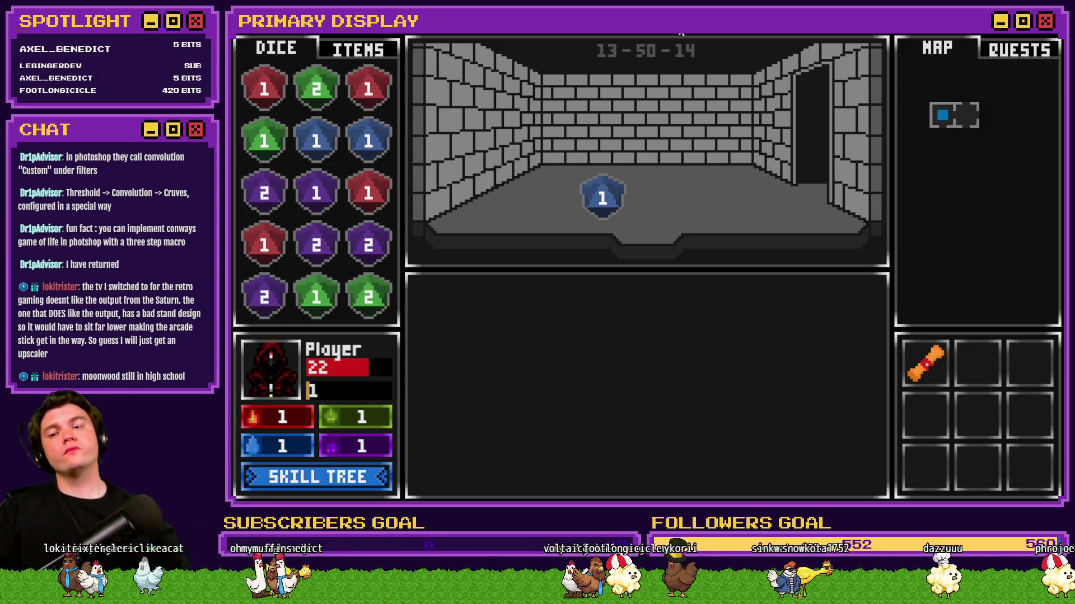
Check the Skill Tree, then let the run end to reach the perk card selection.
click(361, 480)
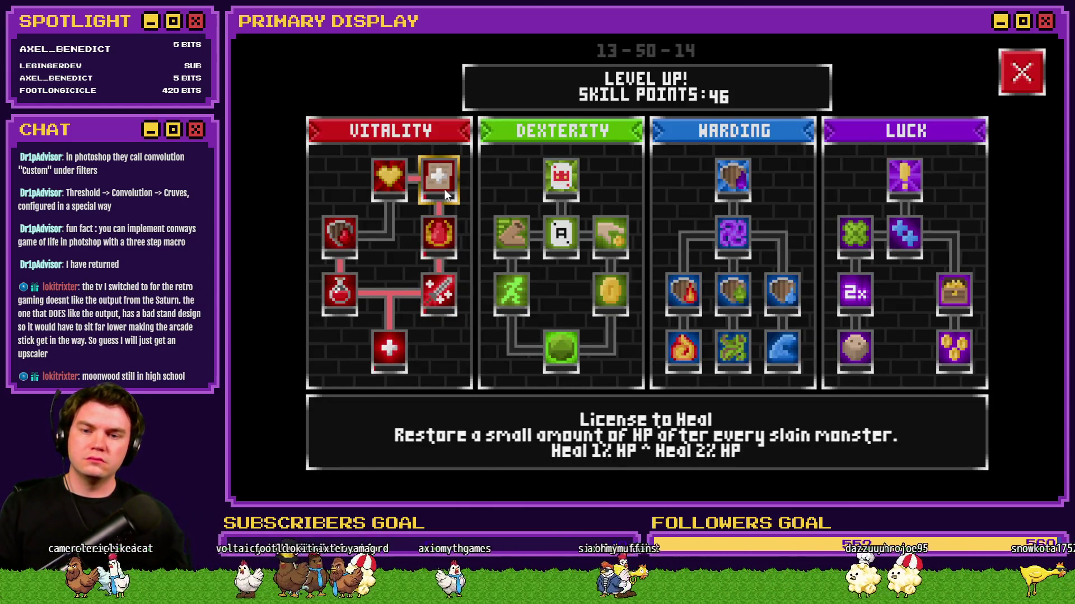
click(1026, 84)
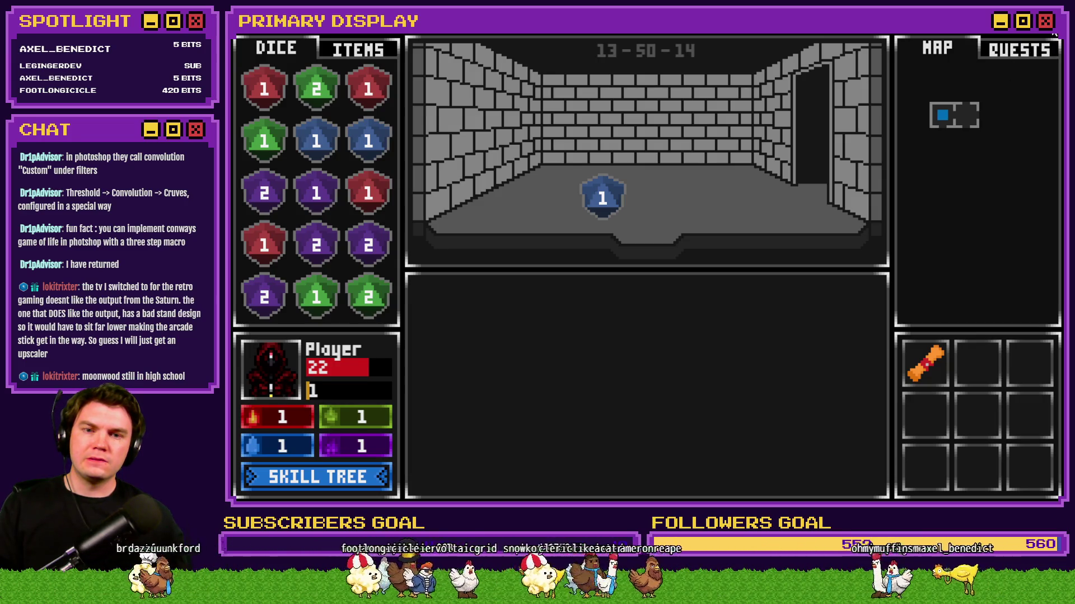
mouse_move(931, 357)
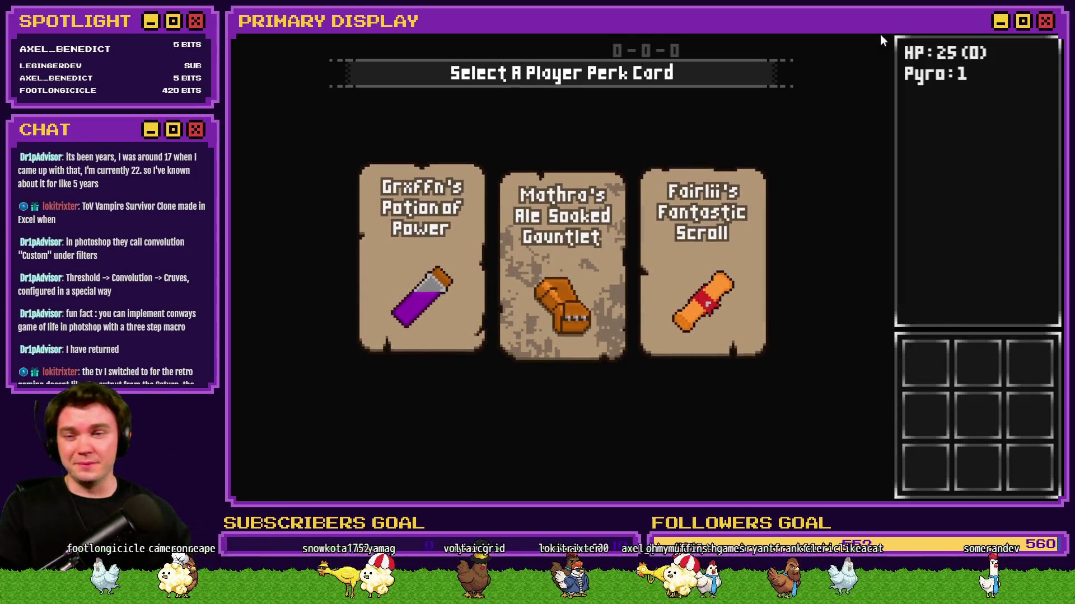
Take the ale-soaked gauntlet perk and check debug variables 0031–0040.
click(586, 284)
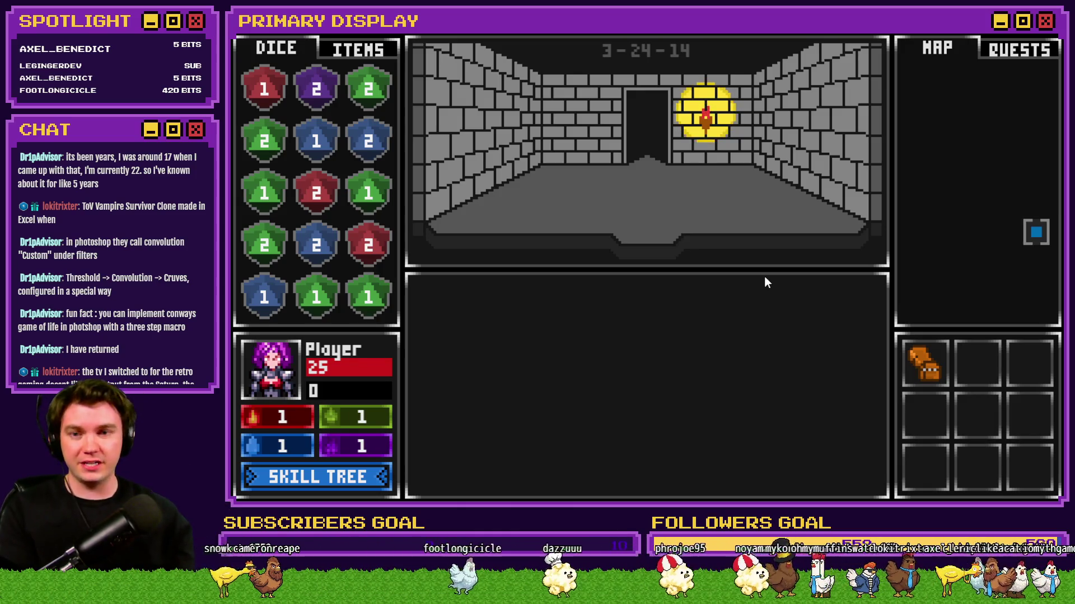
key(F9)
scroll(371, 436, down, 4)
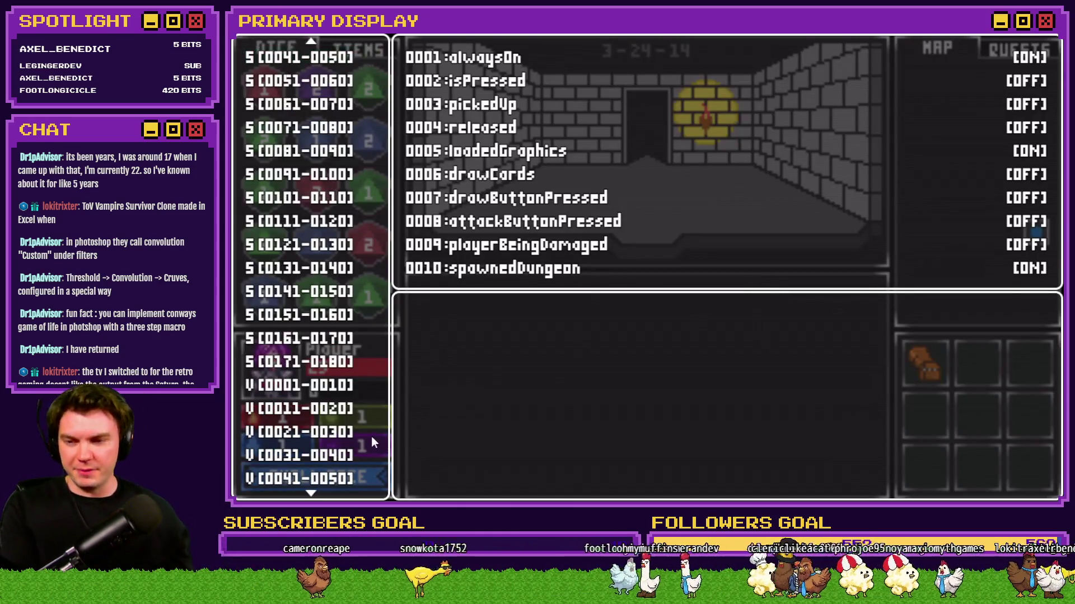
click(344, 455)
key(Escape)
Spend skill points along the Vitality path and buy License to Heal.
click(327, 477)
click(390, 352)
click(438, 291)
click(438, 232)
click(442, 197)
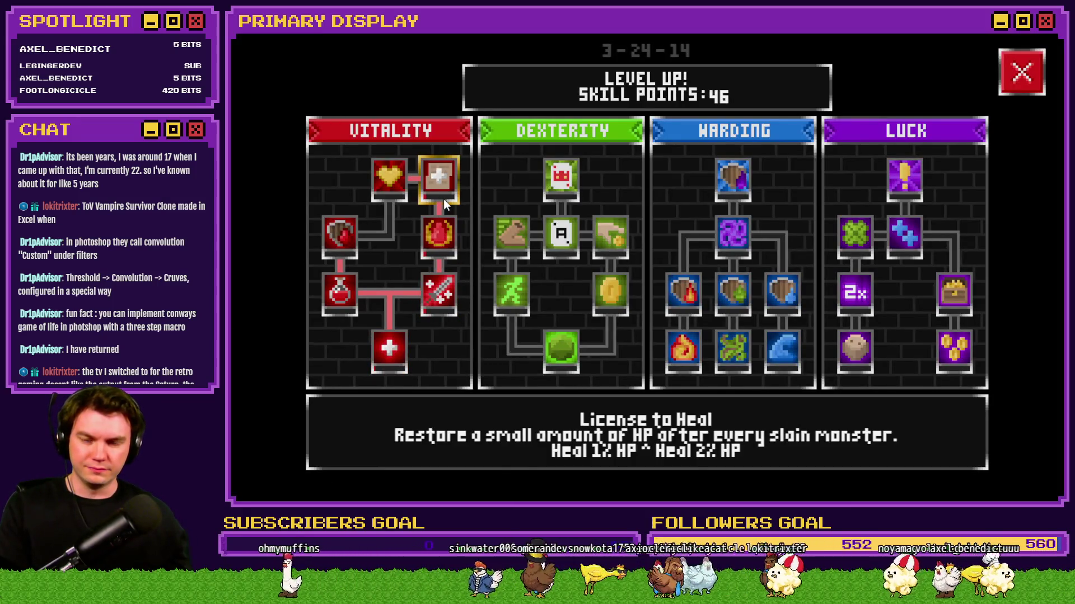
click(1025, 82)
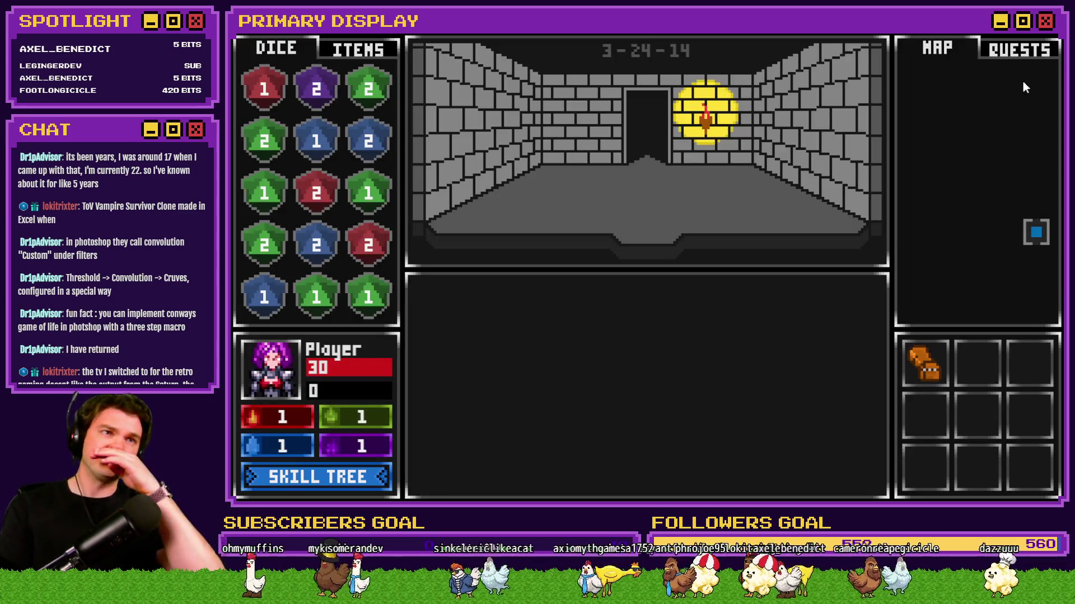
Set the playerHP debug variable to 20.
key(F1)
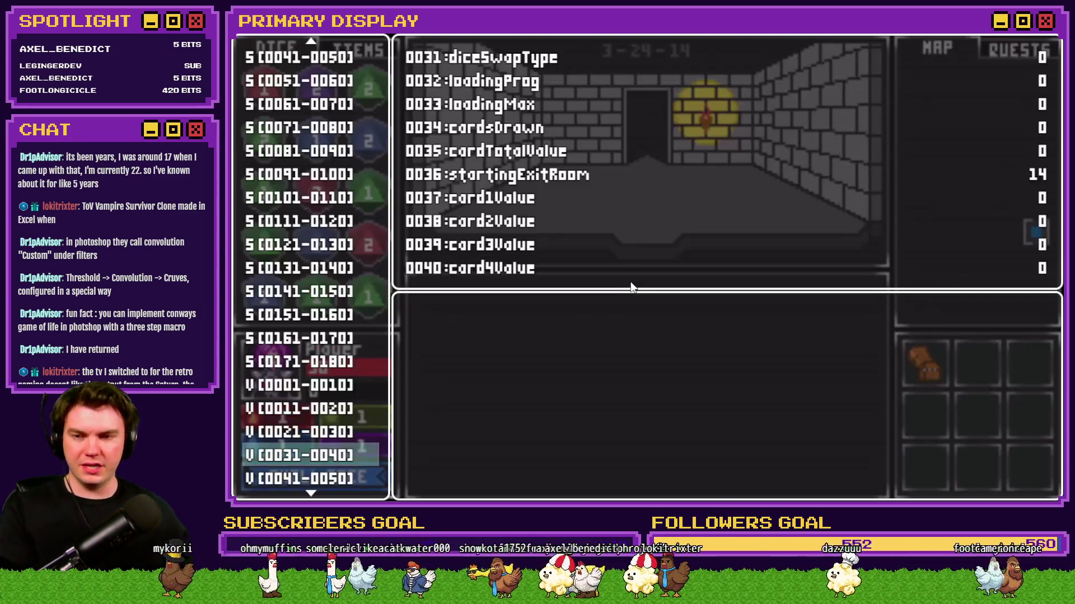
click(319, 477)
key(Return)
key(Up)
key(Page_Down)
key(Page_Up)
key(Page_Up)
key(Escape)
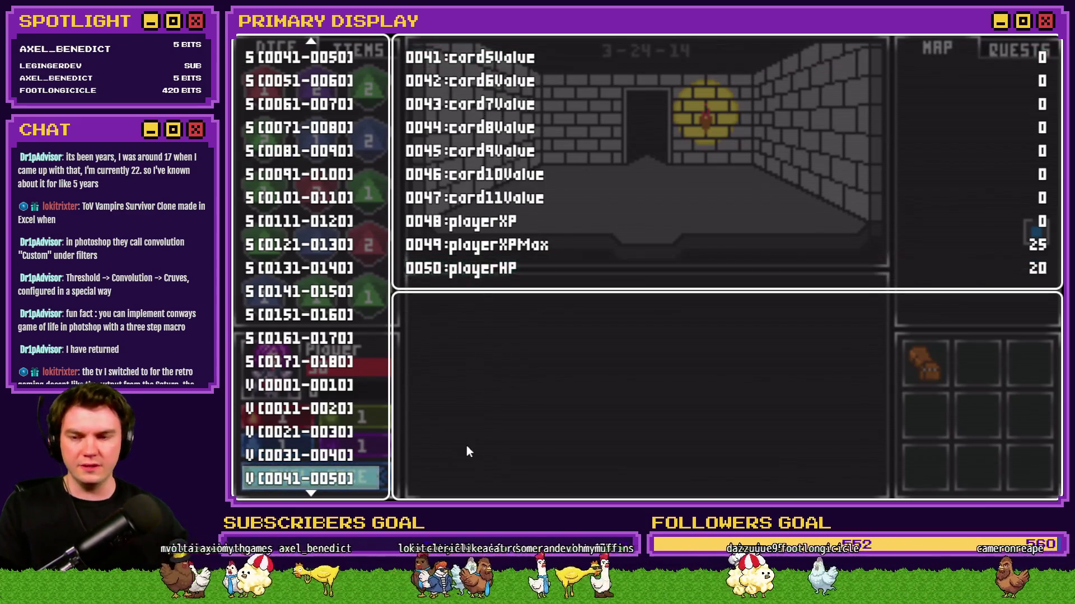
key(F1)
Advance into the next room and lower the ogre's monsterHP to 1.
key(Up)
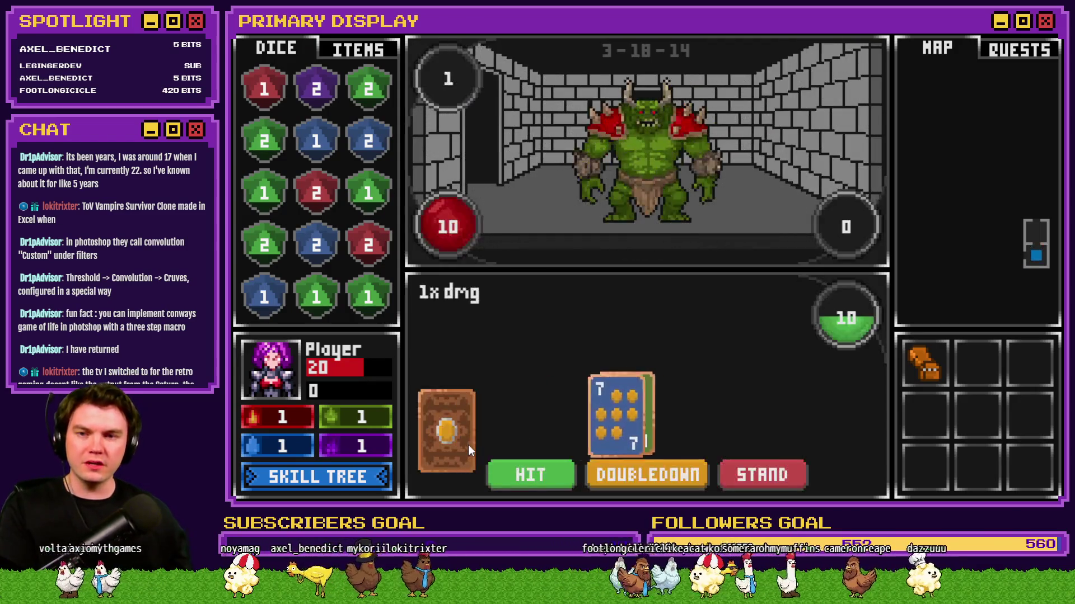
key(F1)
key(Down)
key(Down)
key(Return)
key(Down)
key(Down)
key(Down)
key(Down)
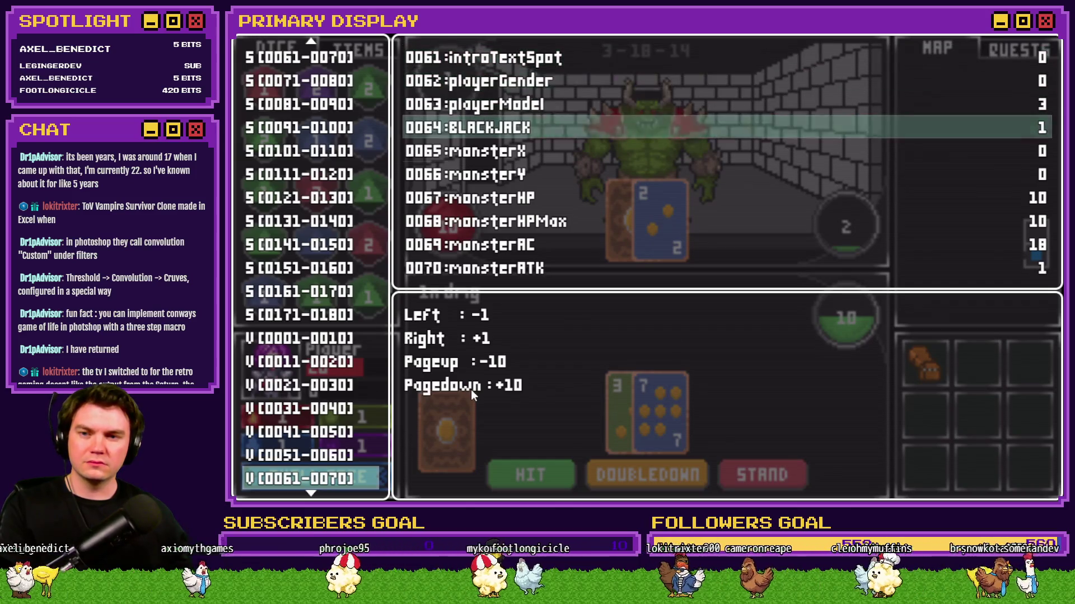
key(Left)
key(Left)
key(Left)
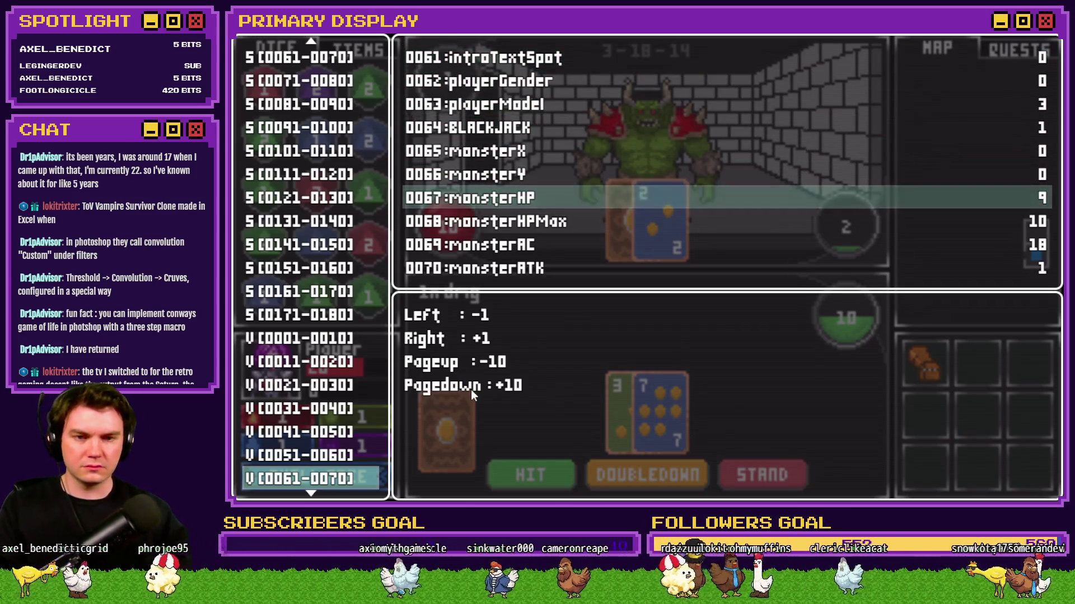
key(Return)
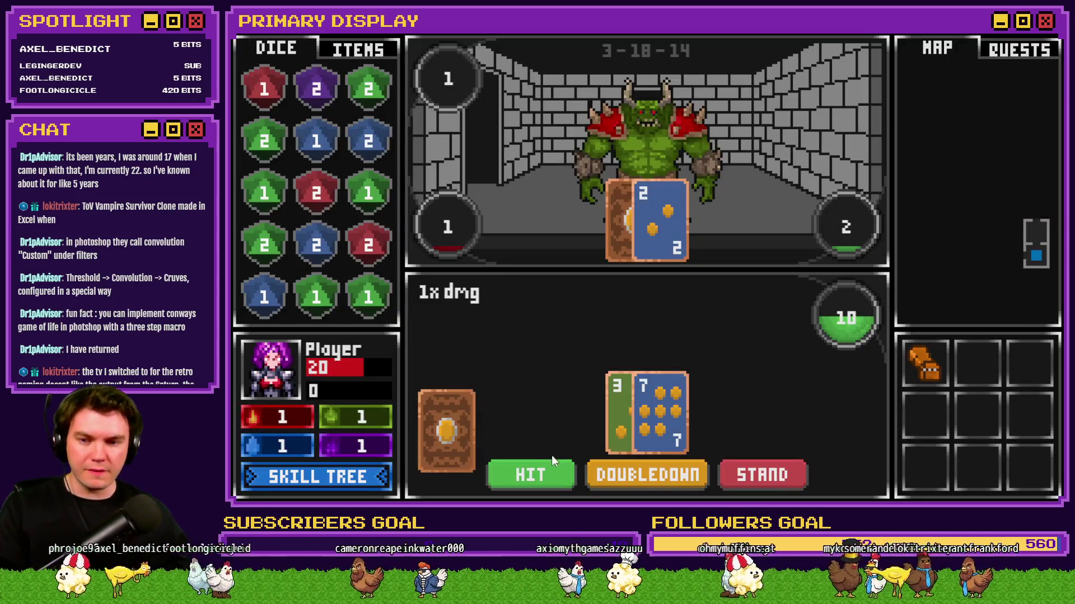
Draw another card and stand to win the ogre fight.
click(549, 474)
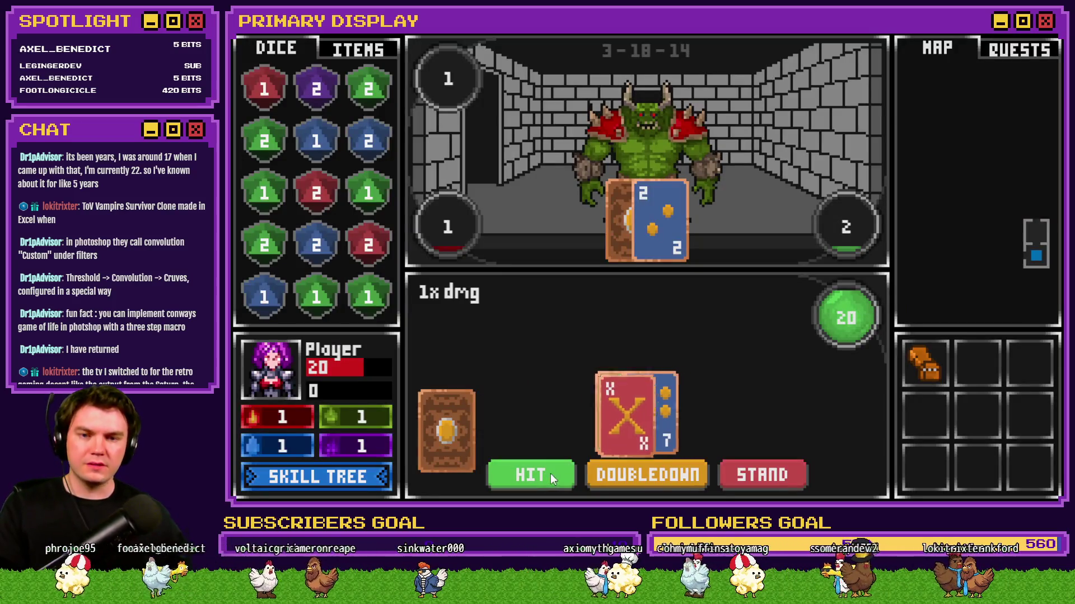
click(764, 474)
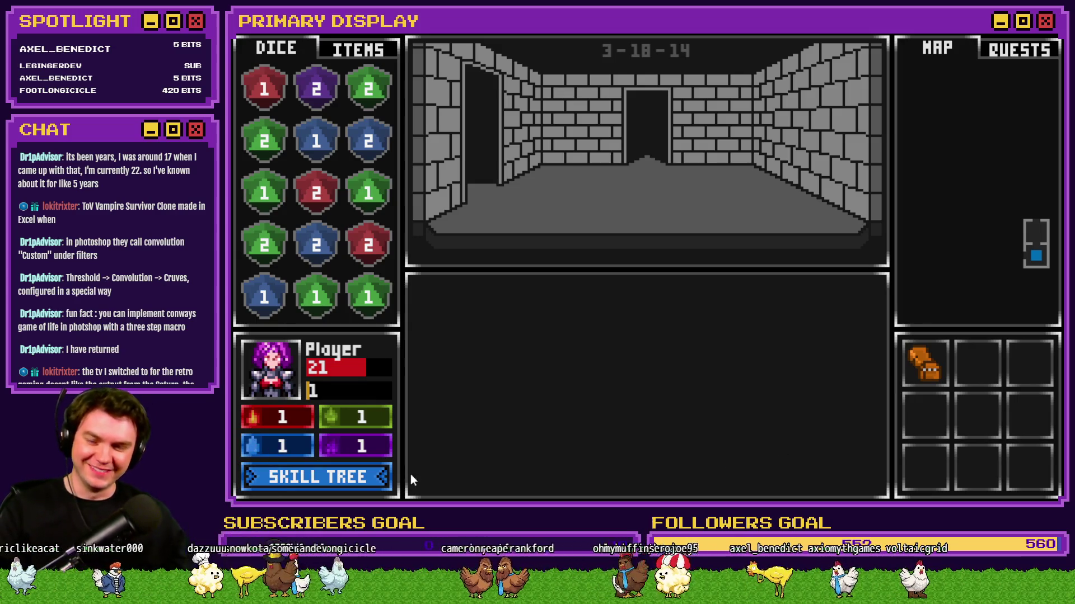
click(364, 477)
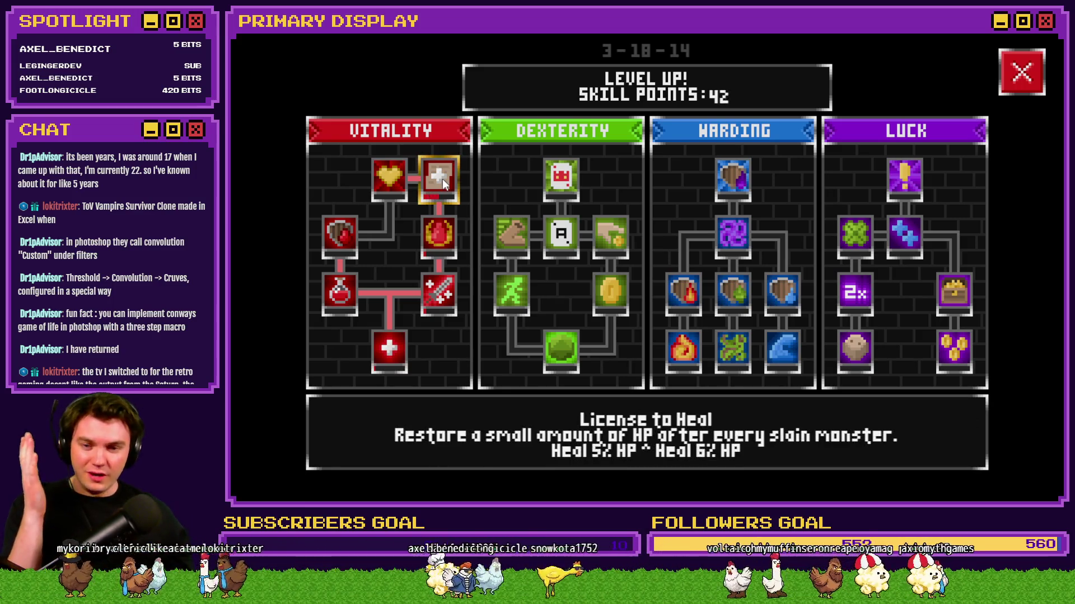
Upgrade License to Heal twice to 10% healing, then recheck the skill tree.
click(442, 179)
click(442, 179)
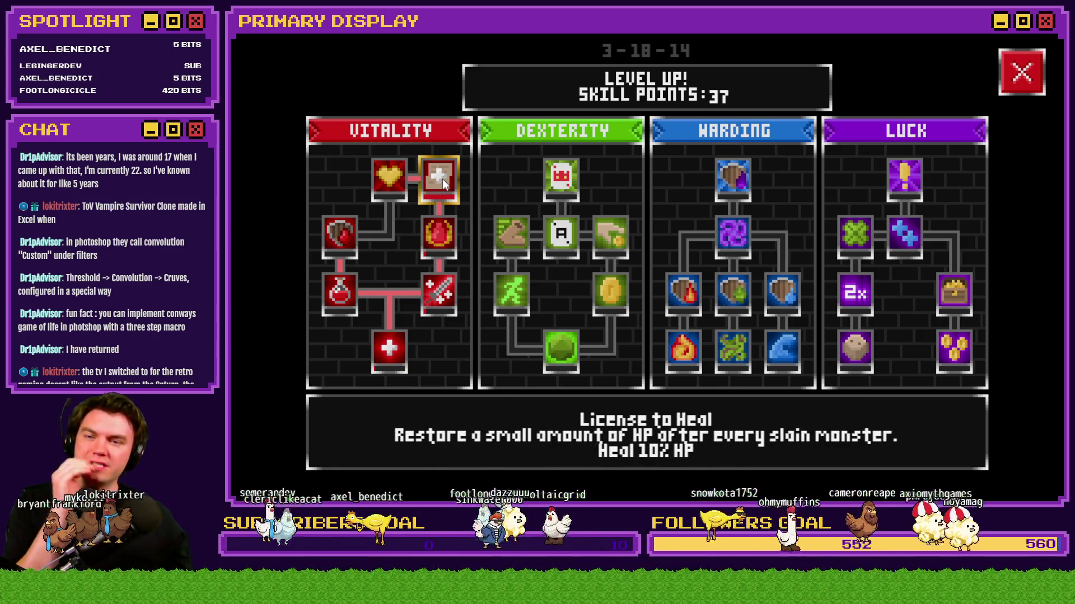
click(1039, 74)
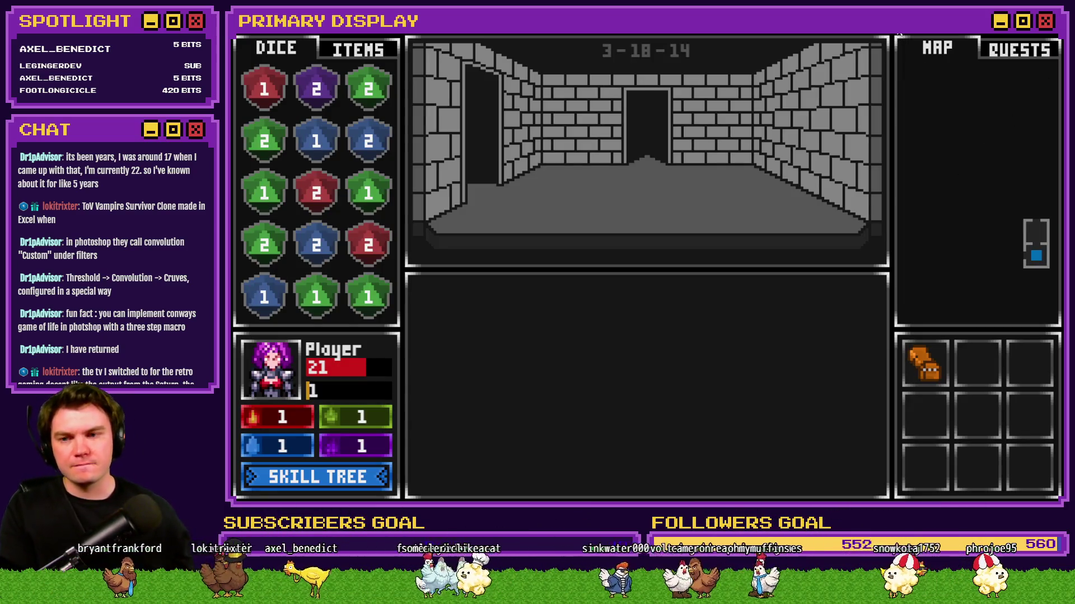
click(360, 476)
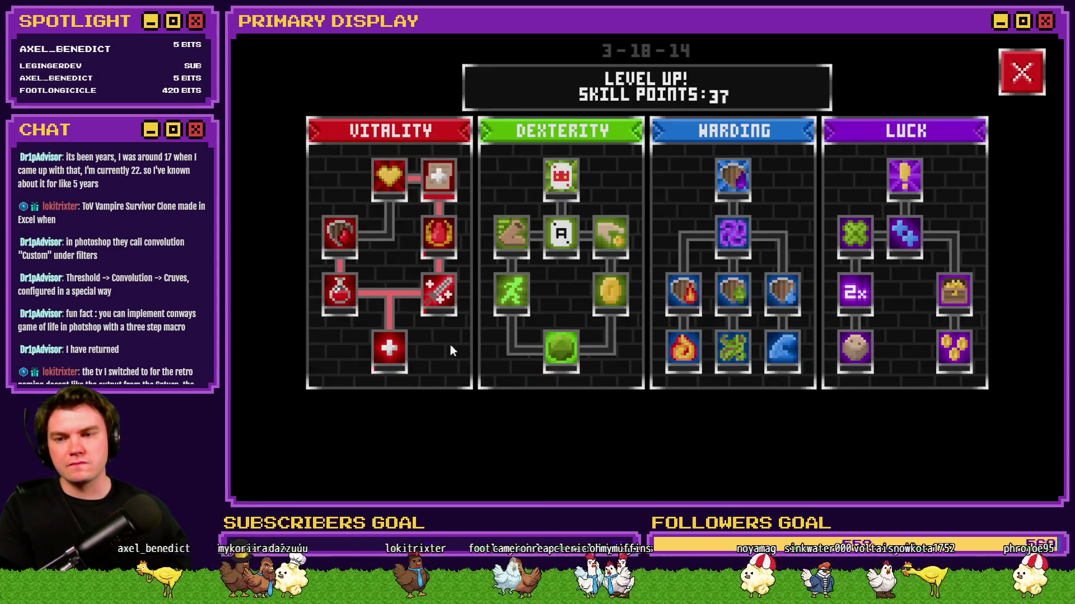
mouse_move(394, 348)
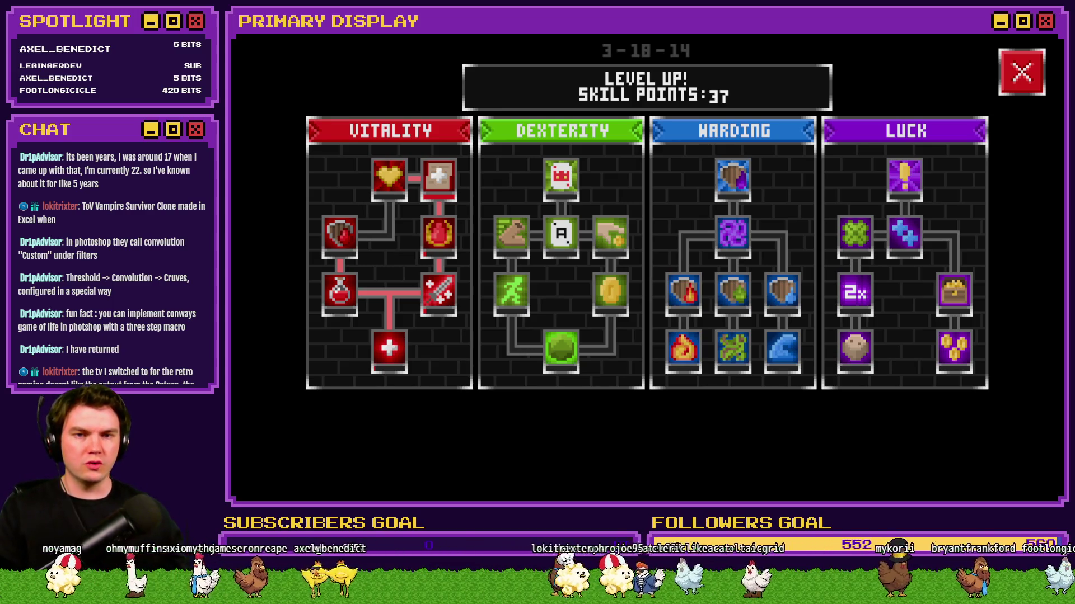
click(1011, 73)
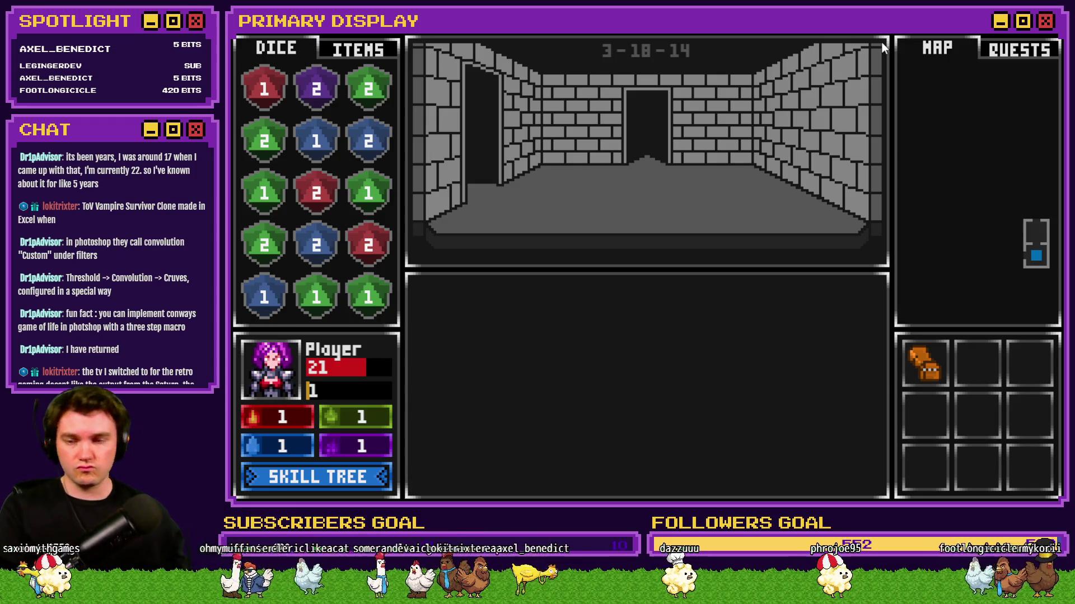
Enter room 3-17-14, zero the ogre's monsterHP in debug, and stand to defeat it.
key(w)
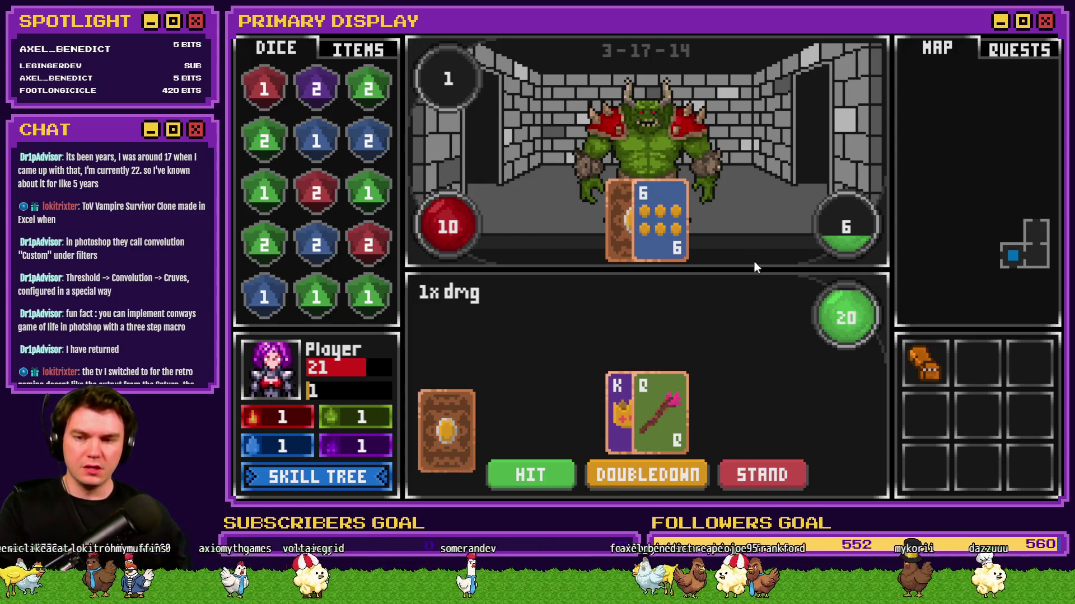
key(F9)
key(Down)
key(Down)
key(Down)
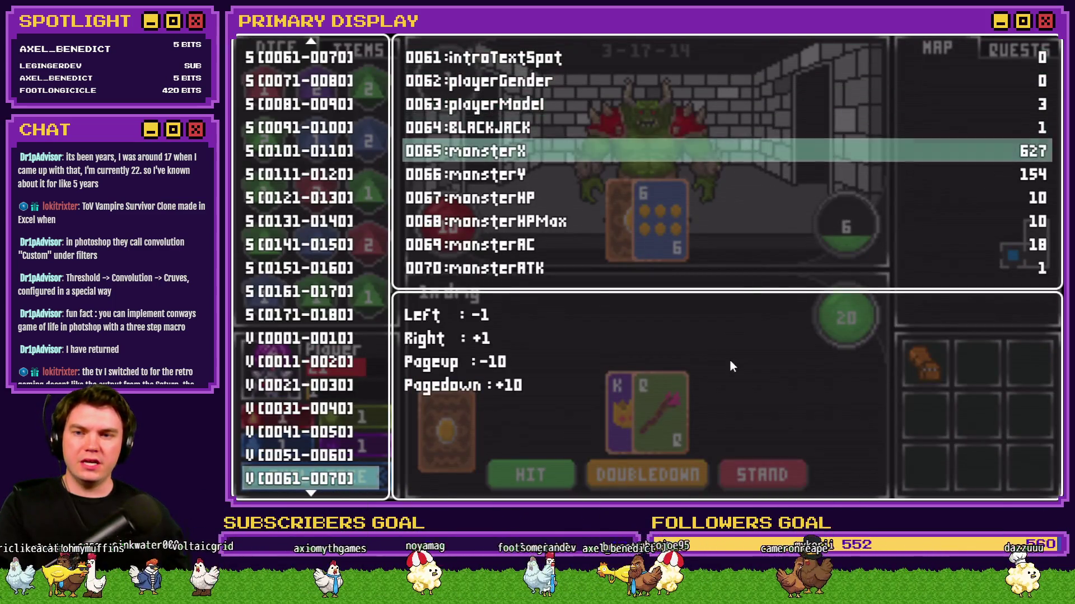
key(Up)
key(Left)
key(Left)
key(Left)
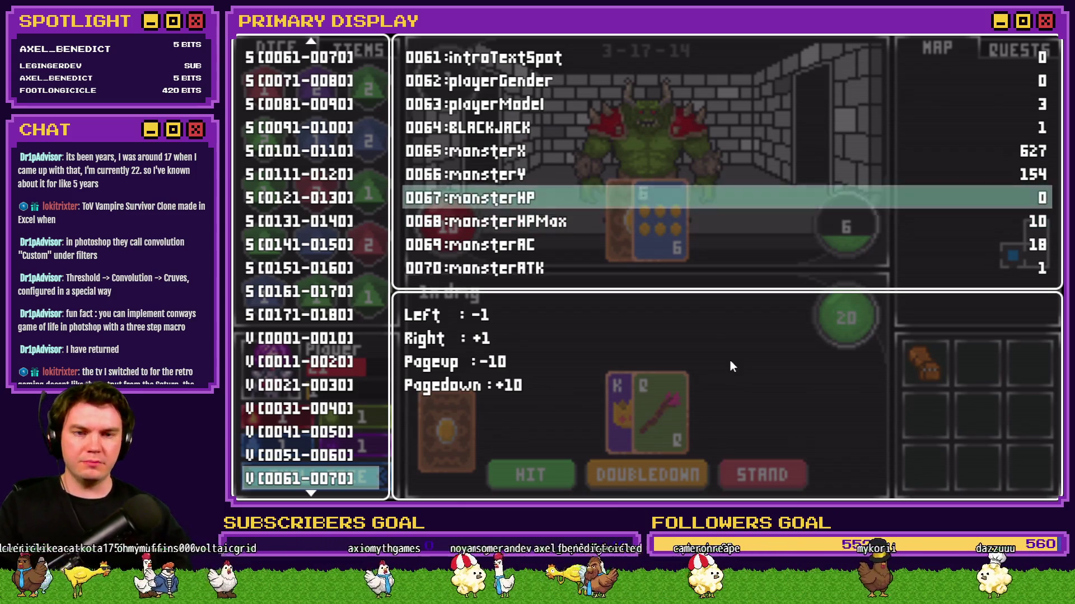
key(Escape)
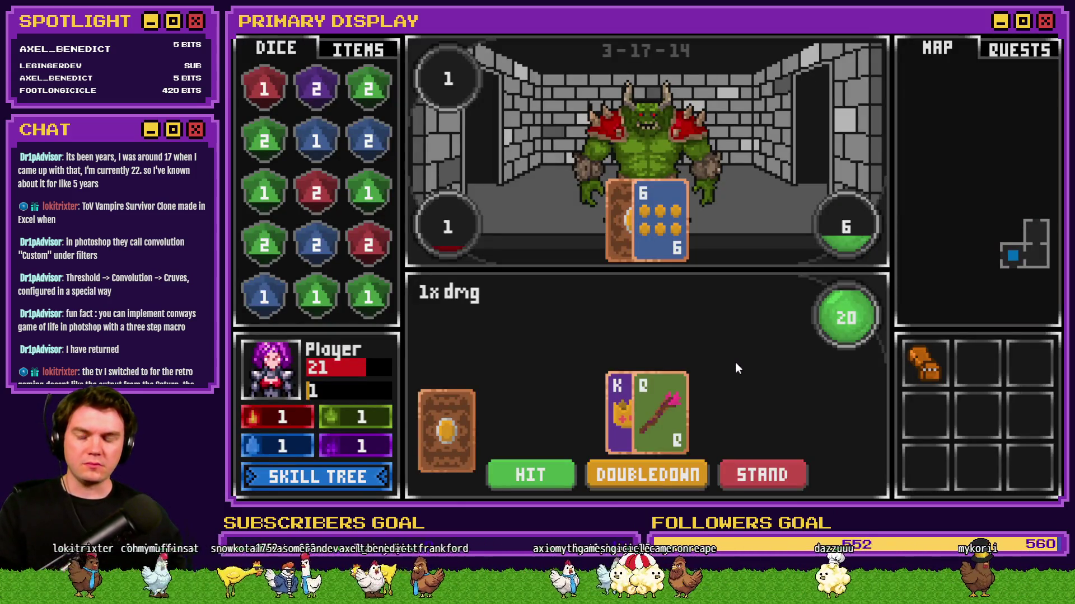
click(764, 480)
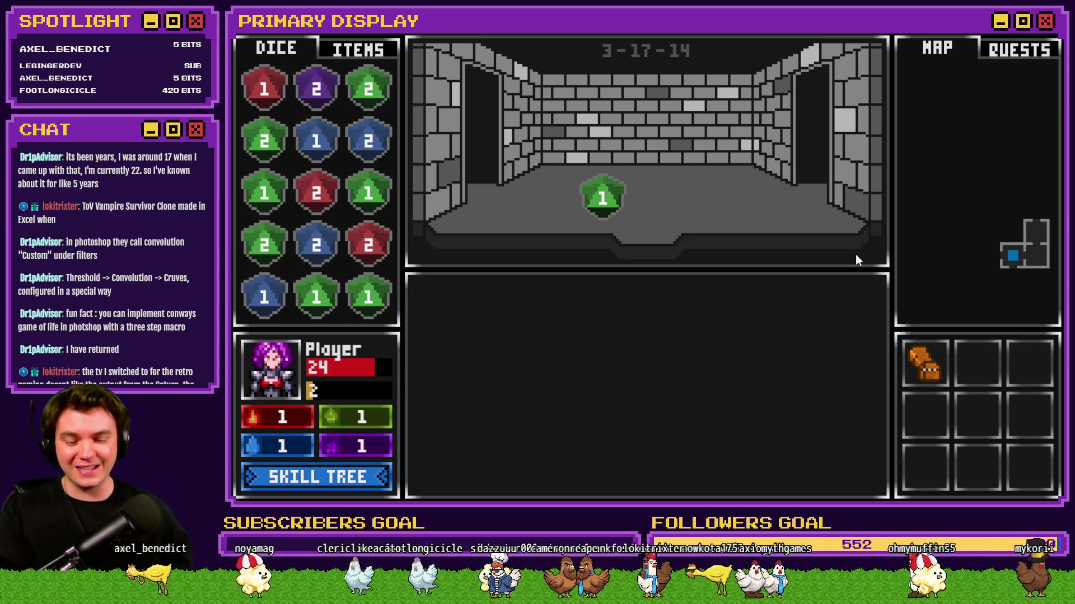
Start a fresh dungeon run and take the potion of power perk.
key(r)
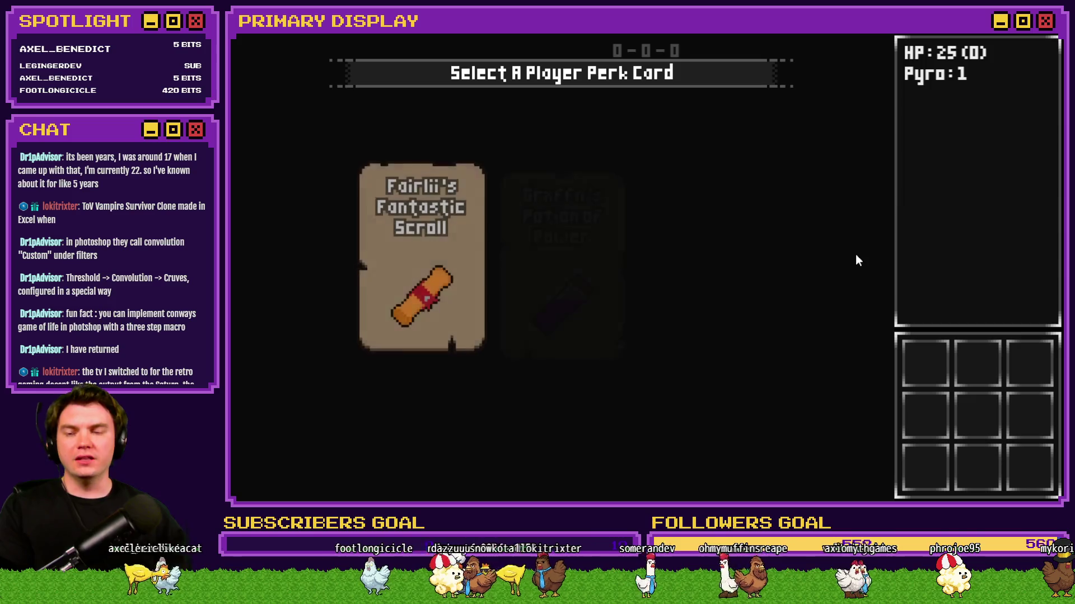
mouse_move(596, 286)
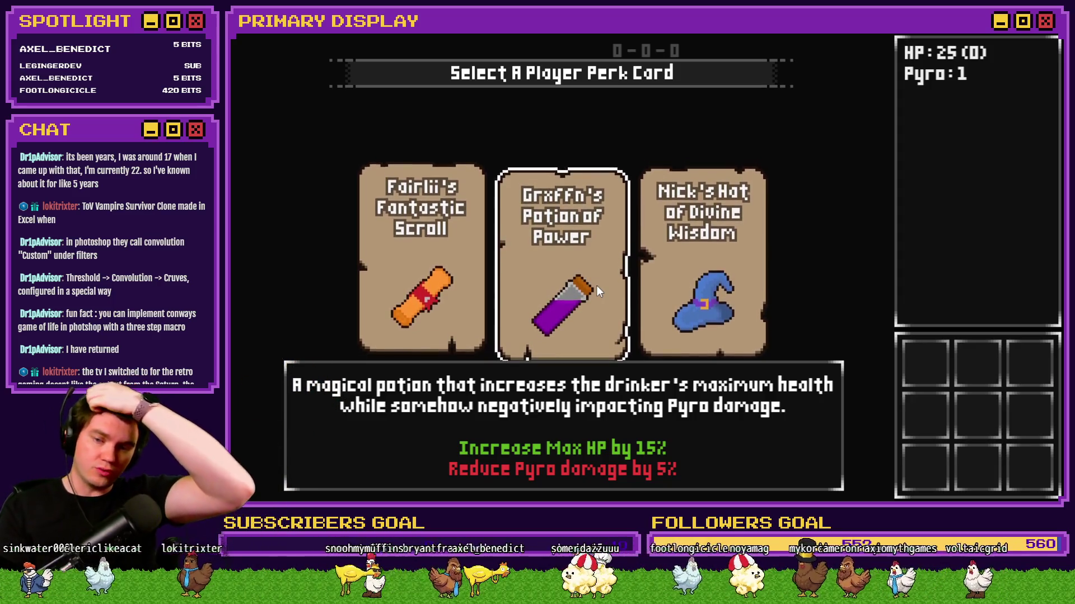
click(596, 285)
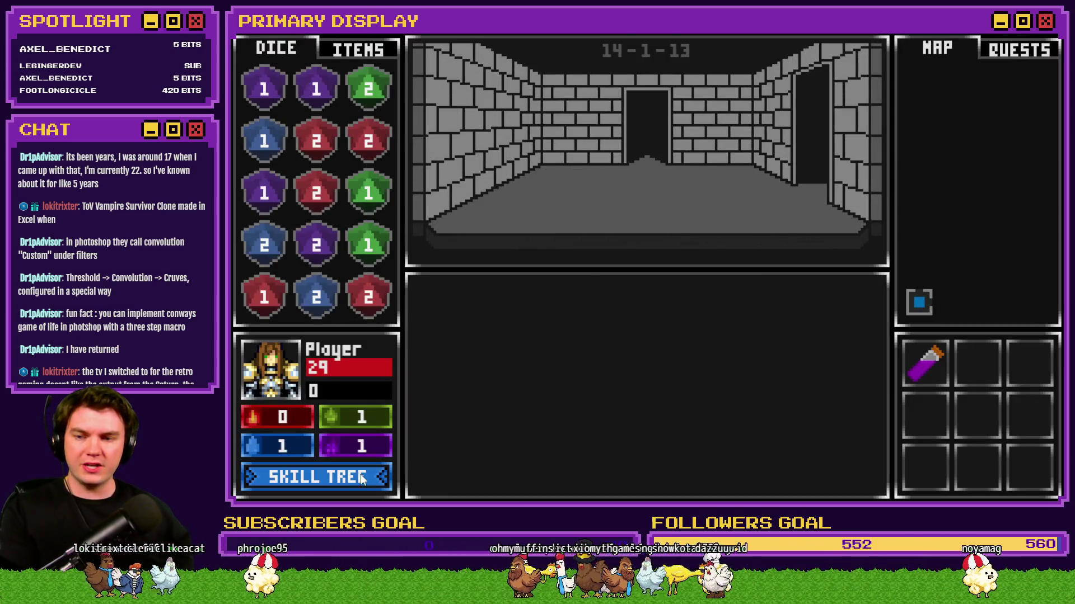
Raise Enduring Spirit twice, the sword skill, and buy and upgrade License to Heal.
click(359, 473)
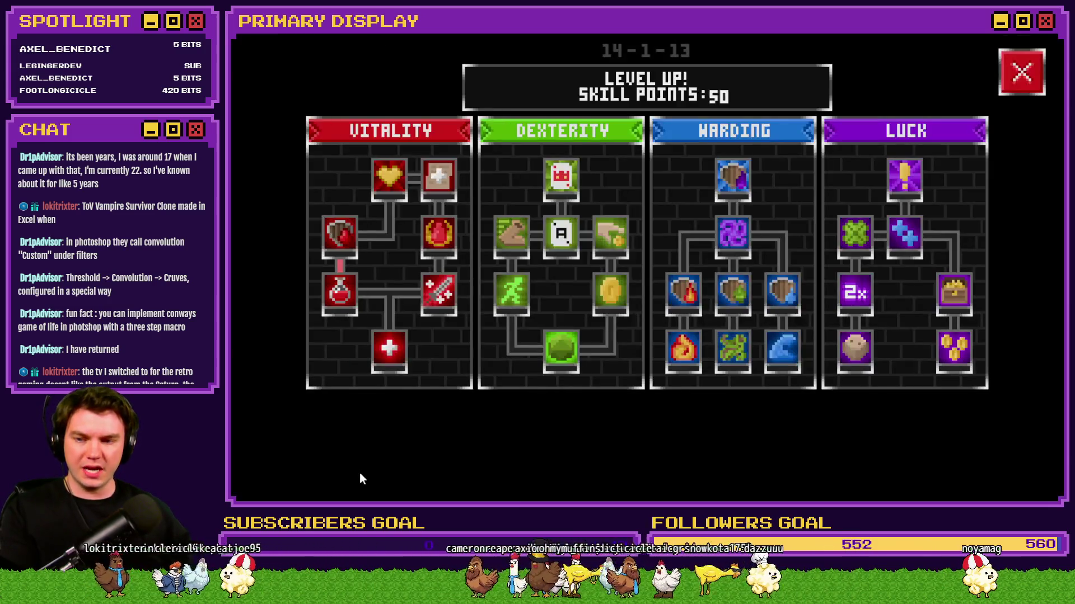
click(392, 355)
click(392, 355)
click(392, 355)
click(439, 292)
click(435, 246)
click(444, 186)
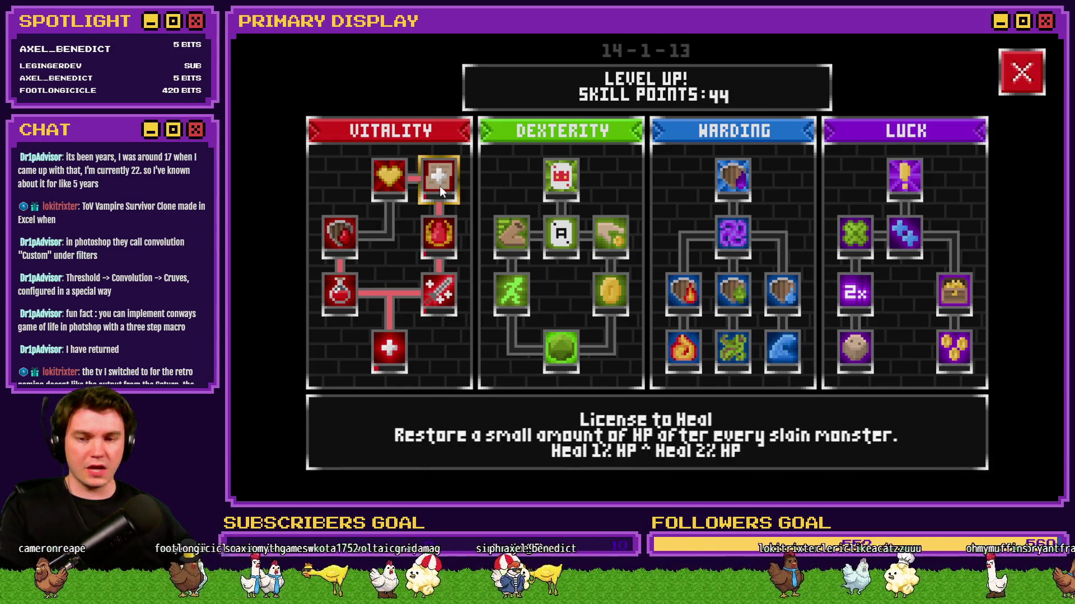
click(438, 187)
click(438, 187)
click(1023, 78)
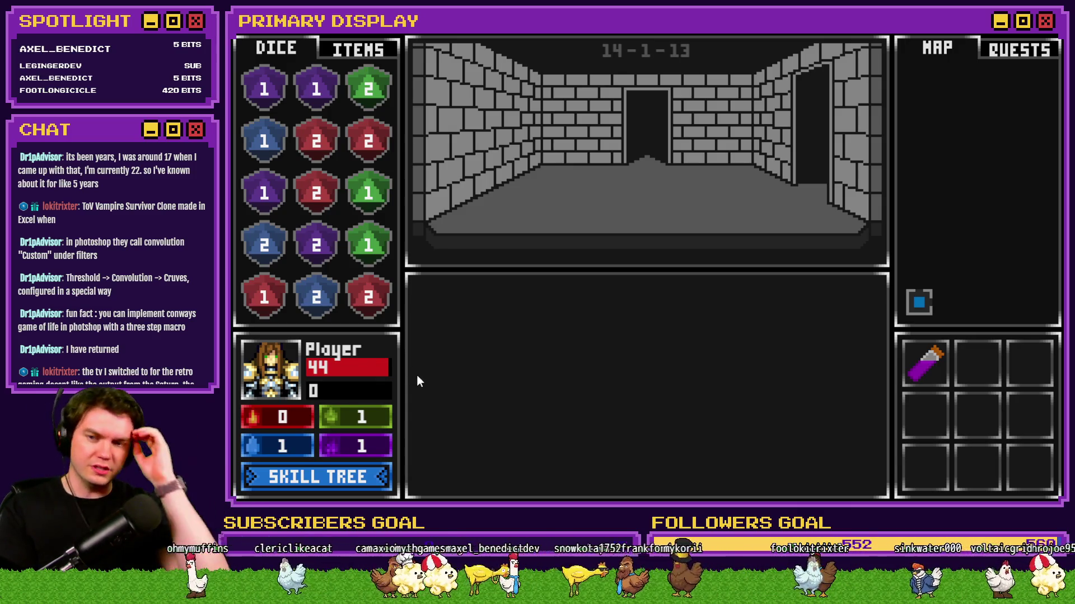
Browse the debug variable ranges 0031–0060 to locate playerHP.
mouse_move(908, 357)
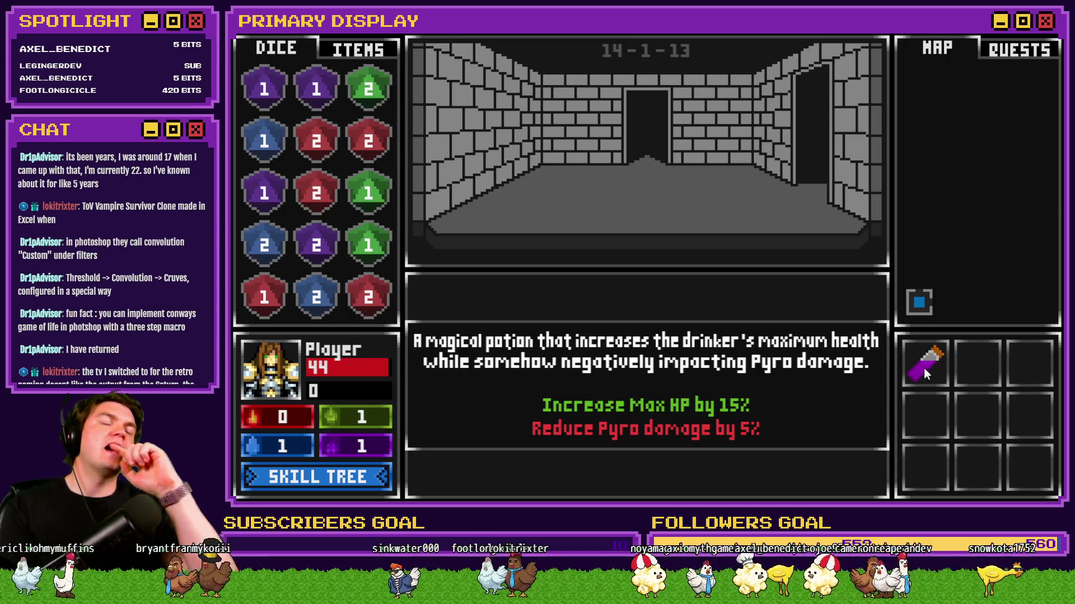
key(F9)
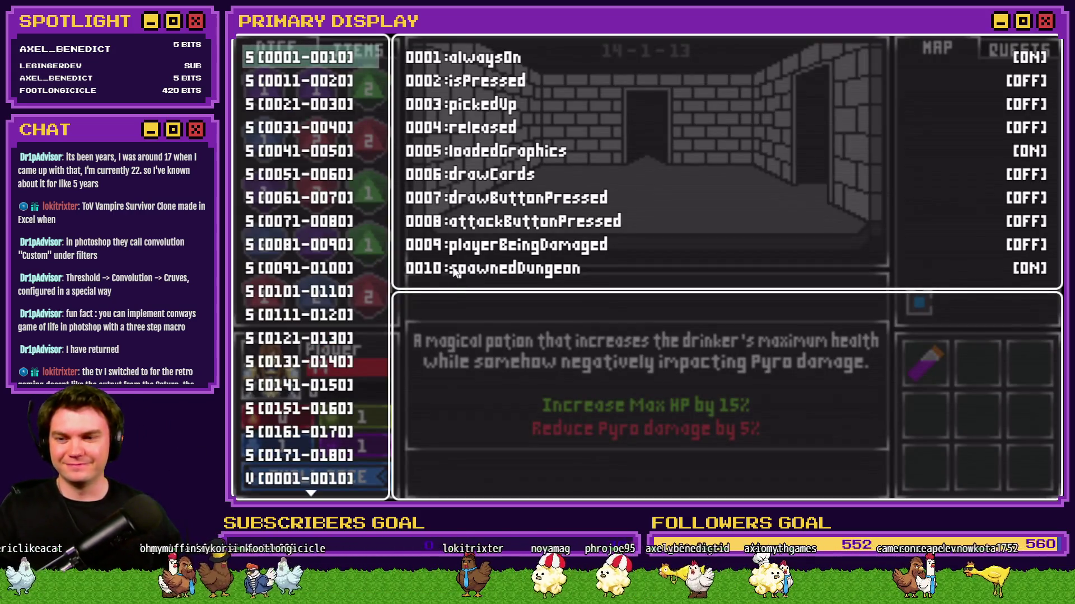
click(267, 479)
key(Down)
key(Down)
key(Down)
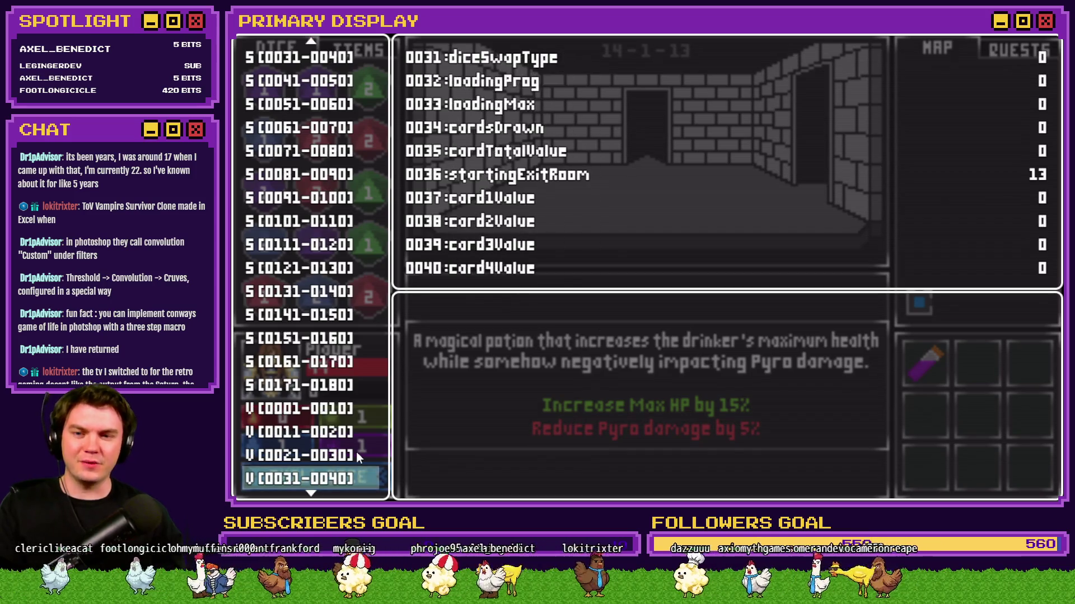
key(Down)
key(Return)
key(Up)
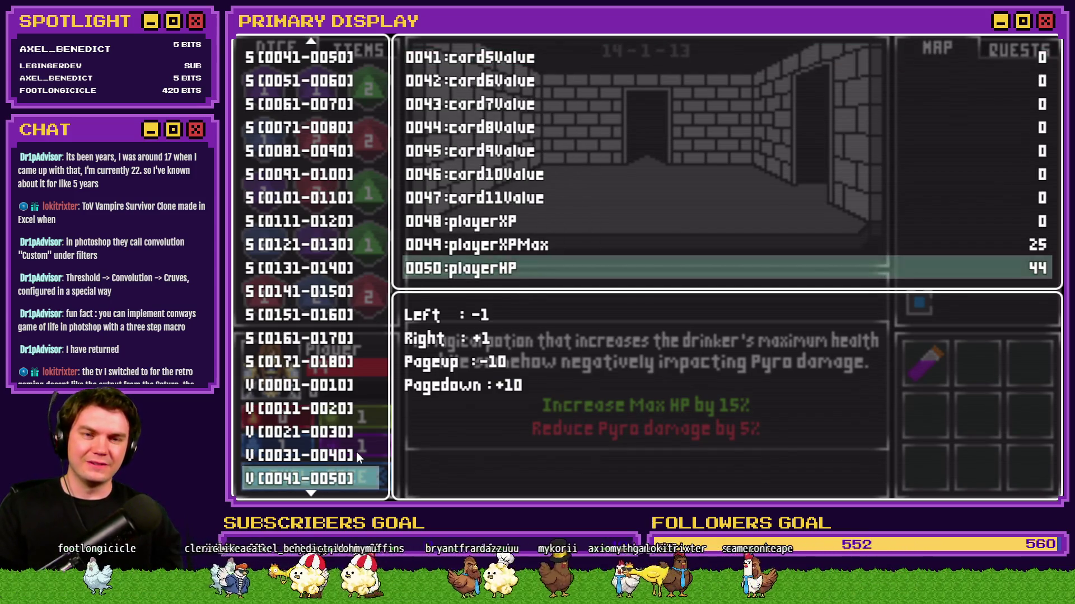
key(Escape)
key(Down)
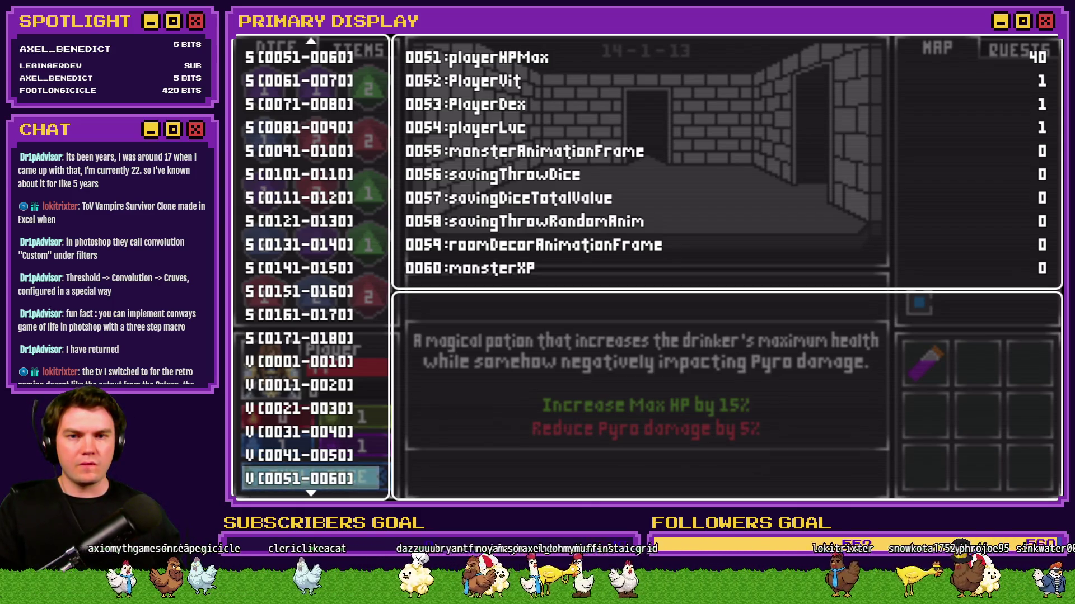
Raise playerHP in V[0041-0050] from 44 to 46.
key(Up)
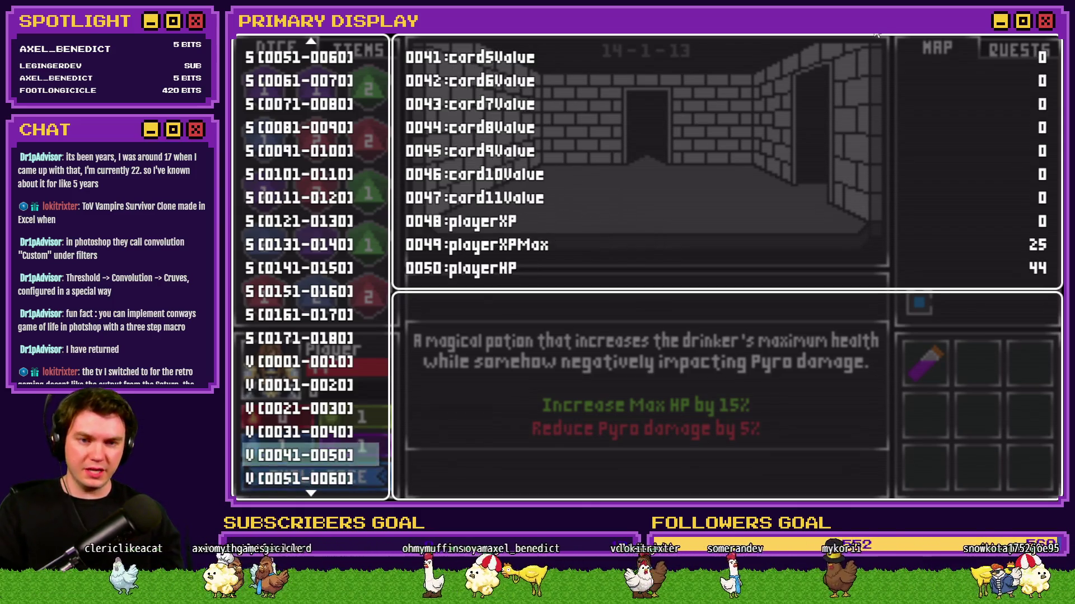
key(Return)
key(Up)
key(Right)
key(Escape)
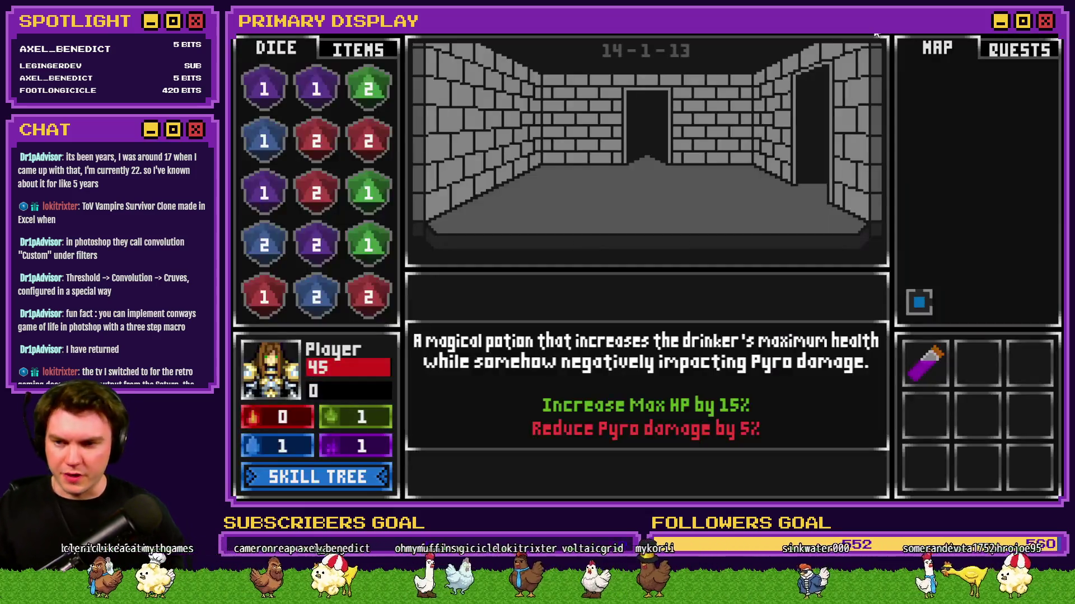
key(F1)
key(Right)
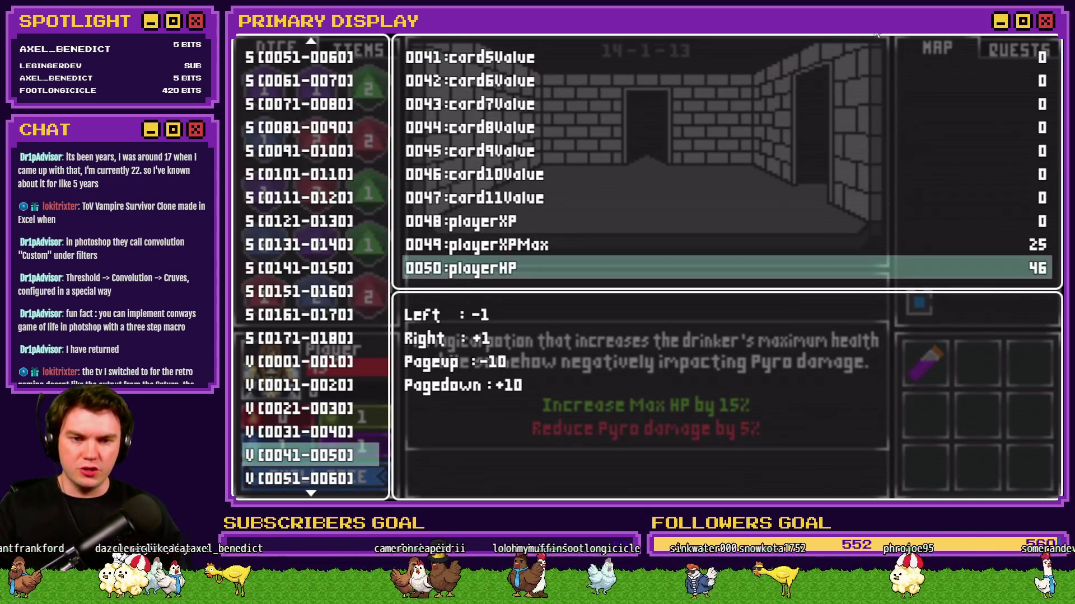
key(Escape)
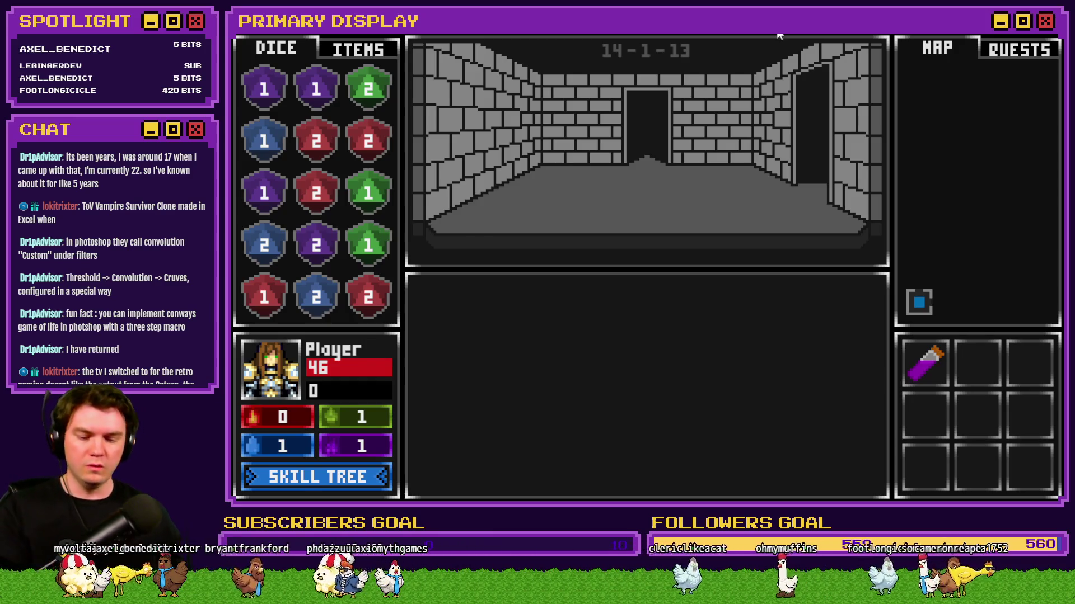
Lower playerHP from 46 to 35 in debug, then glance at the skill tree.
key(F1)
key(Page_Up)
key(Left)
key(Escape)
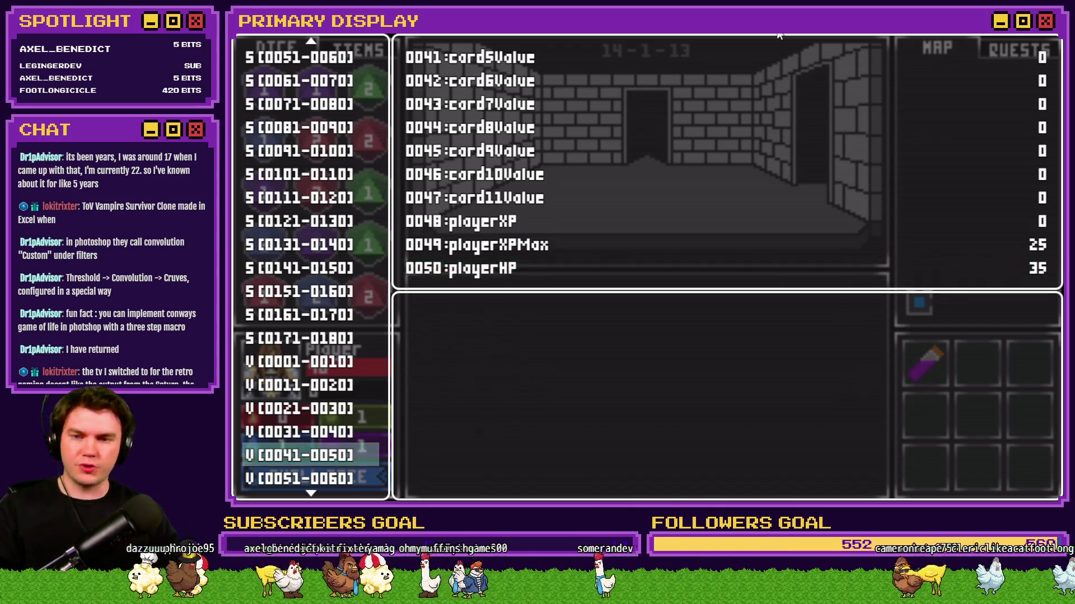
key(F1)
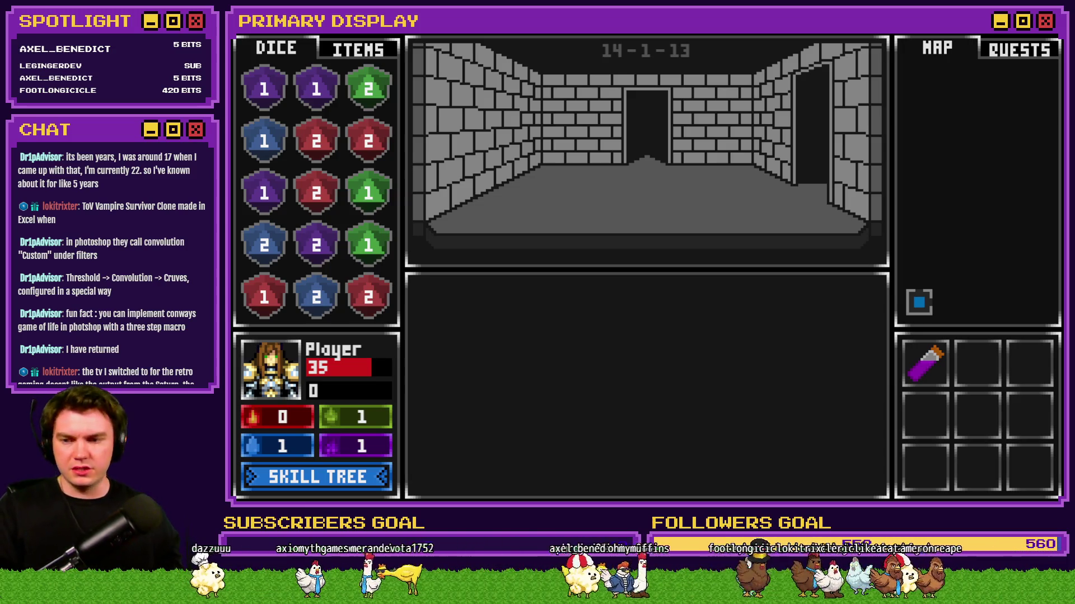
key(k)
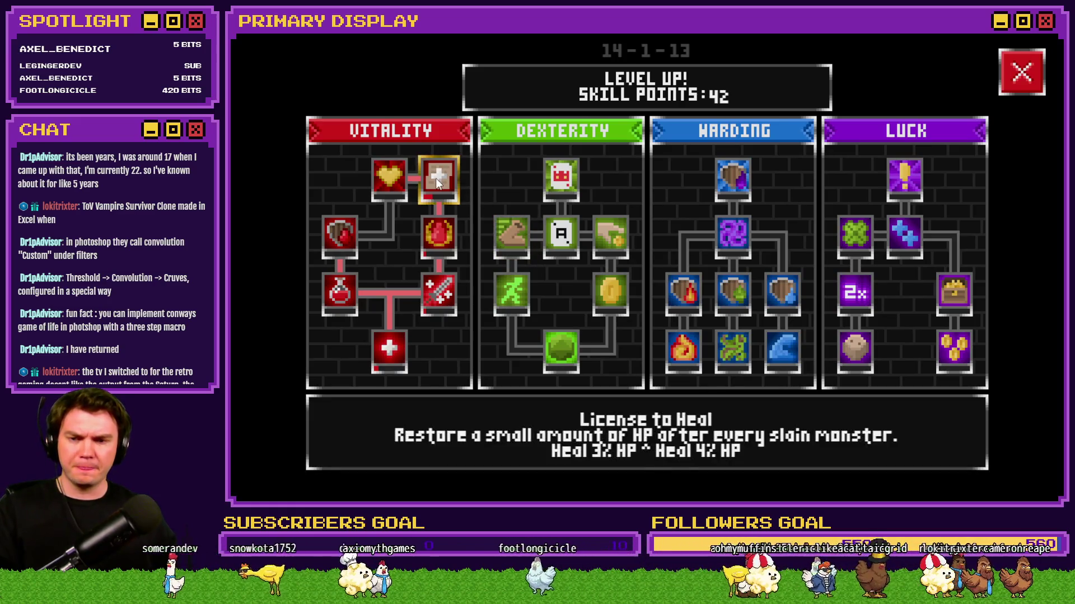
click(1022, 72)
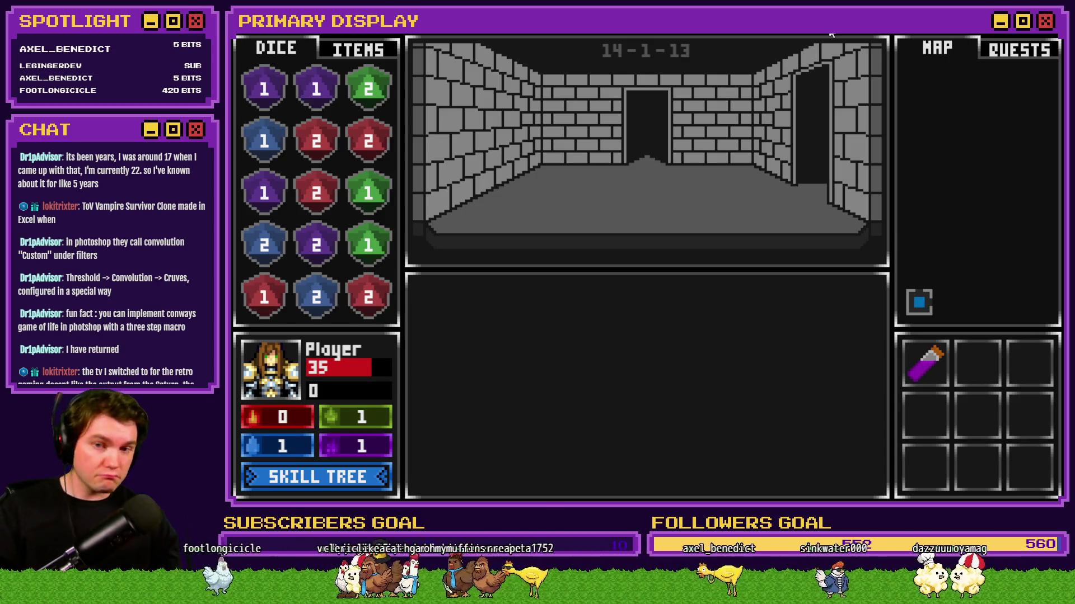
Step into the skull encounter and set variable 0067 monsterHP from 10 to 1.
key(w)
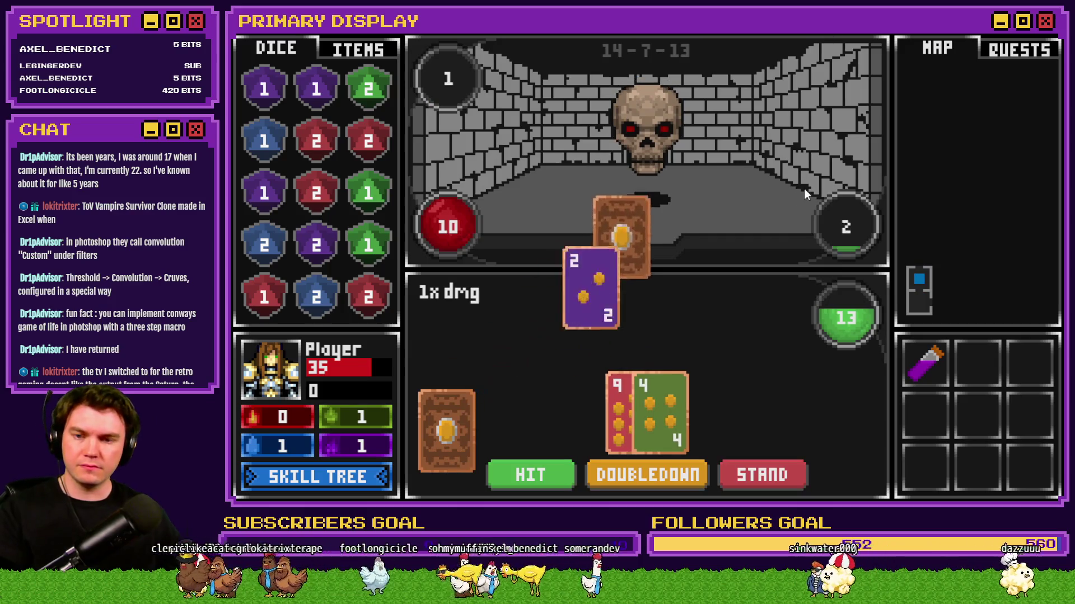
key(grave)
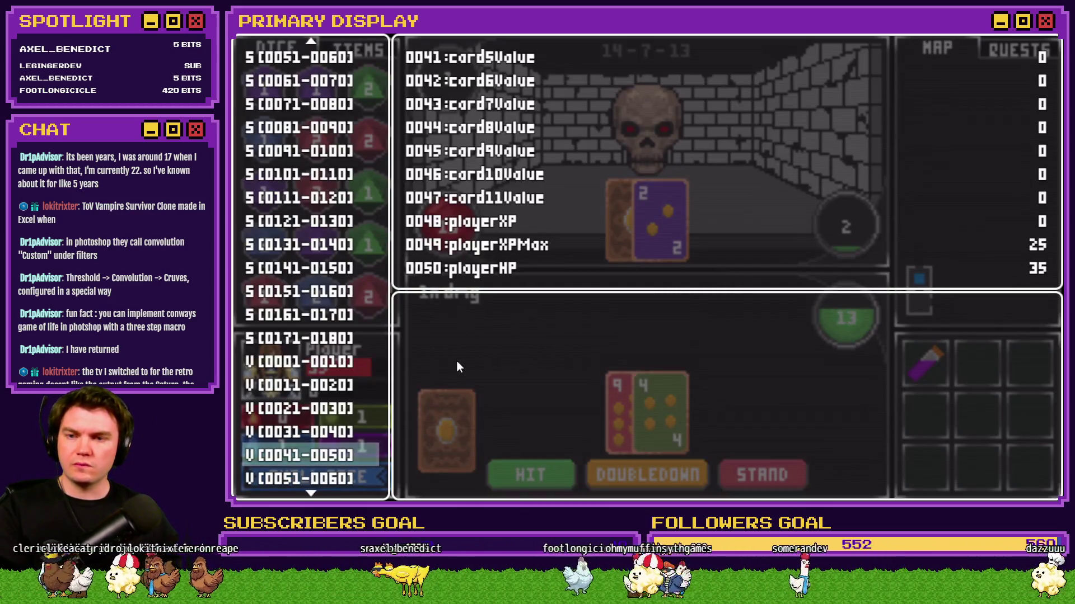
key(Down)
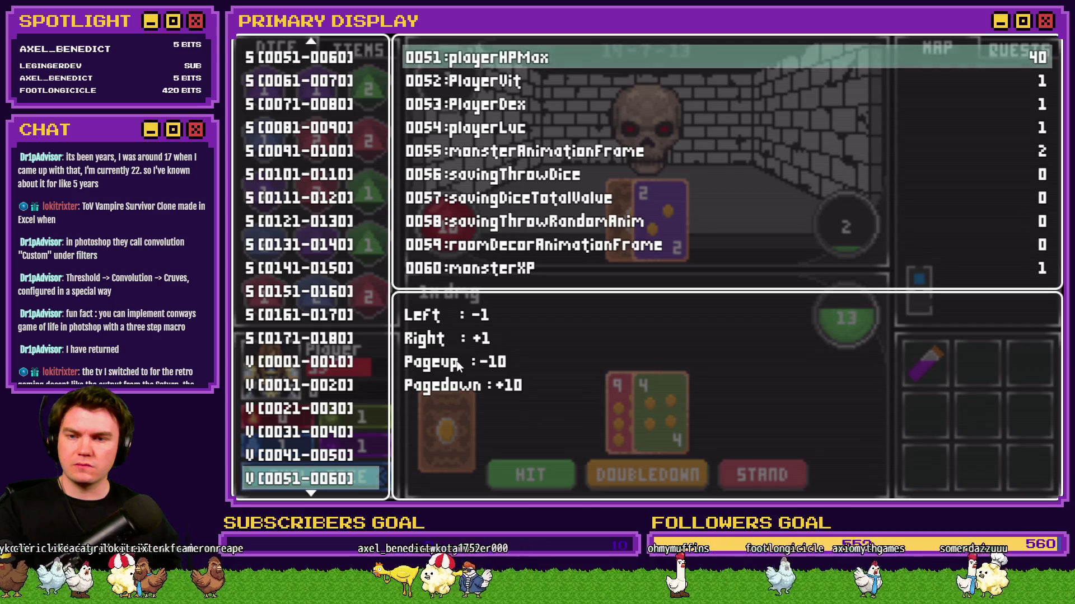
key(Down)
key(Down)
key(Down)
key(Down)
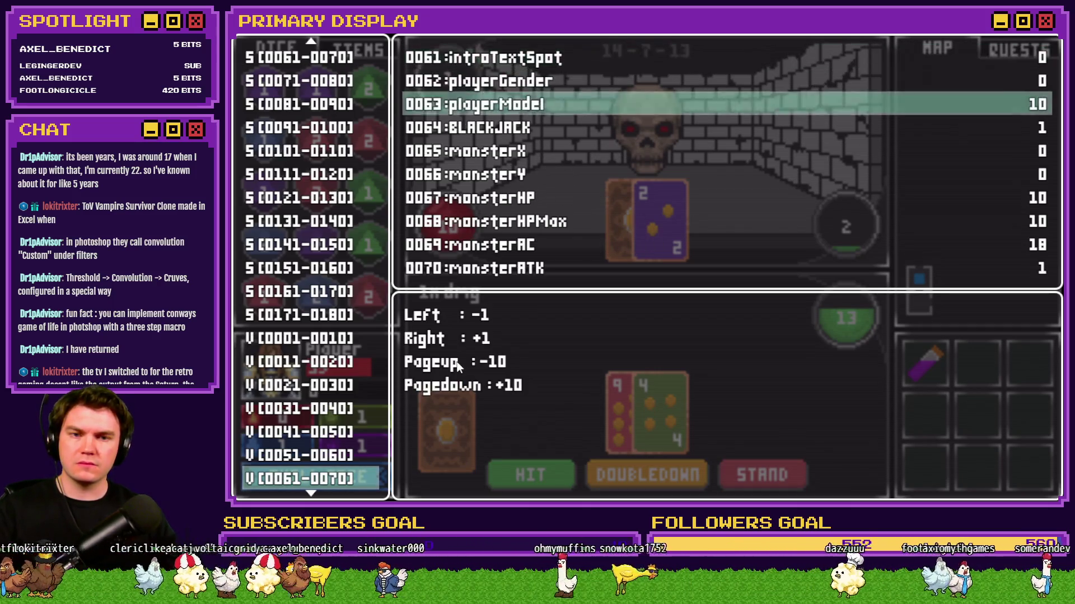
key(Up)
key(Down)
key(Down)
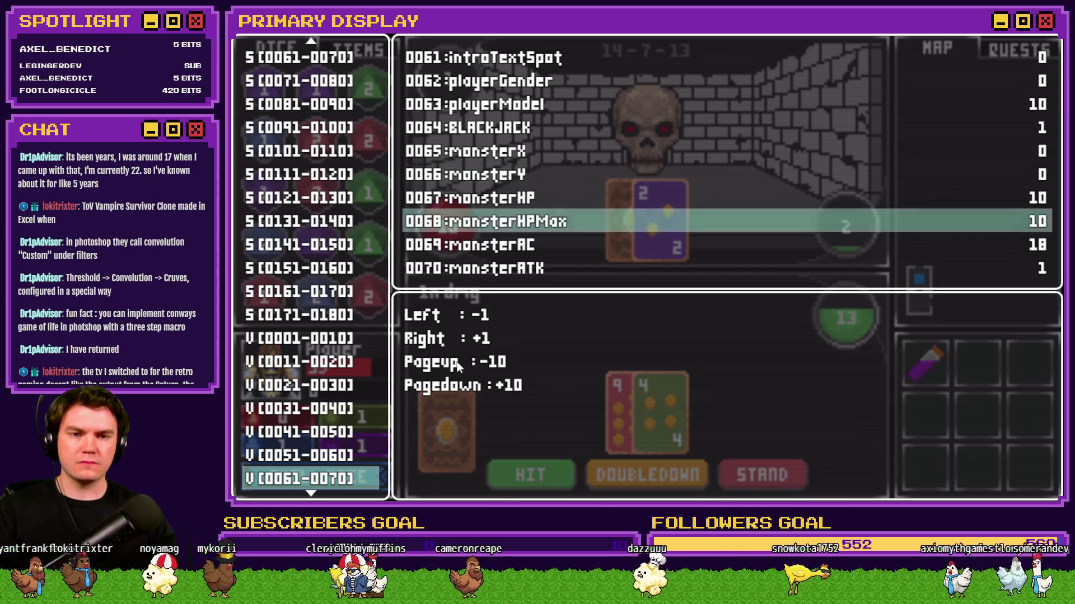
key(Up)
key(Left)
key(Left)
key(Left)
key(Return)
key(Escape)
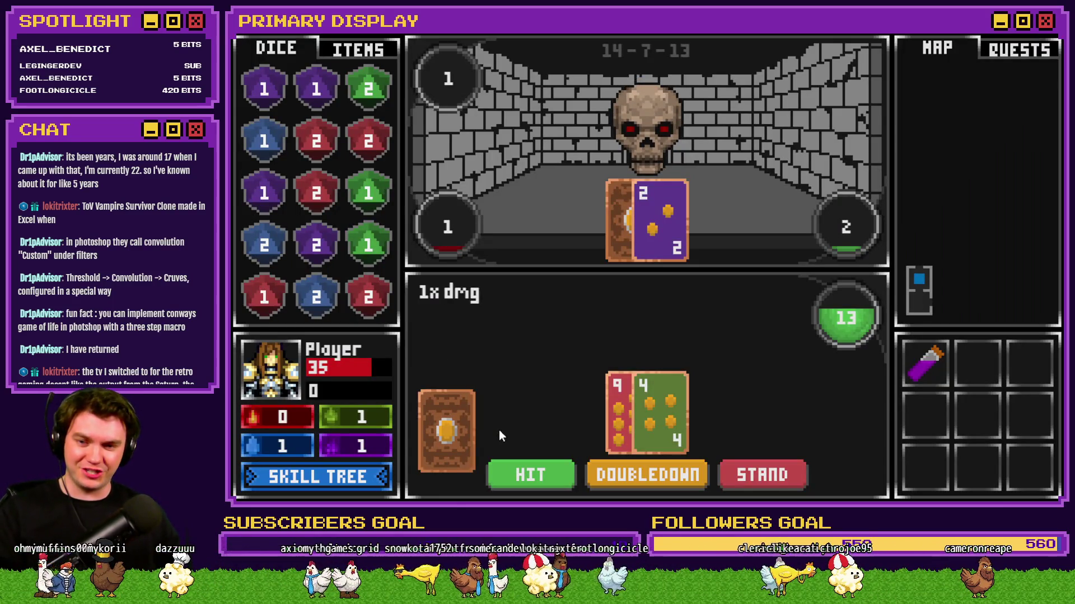
Play the blackjack hands, standing at 20 to beat the skull, then end the playtest.
click(532, 473)
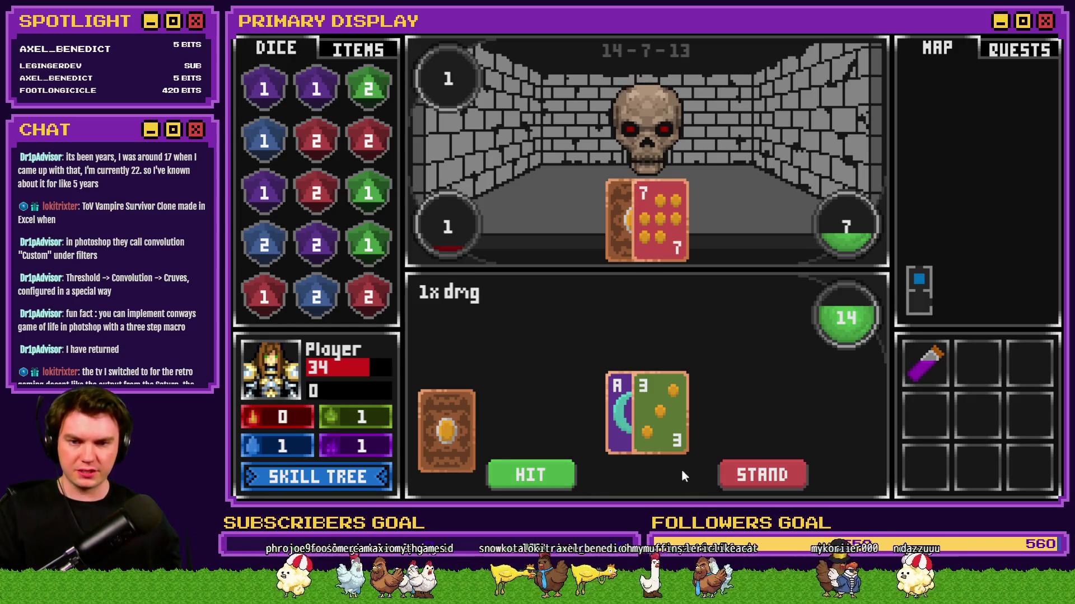
click(527, 474)
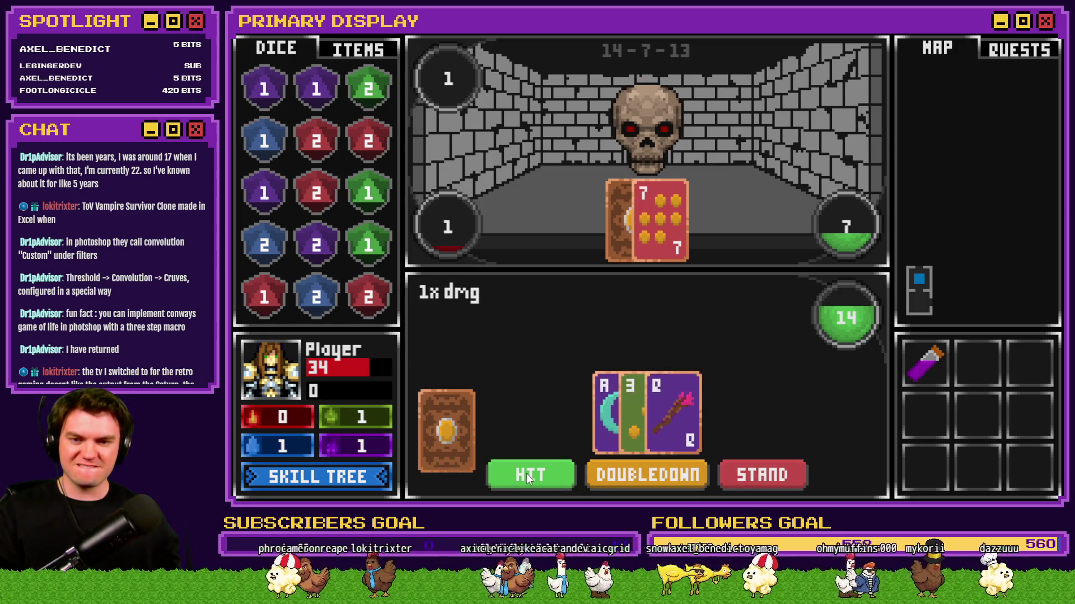
click(522, 474)
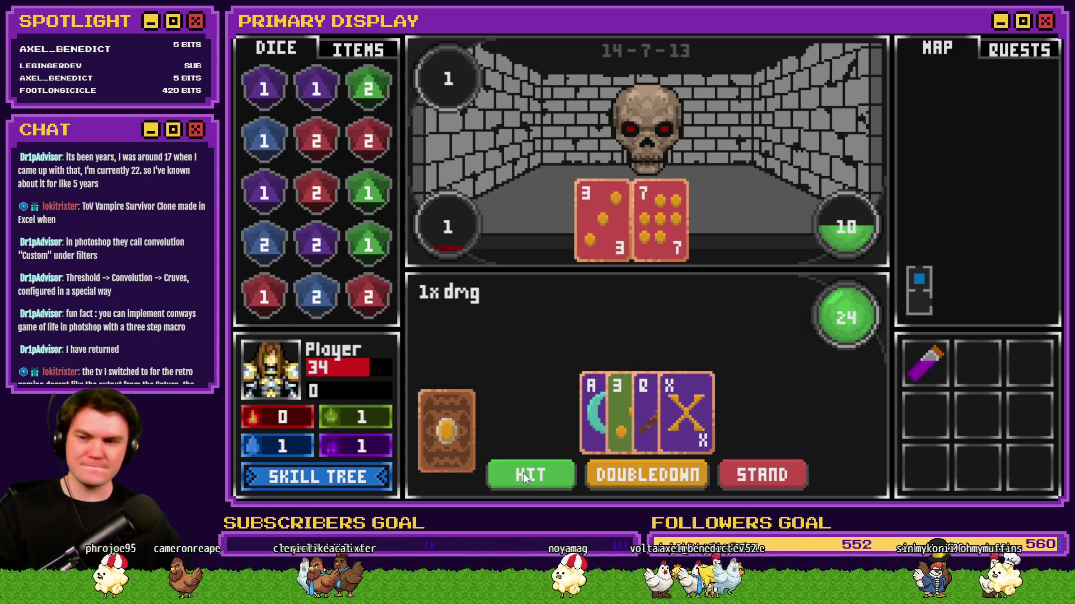
click(525, 476)
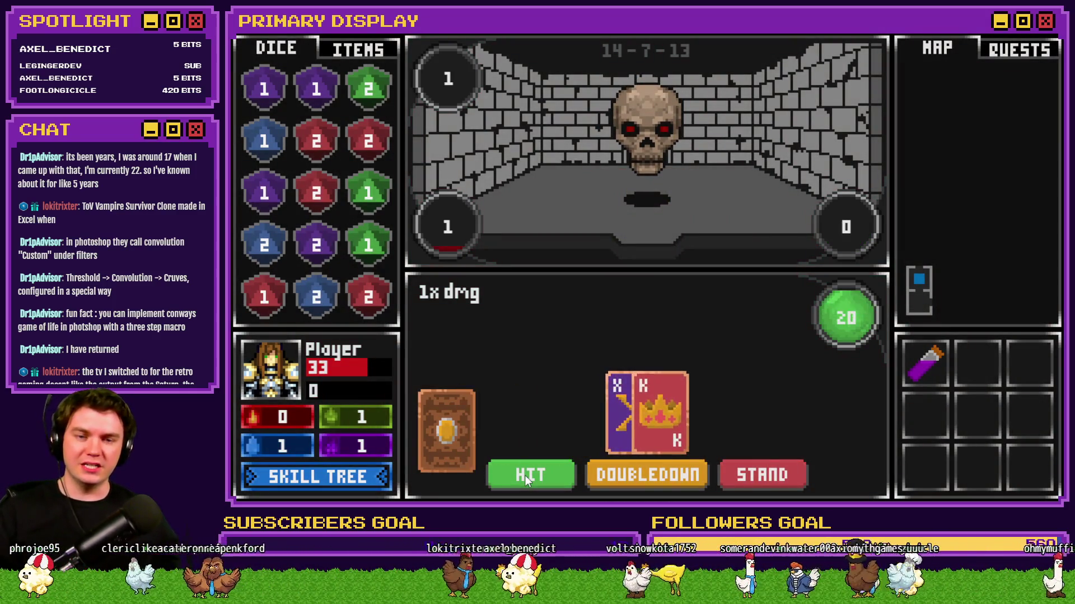
click(774, 471)
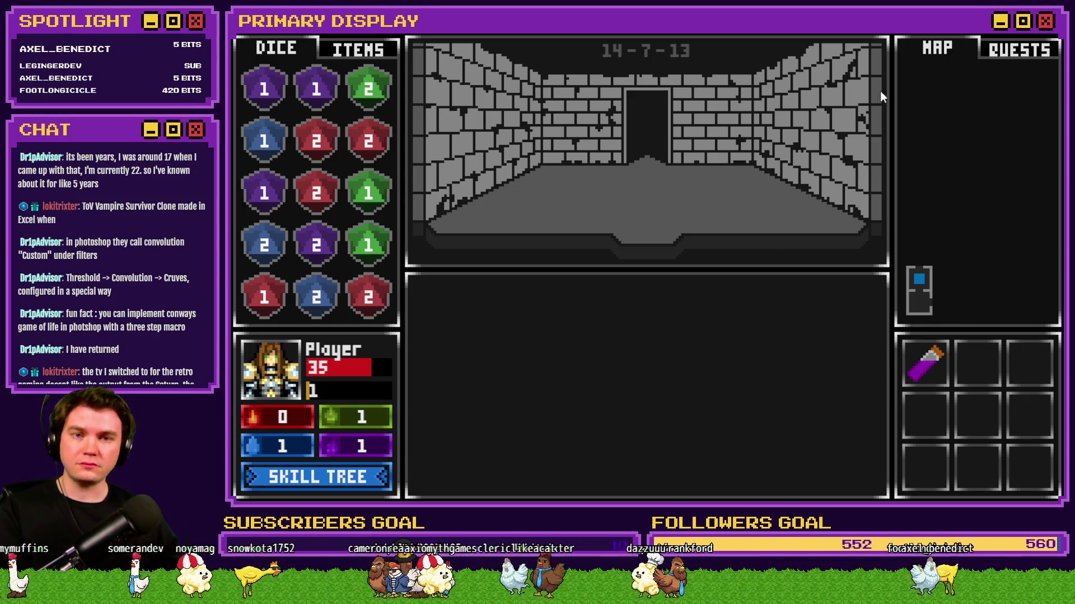
click(1036, 36)
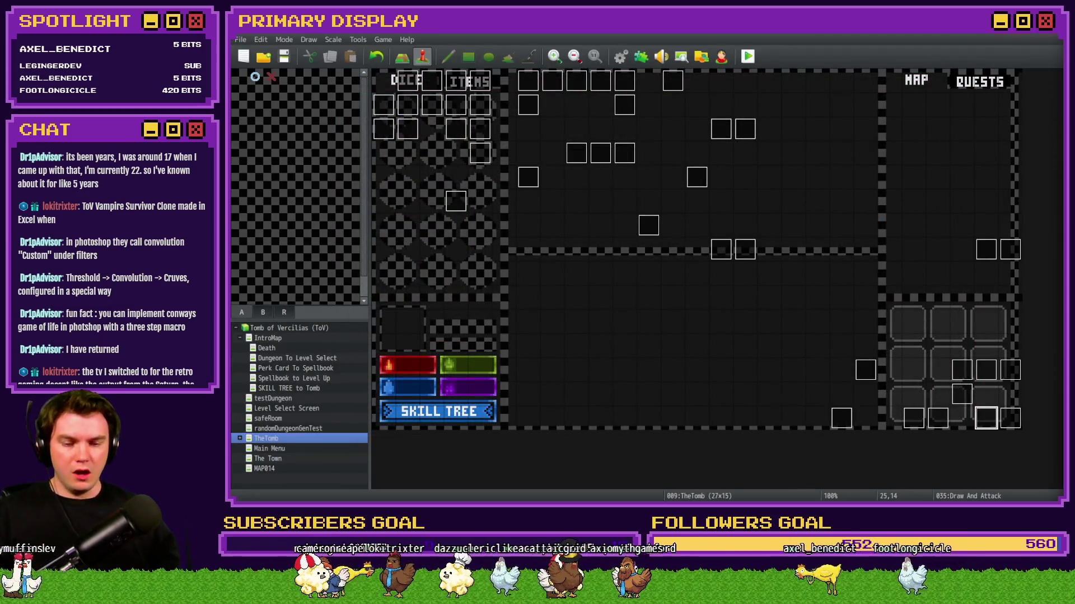
Switch to the browser showing the Skill Tree – Vitality Trello card.
key(alt+Tab)
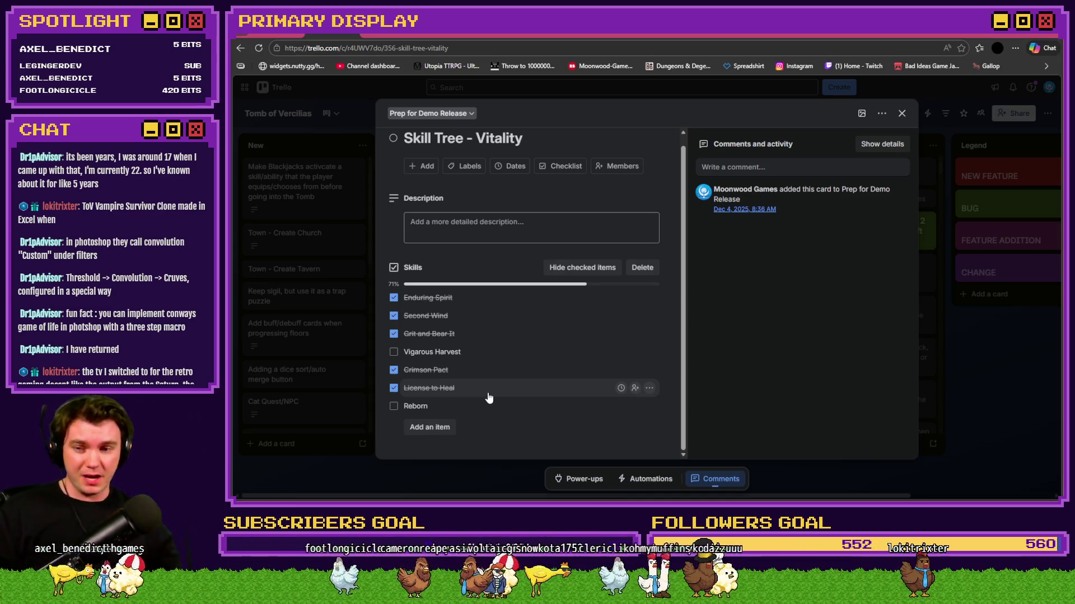
Close the Trello card to view the whole board, then return to RPG Maker.
scroll(513, 421, up, 1)
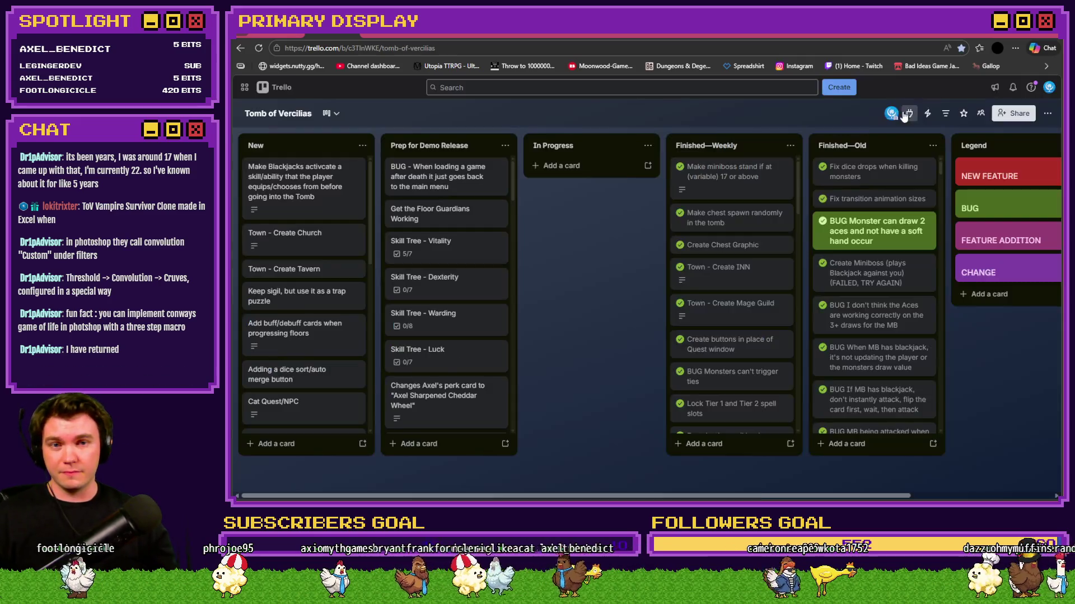
key(Escape)
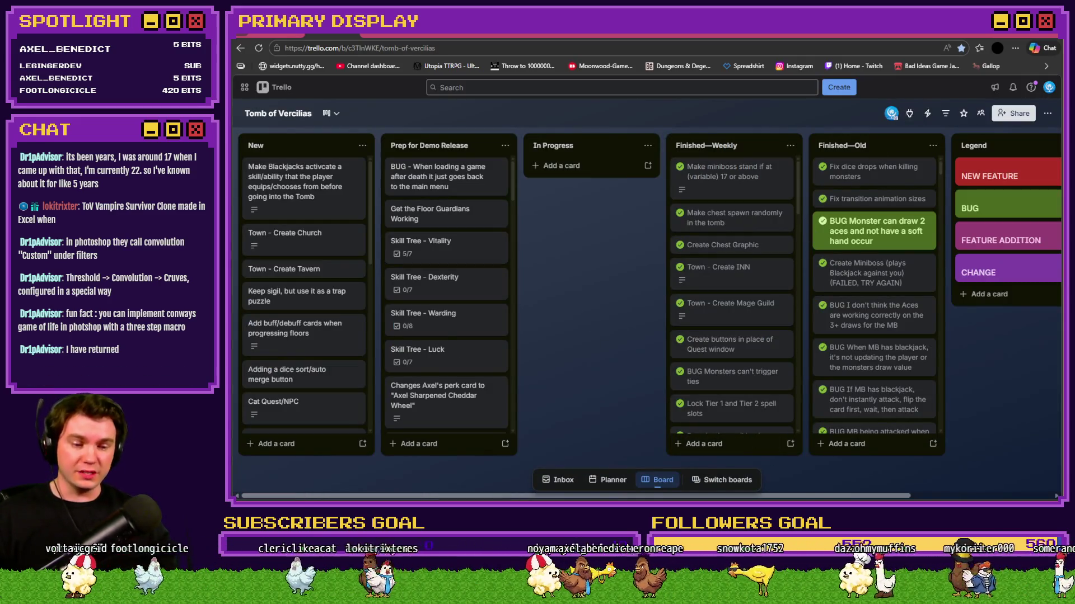
key(alt+Tab)
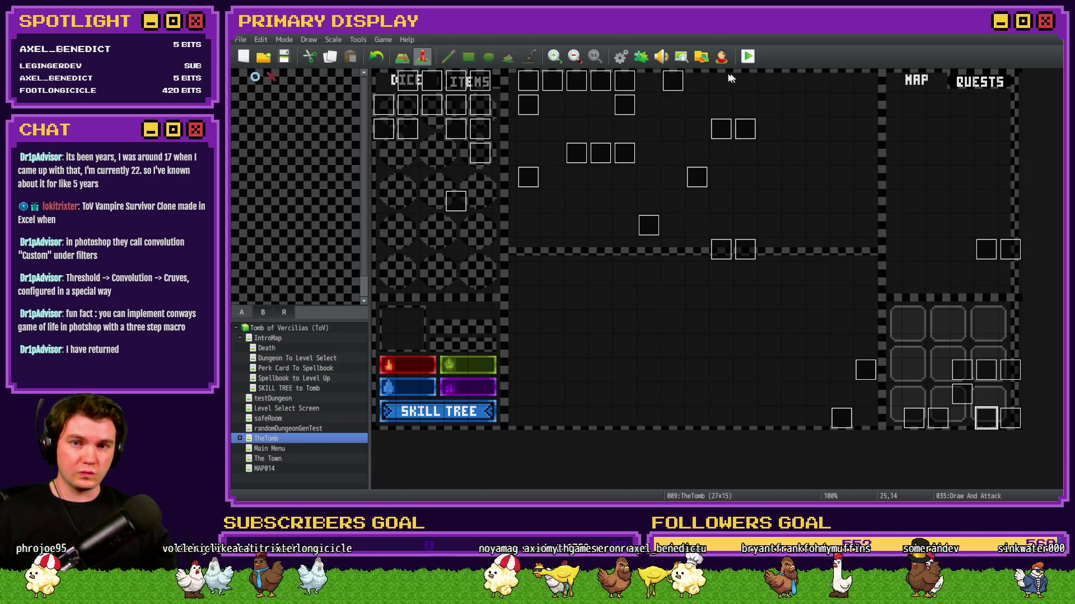
Change the randomNumber2 roll to Random -5..0 in Common Events, save, and playtest.
click(620, 56)
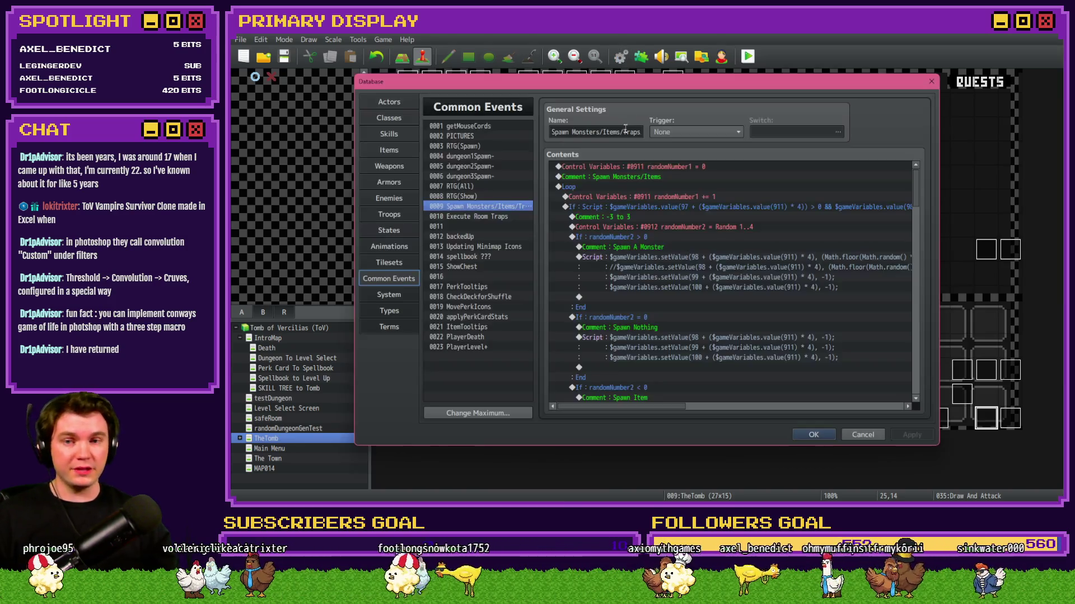
double_click(681, 229)
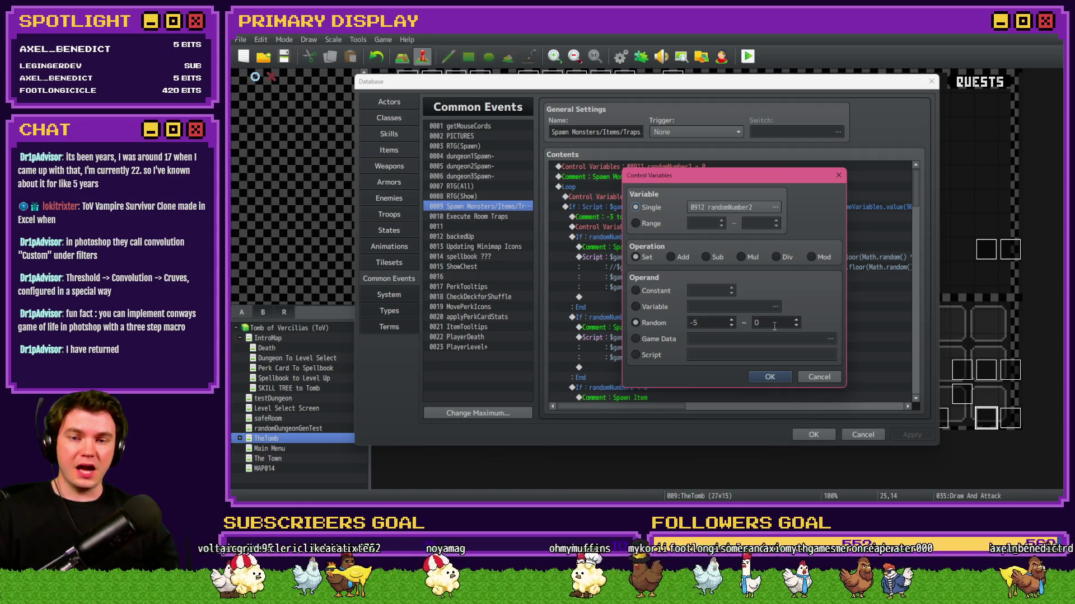
click(770, 377)
click(812, 434)
click(749, 56)
click(602, 281)
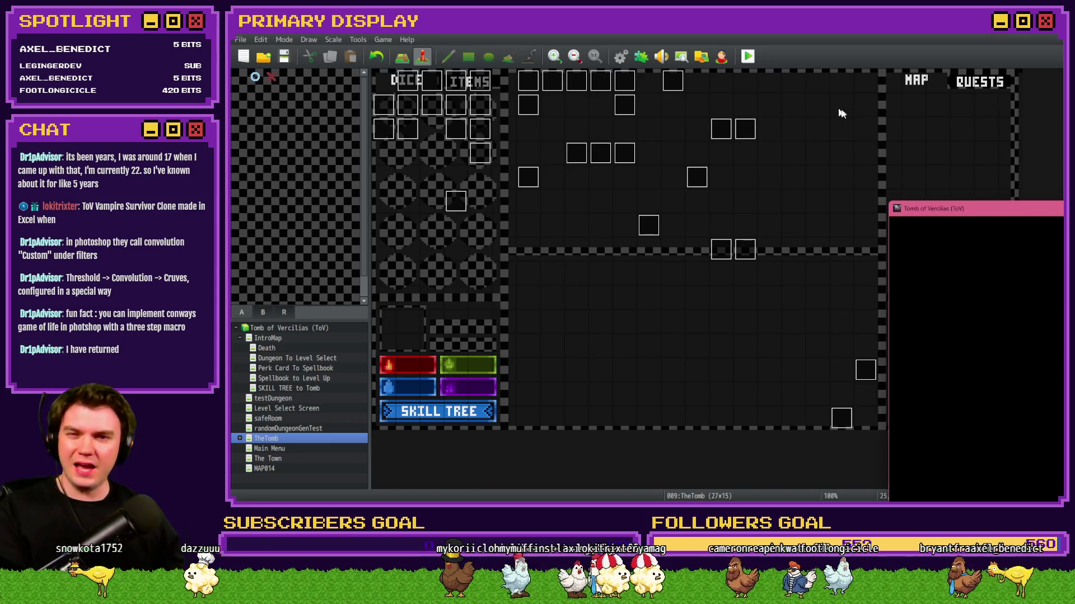
Pick the cheese perk card and walk forward, left and down into the vine-covered room.
key(Return)
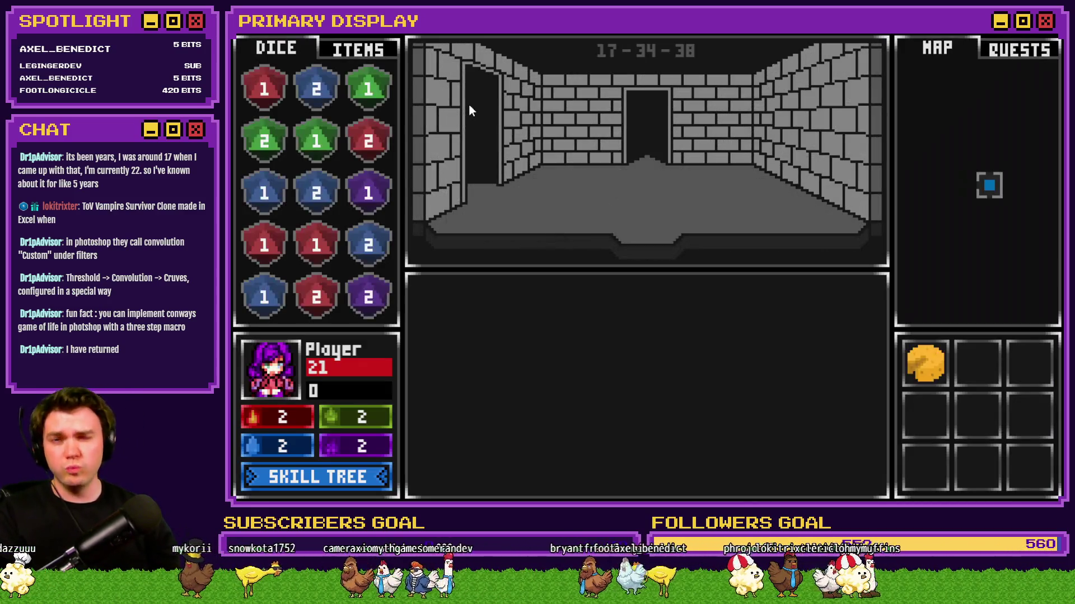
key(w)
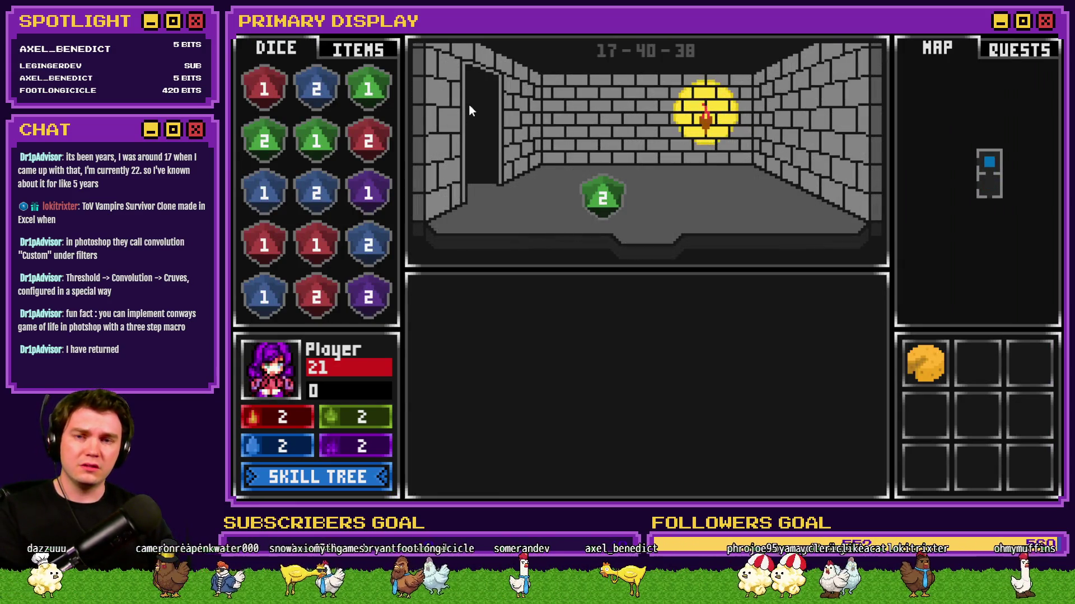
key(a)
key(a)
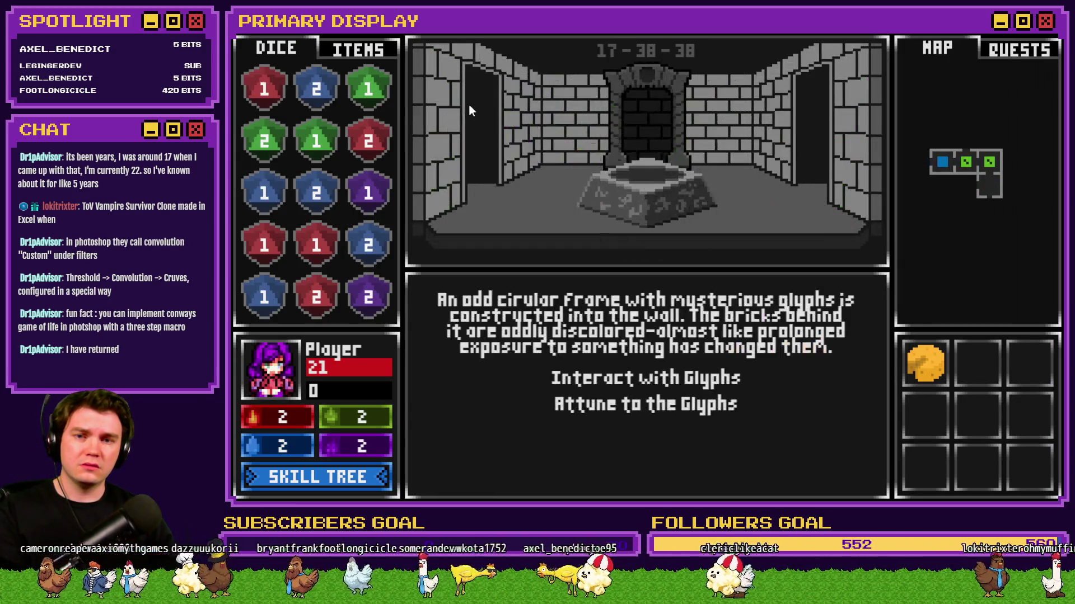
key(a)
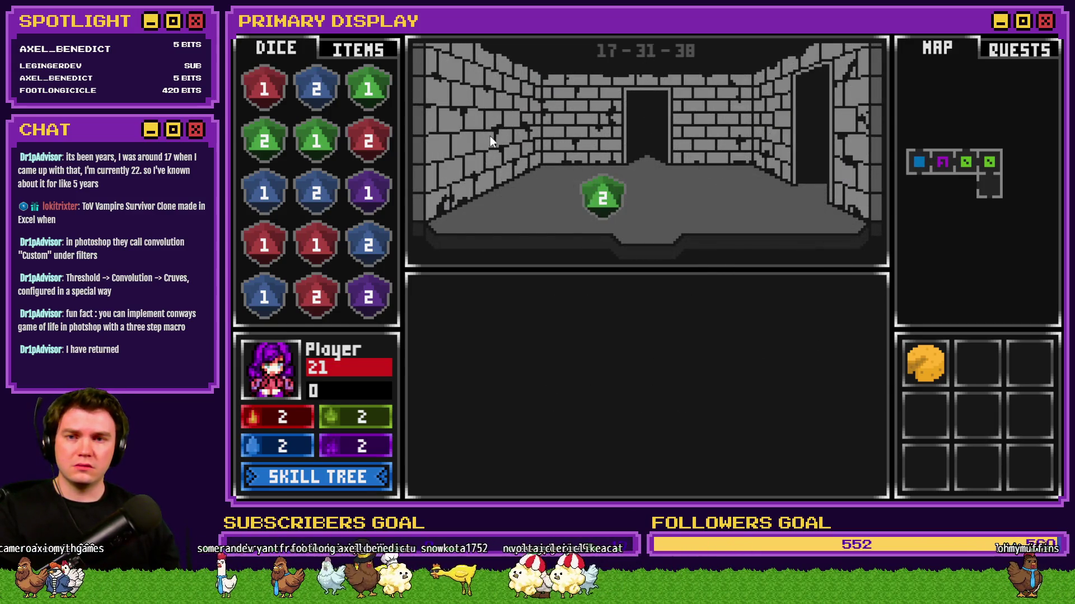
key(s)
key(s)
key(s)
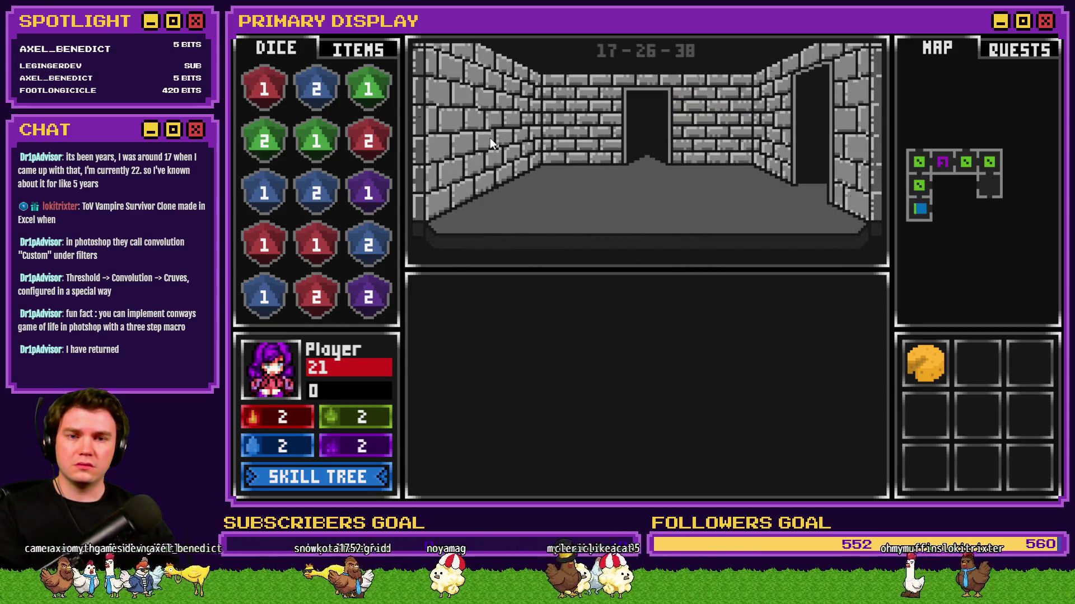
key(d)
key(d)
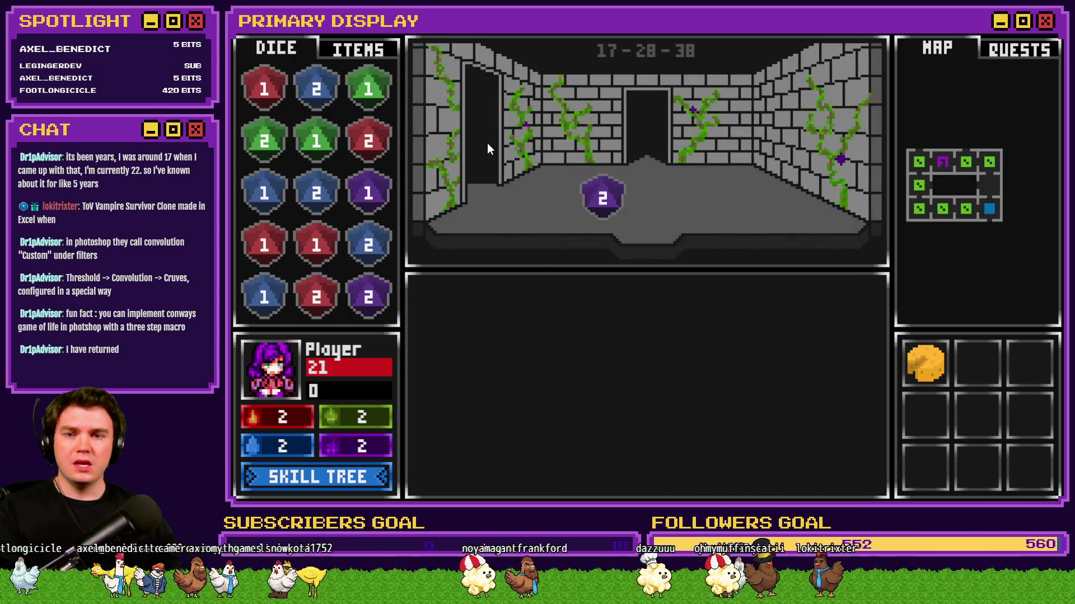
Continue down through the green-die room, then head further down and to the right.
key(s)
key(s)
key(s)
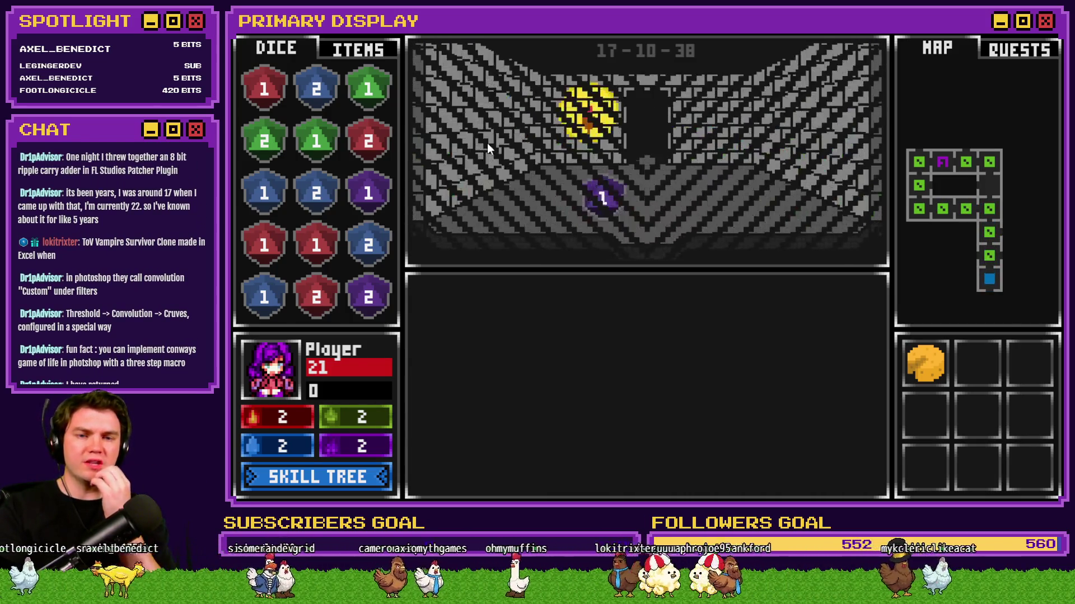
key(w)
key(a)
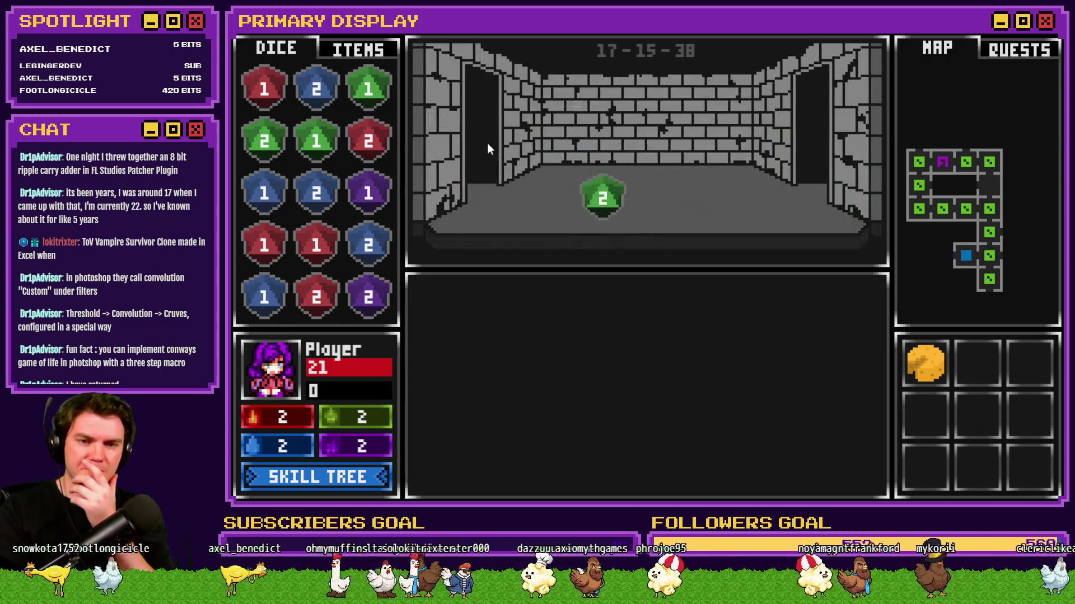
key(s)
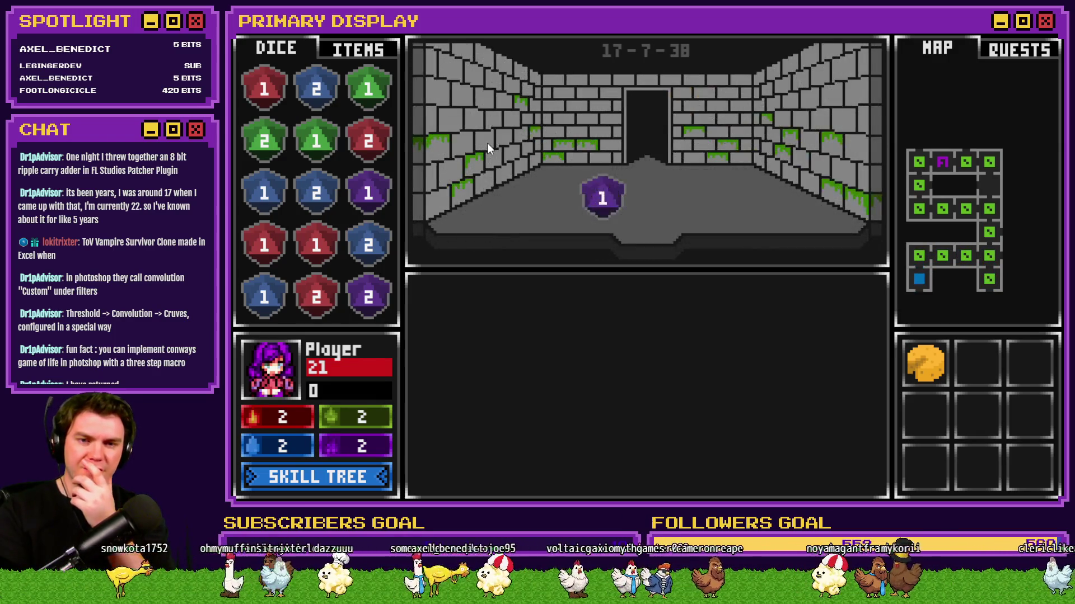
key(s)
key(d)
key(d)
key(d)
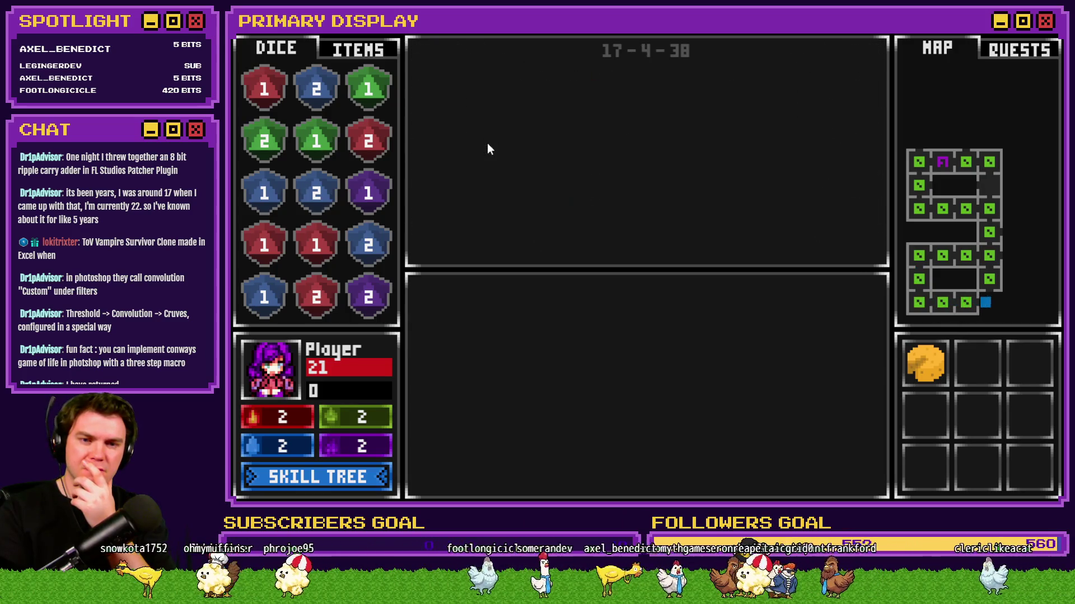
key(d)
Explore rightward and up, checking a side room along the way.
key(d)
key(w)
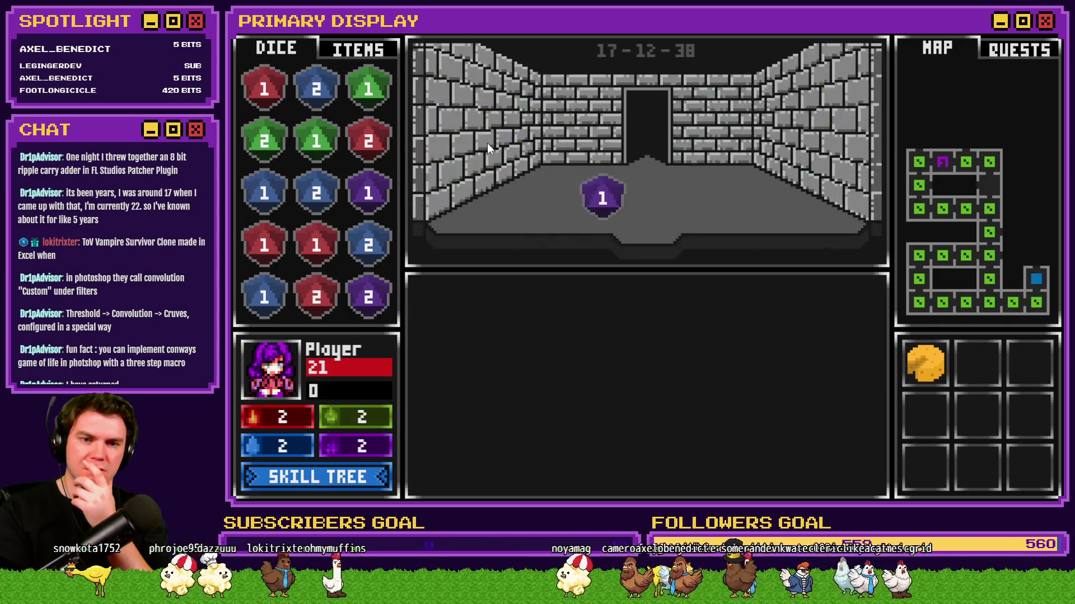
key(w)
key(a)
key(d)
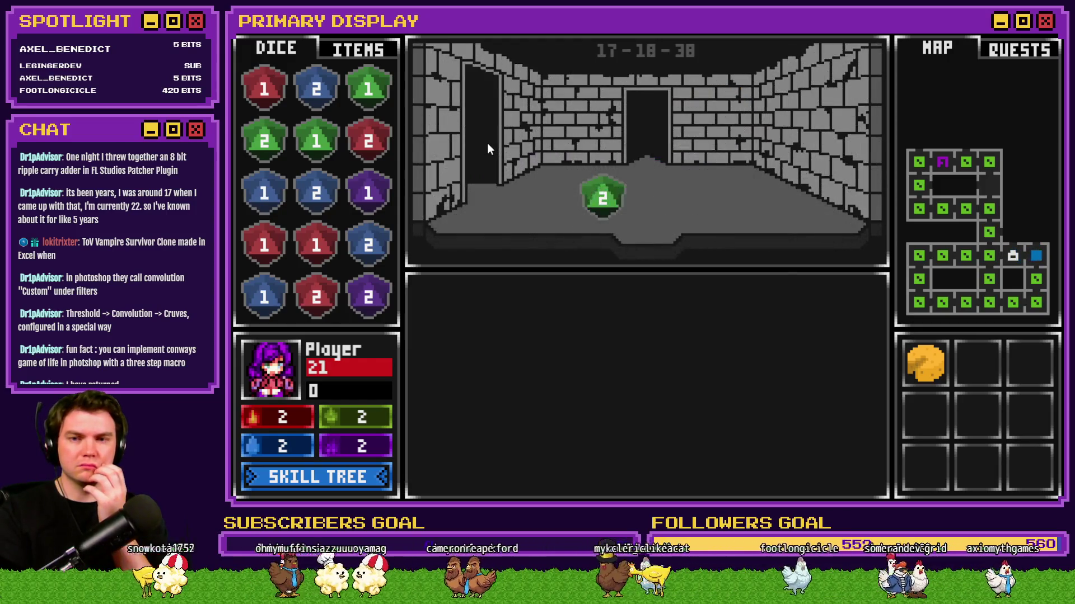
key(w)
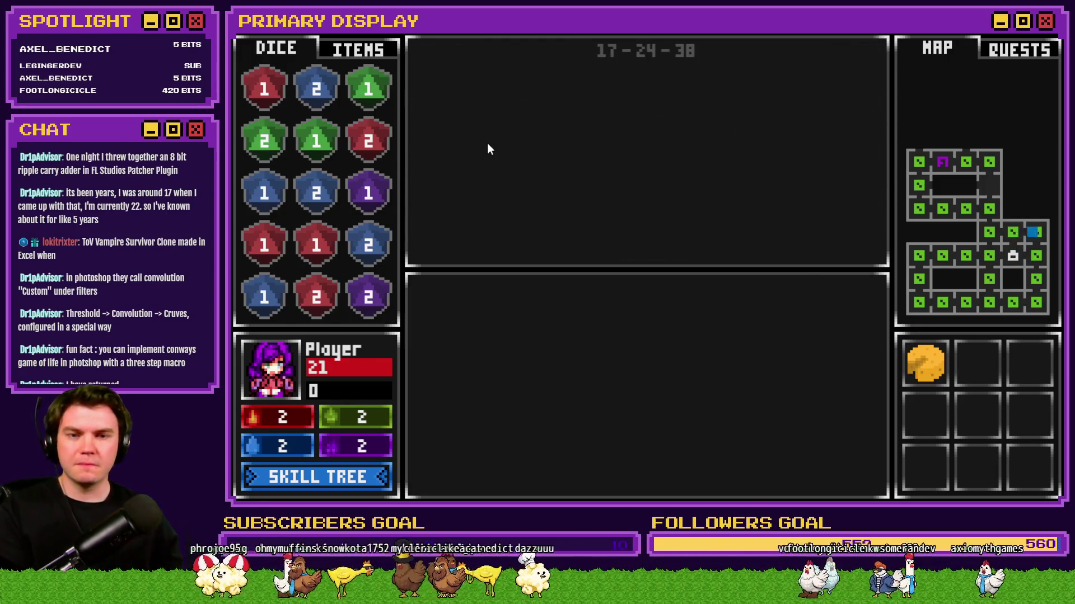
key(a)
Move up past the red-die room into the glyph-frame room.
key(w)
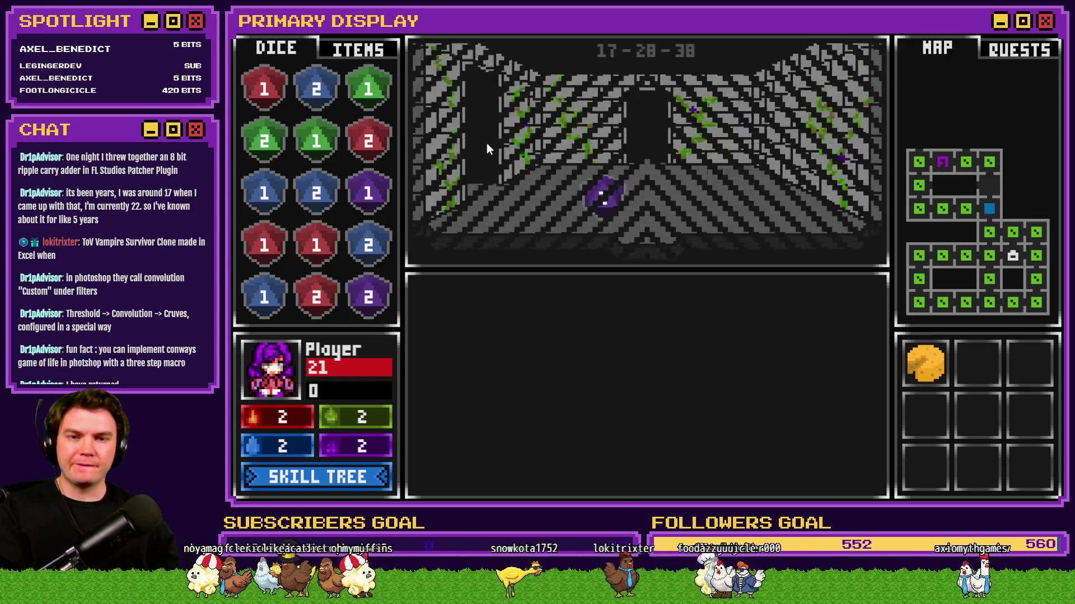
key(w)
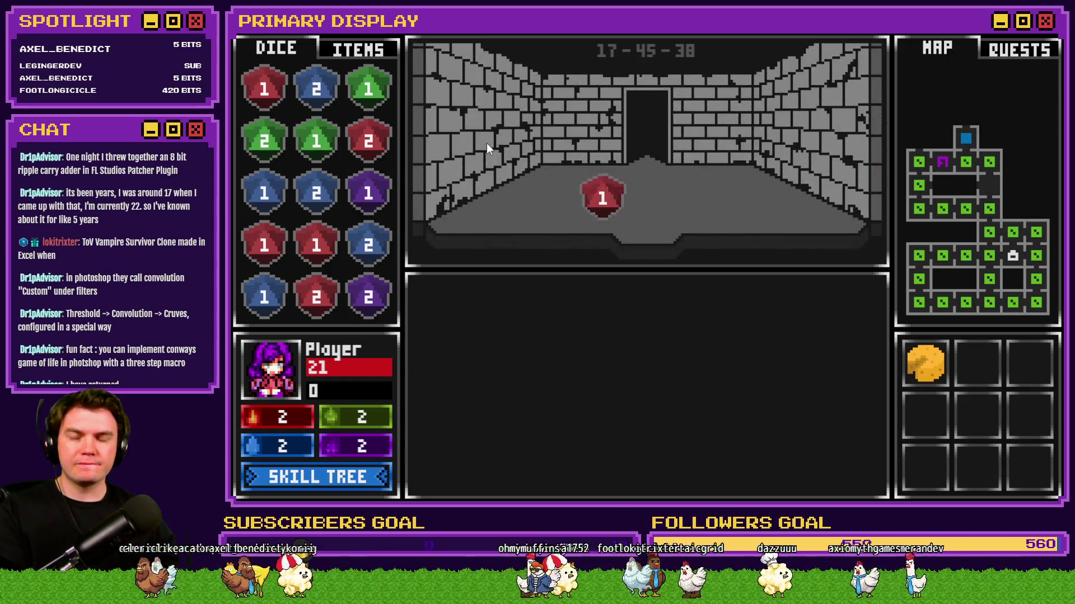
key(w)
key(w)
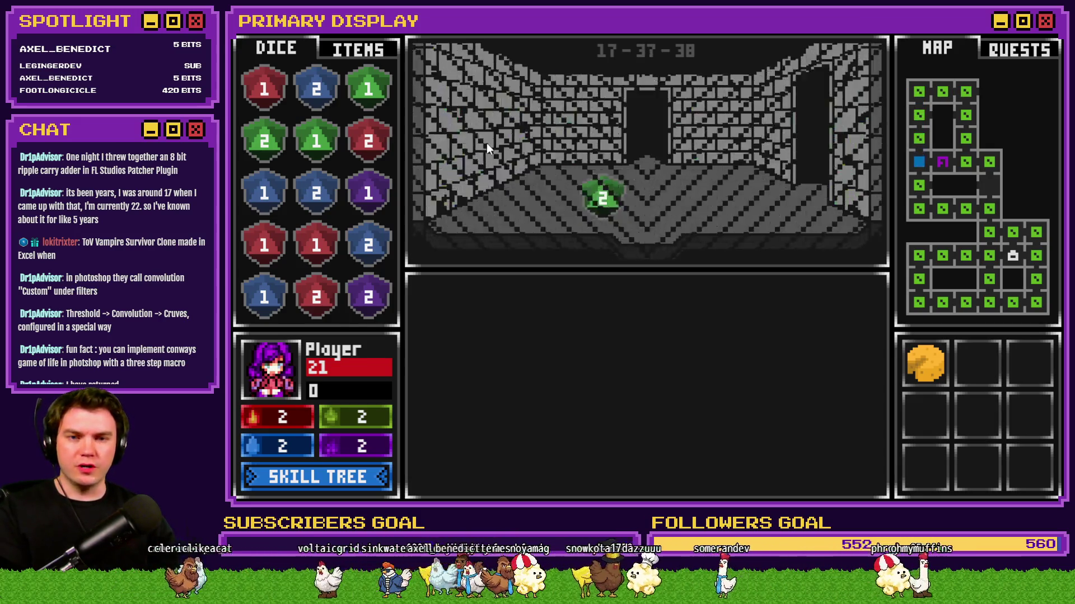
key(w)
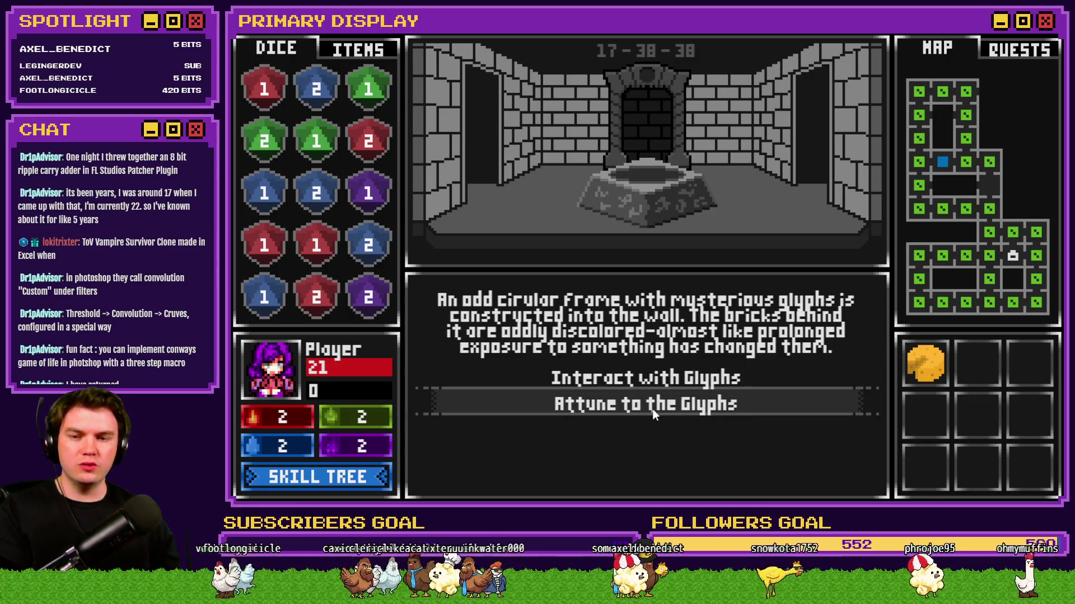
Attune to the glyphs to teleport, open the wooden door and step into the dark room.
click(652, 409)
click(652, 409)
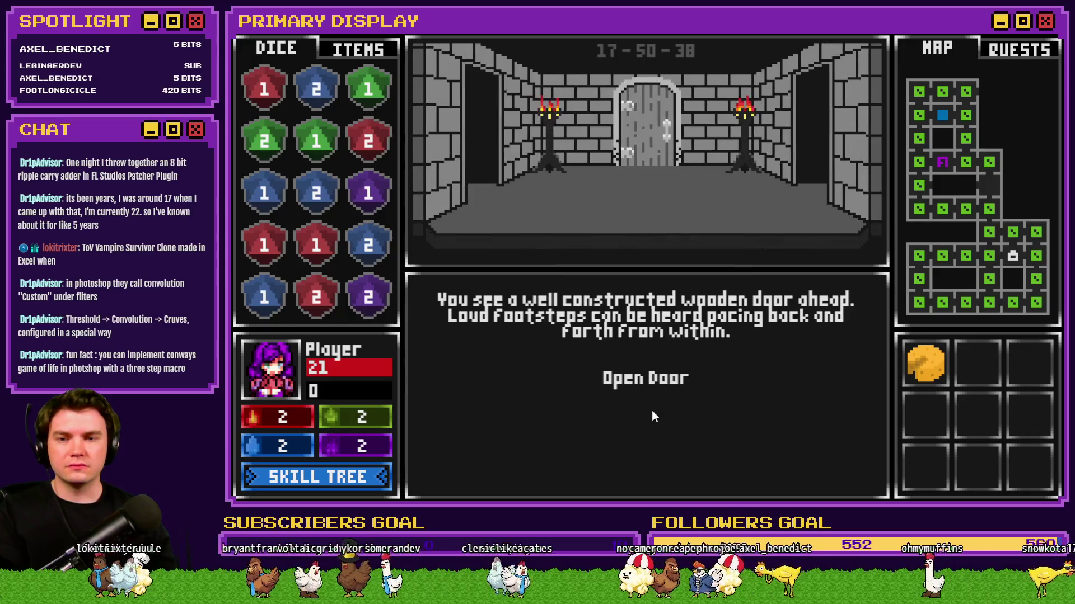
click(658, 384)
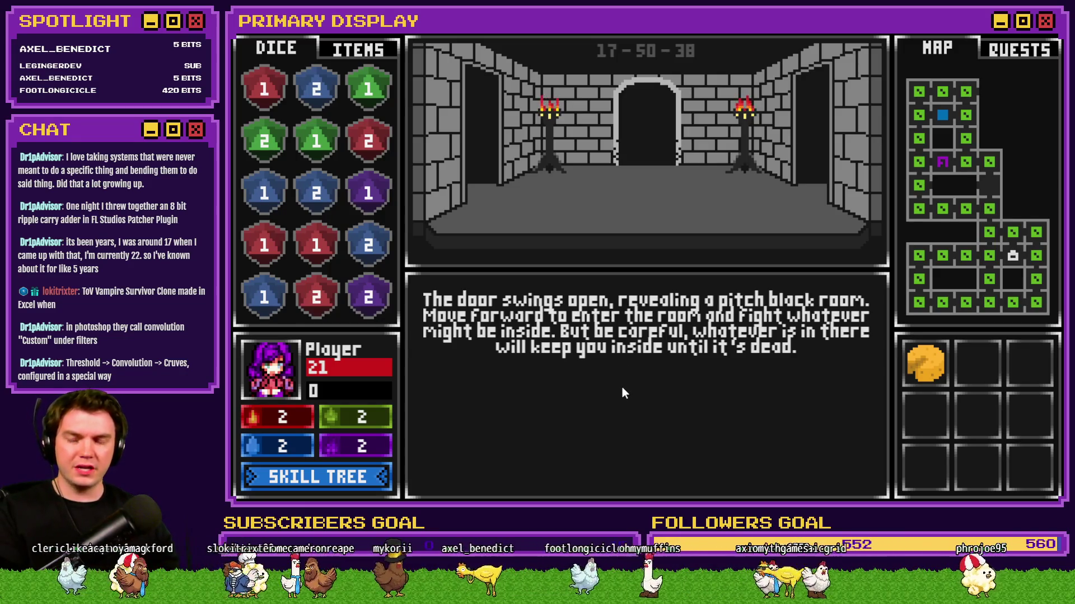
key(w)
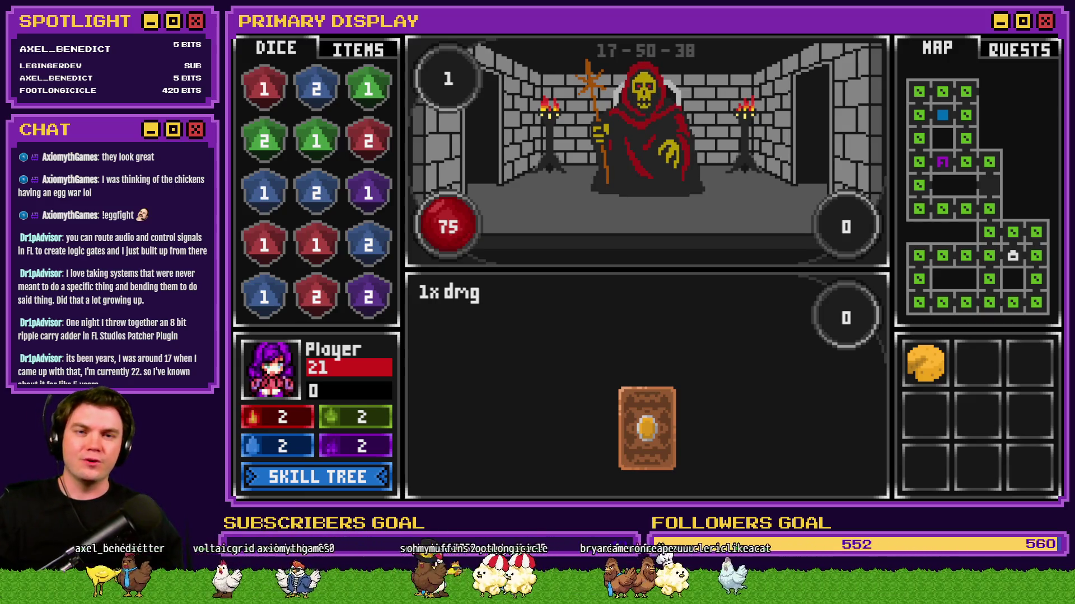
Close the playtest window with Alt+F4 to return to TheTomb map in the editor.
key(alt+F4)
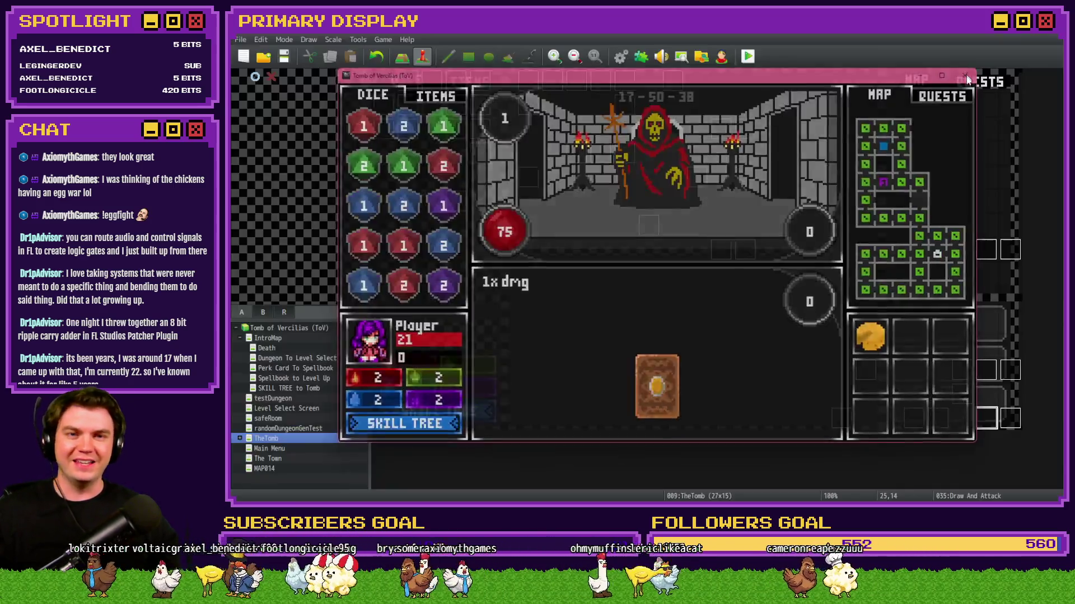